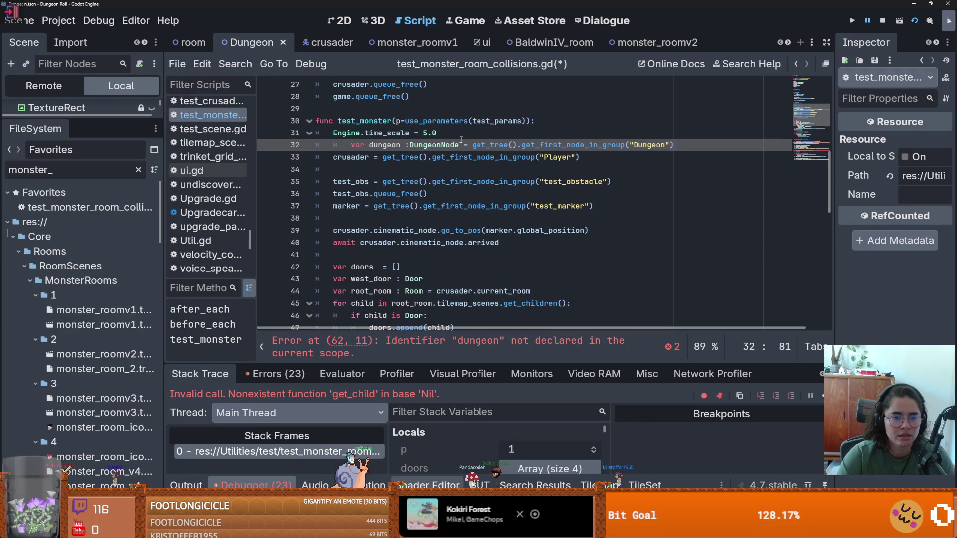
- Unindent the dungeon declaration on line 32 of test_monster to clear the error
key(BackSpace)
scroll(398, 283, down, 5)
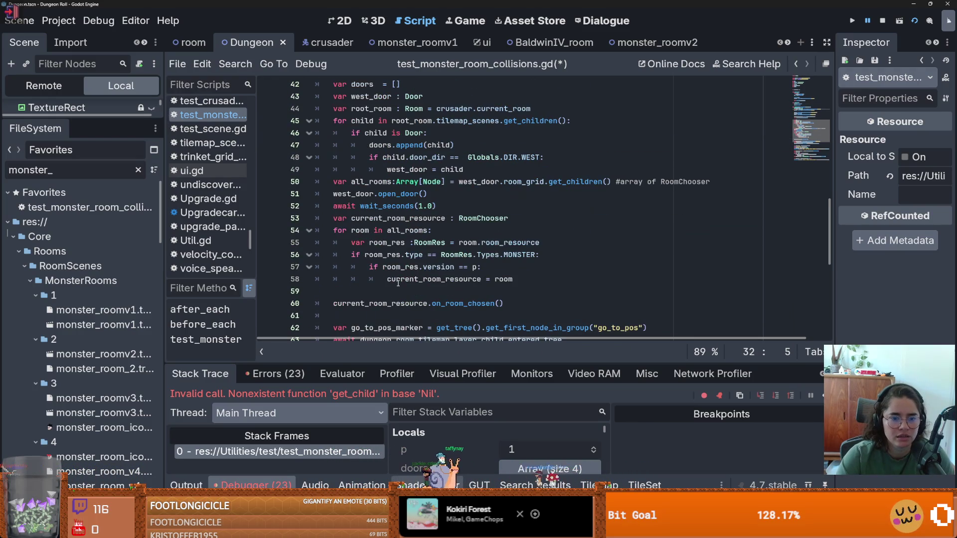
scroll(387, 256, down, 2)
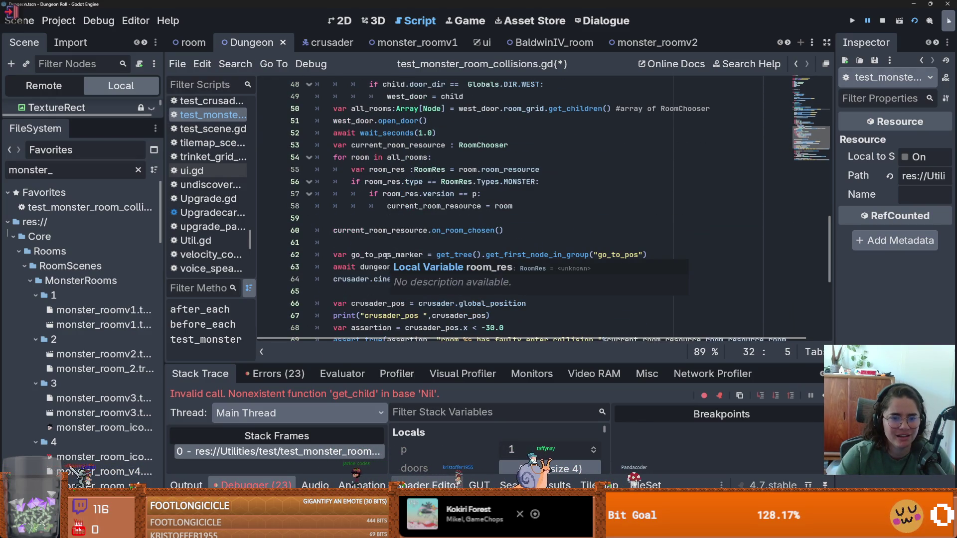
- Inspect the dungeon.room_tilemap_layer await on line 63 and rerun all GUT tests
click(351, 267)
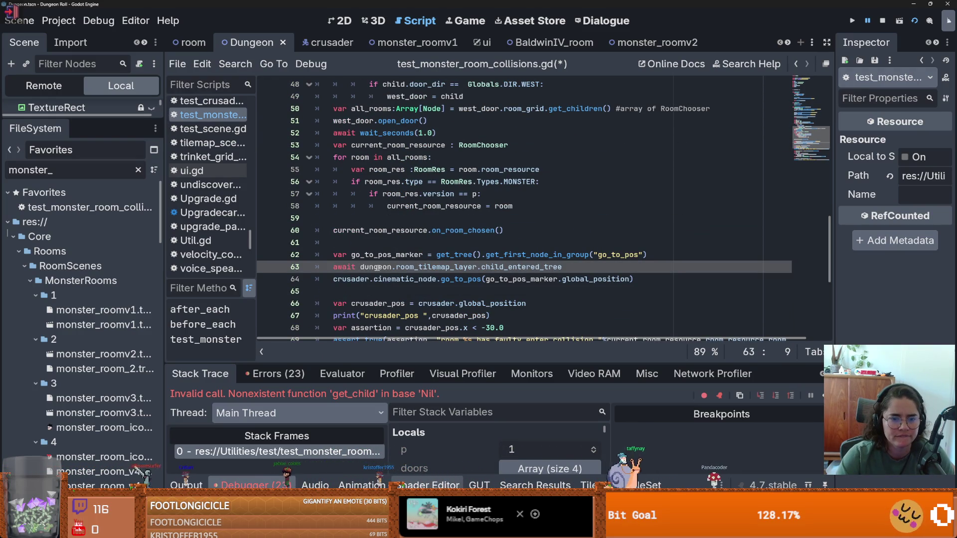
double_click(379, 268)
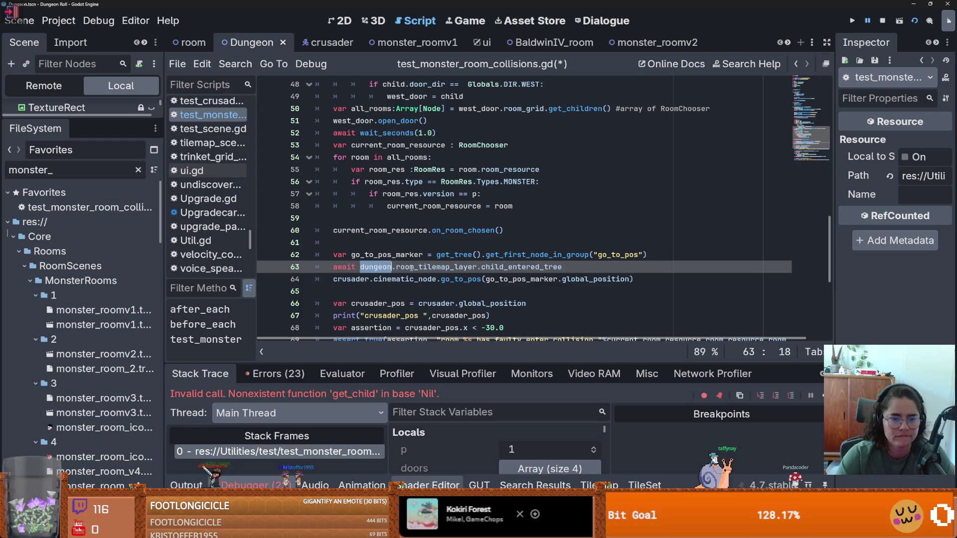
double_click(405, 268)
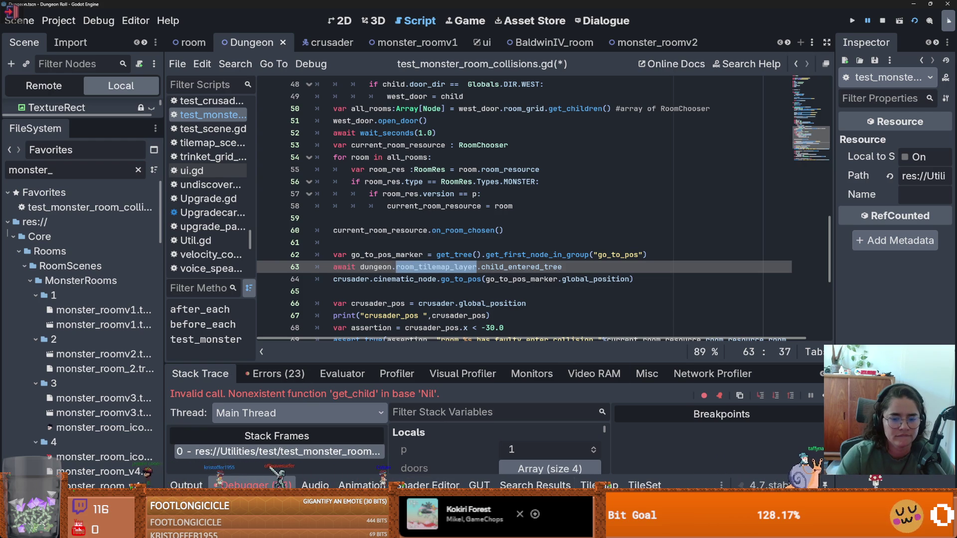
key(ctrl+shift+r)
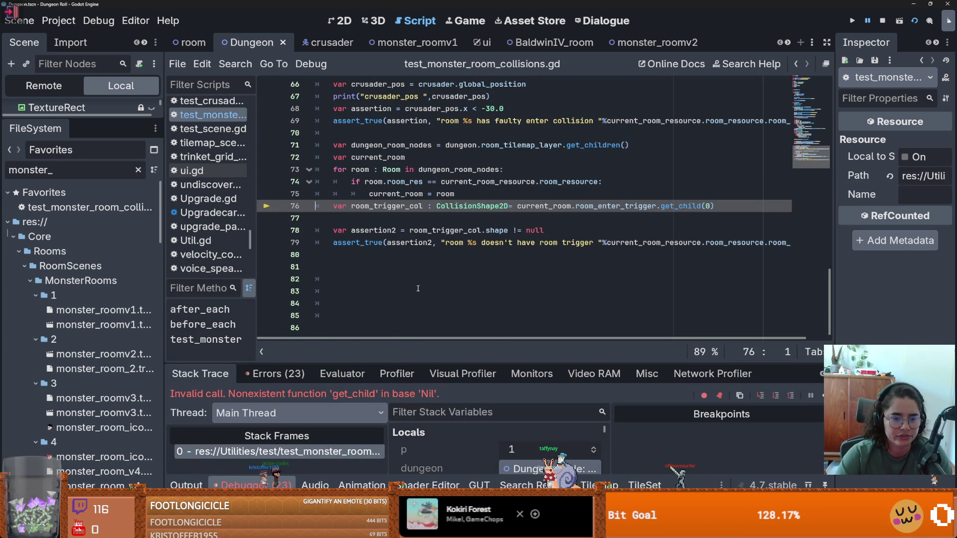
scroll(417, 289, up, 14)
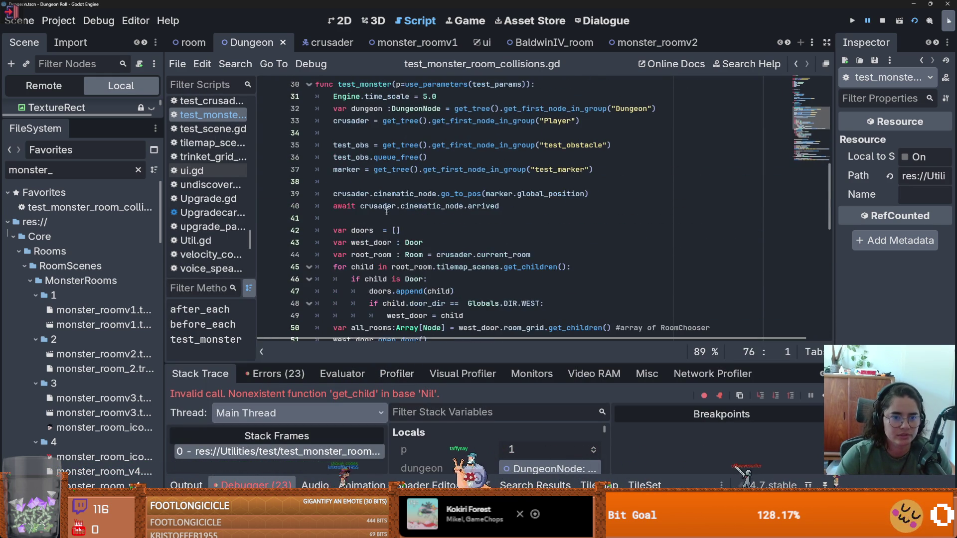
- Insert a 4 into the Engine.time_scale value on line 31 and save the test script
scroll(386, 210, up, 1)
click(427, 206)
text(4)
key(ctrl+s)
- Expand the debugger Locals and inspect the paused current_room's properties in the Inspector
drag(440, 363, 439, 194)
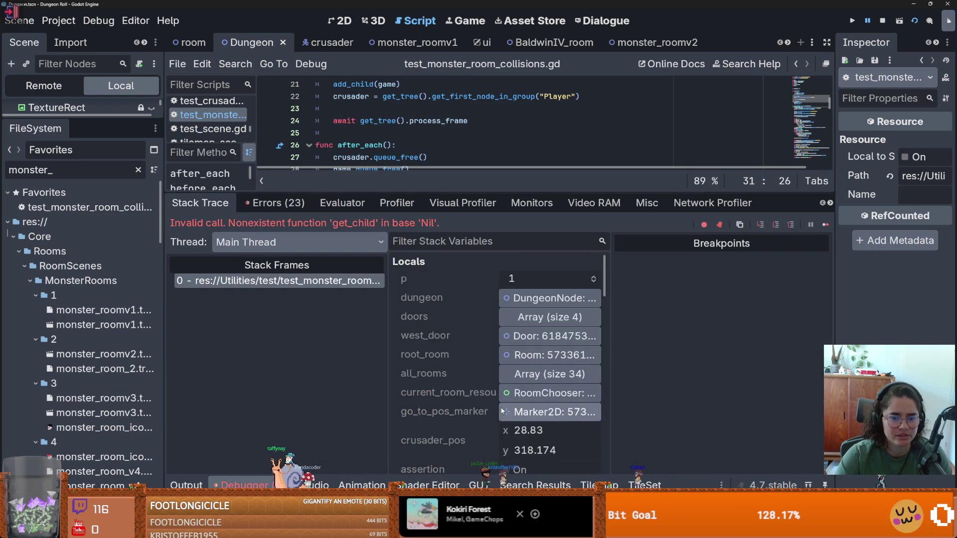
scroll(518, 348, down, 5)
click(518, 349)
scroll(518, 334, down, 1)
click(518, 334)
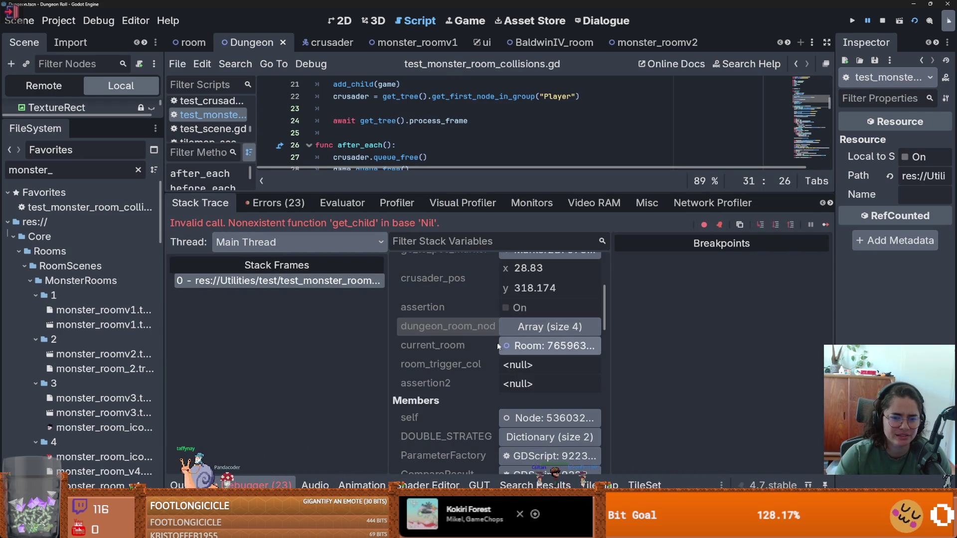
click(530, 345)
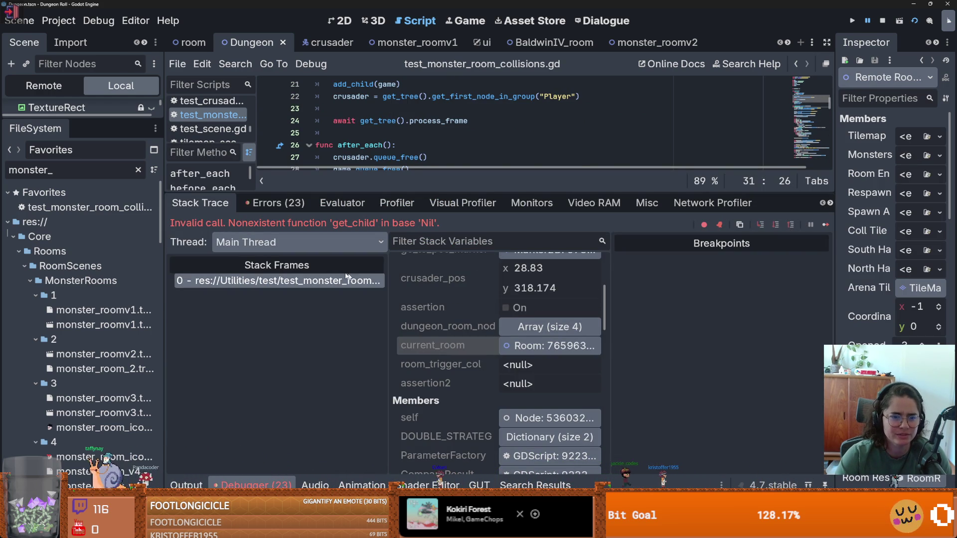
click(339, 280)
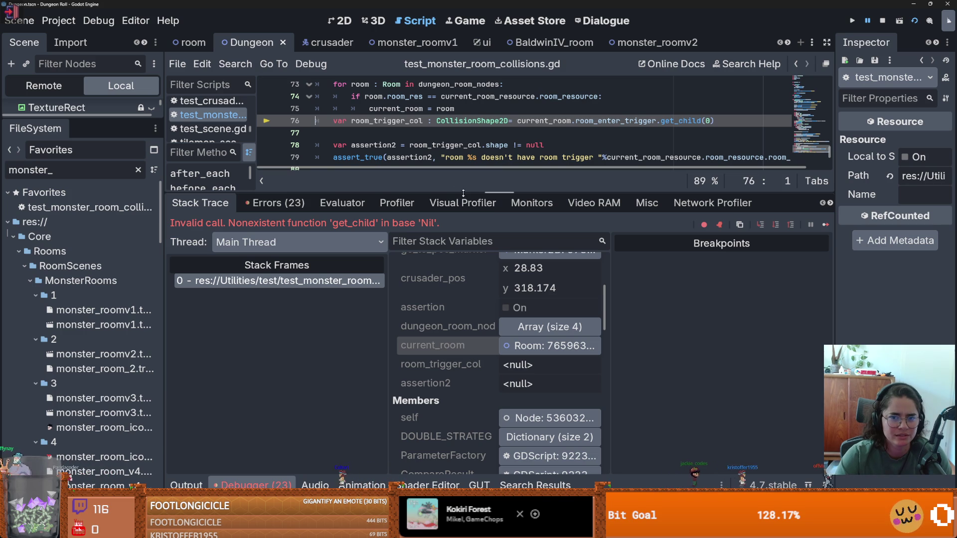
click(550, 346)
mouse_move(837, 212)
mouse_down()
mouse_move(643, 212)
mouse_move(676, 213)
mouse_move(655, 212)
mouse_up()
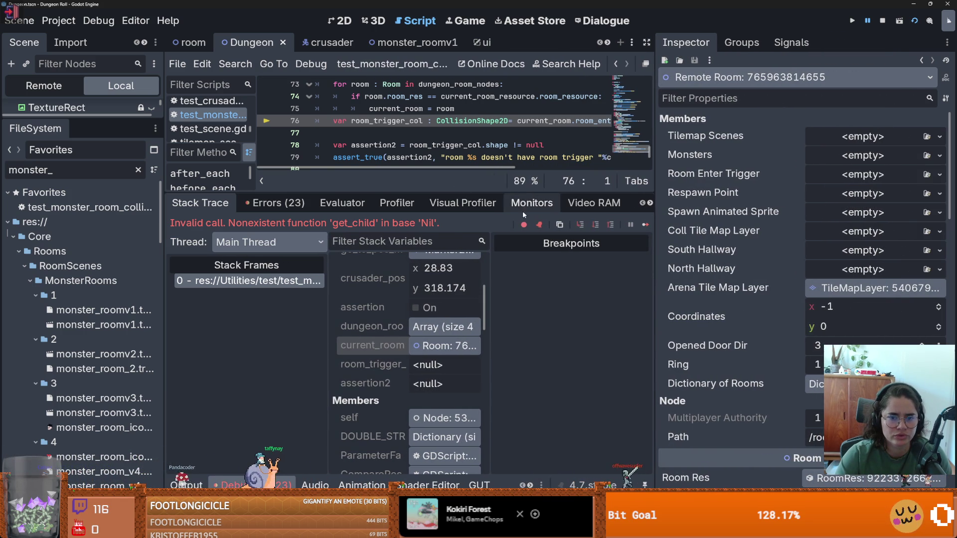
- Resize the debugger and docks to show the full Dungeon node tree, then switch to monster_roomv1
drag(519, 198, 471, 363)
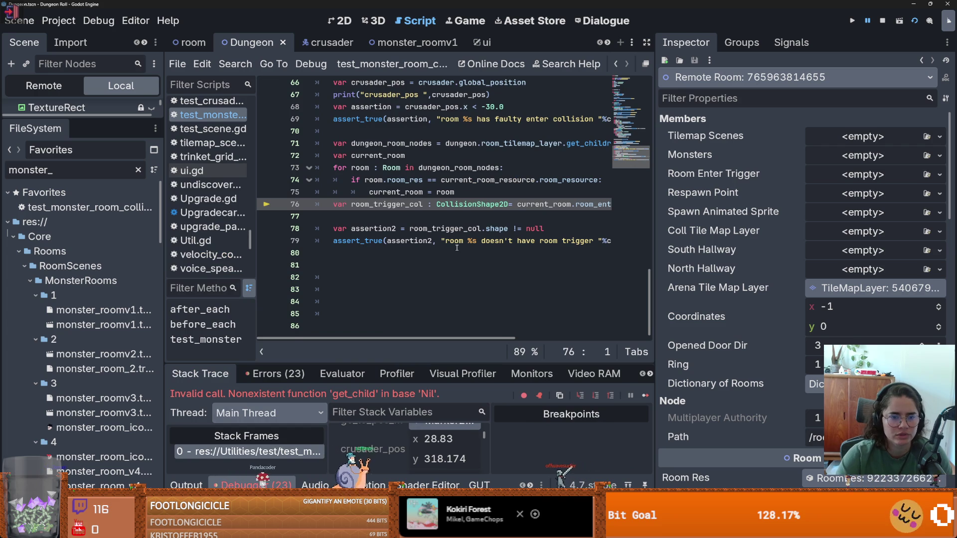
scroll(457, 248, up, 2)
mouse_move(655, 239)
mouse_down()
mouse_move(868, 239)
mouse_move(854, 239)
mouse_up()
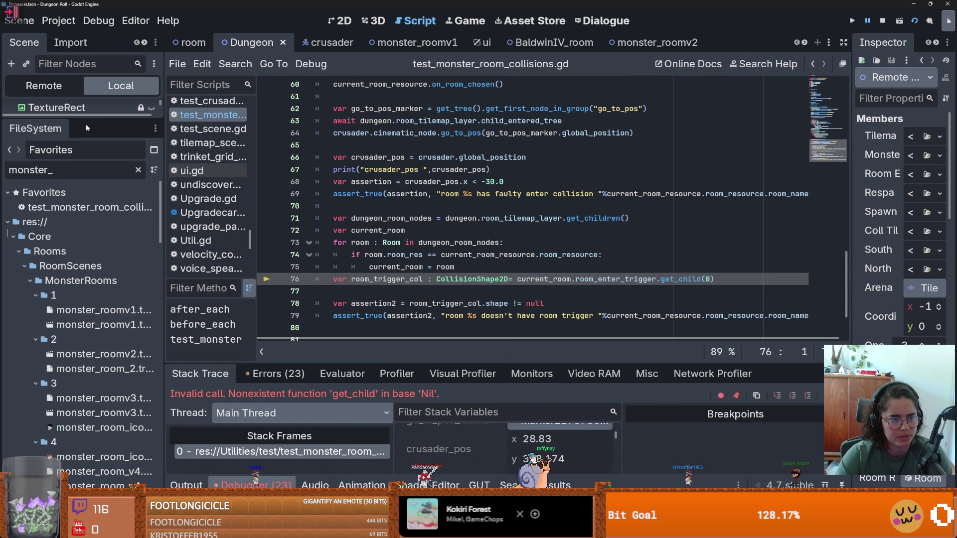
drag(86, 123, 86, 424)
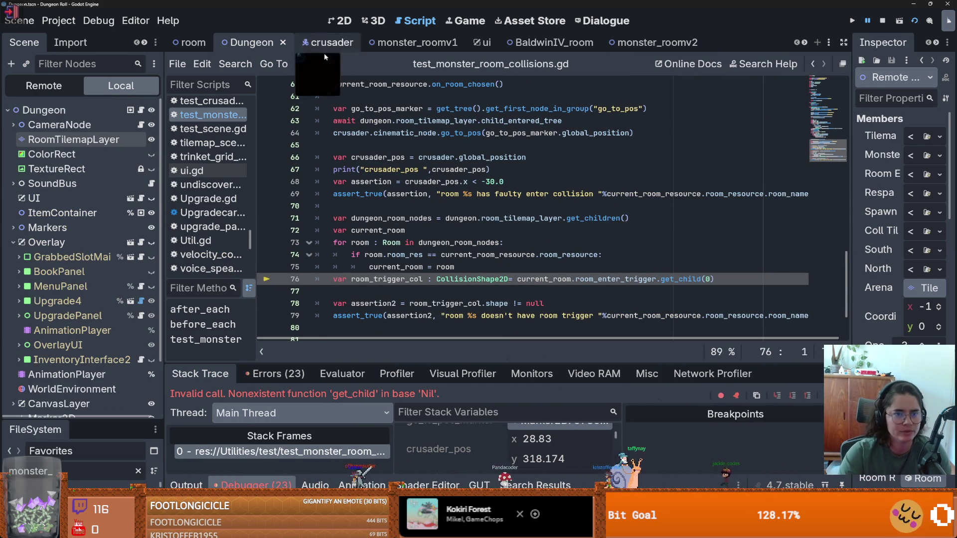
click(393, 43)
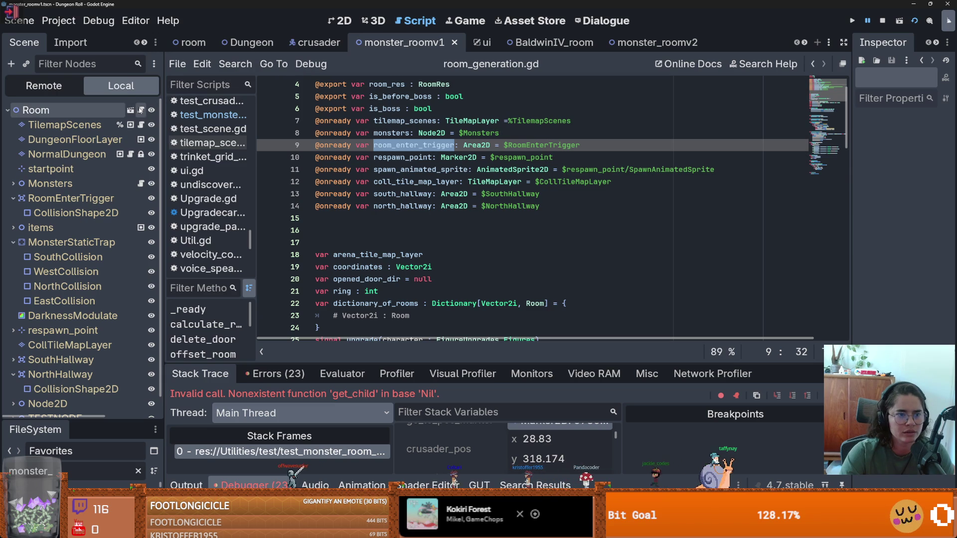
- Look over the create_room and player_entered signals in room_generation.gd, then return to the Dungeon scene
scroll(369, 231, down, 5)
scroll(369, 230, up, 2)
click(369, 230)
double_click(371, 243)
scroll(401, 247, down, 1)
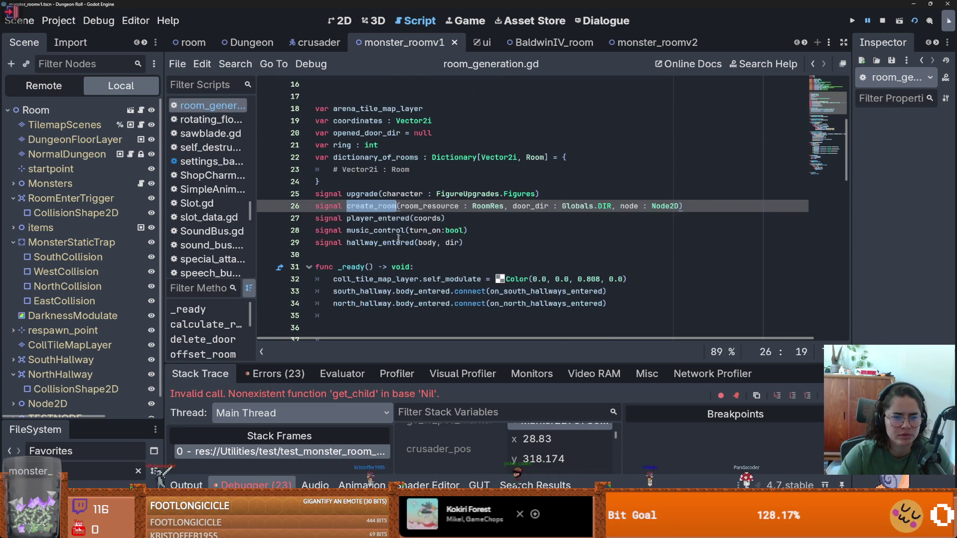
double_click(376, 219)
click(377, 231)
click(378, 243)
double_click(378, 219)
click(380, 206)
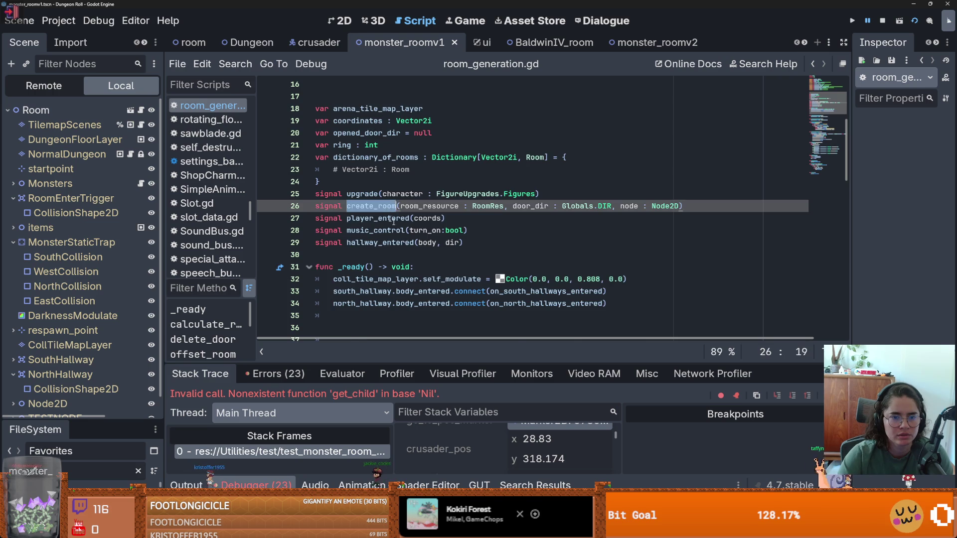
scroll(383, 210, down, 19)
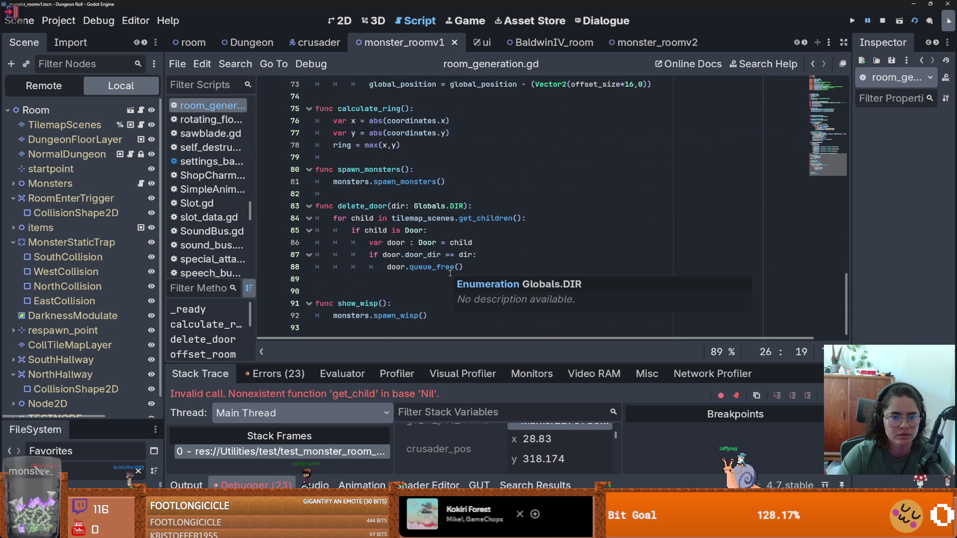
click(251, 43)
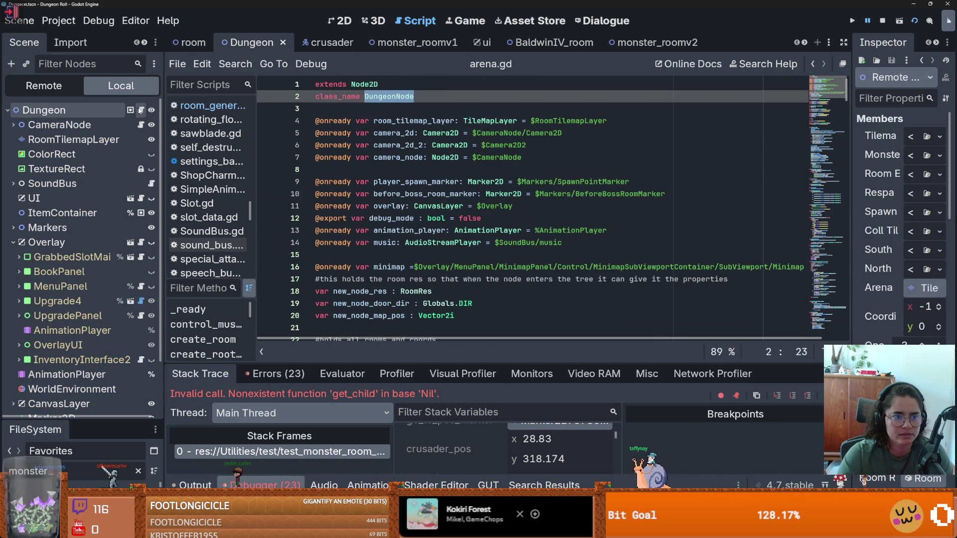
click(140, 110)
scroll(412, 236, down, 9)
scroll(412, 236, down, 14)
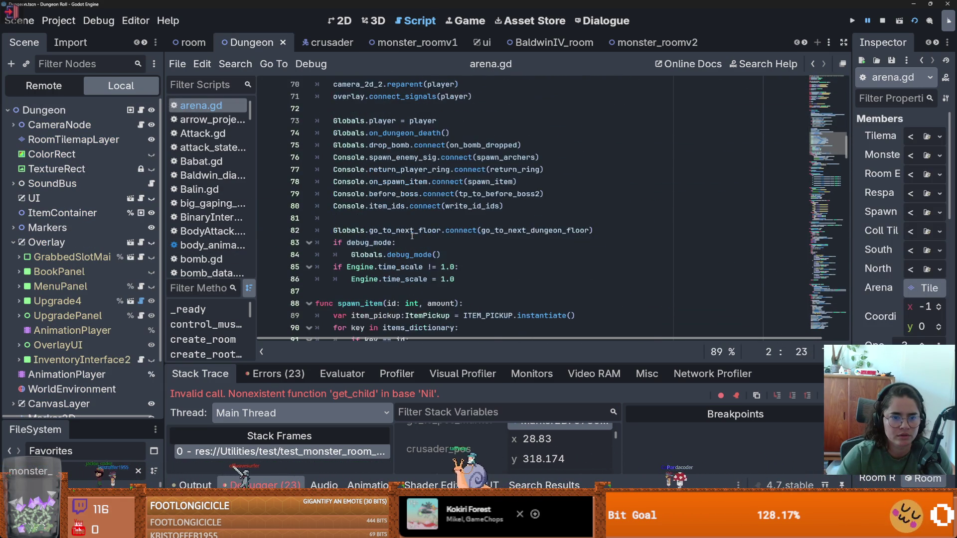
scroll(412, 236, down, 2)
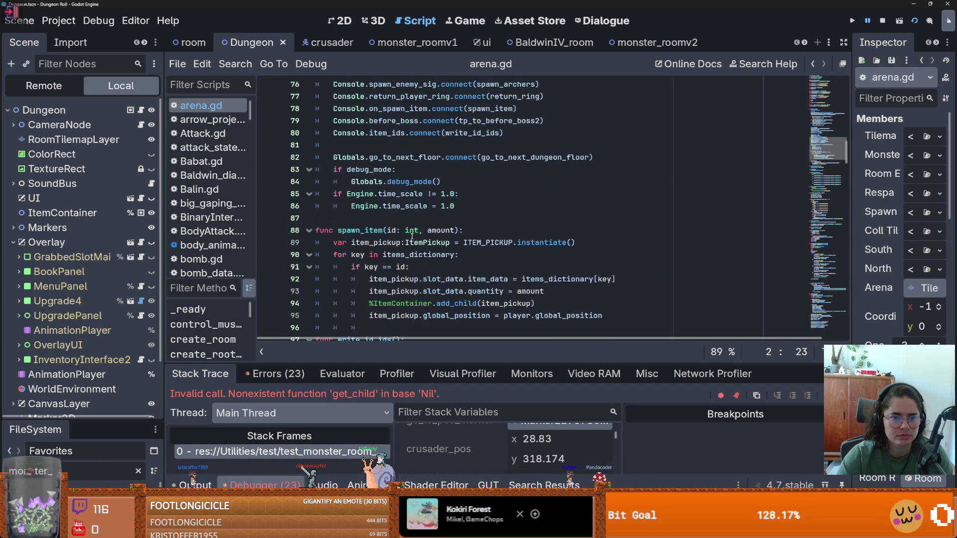
scroll(412, 236, down, 3)
scroll(412, 237, down, 13)
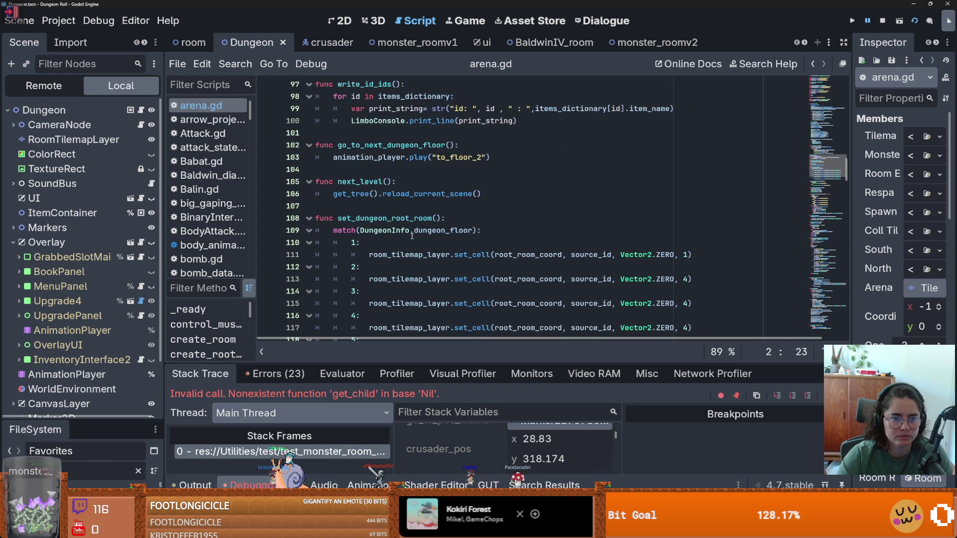
scroll(412, 237, down, 14)
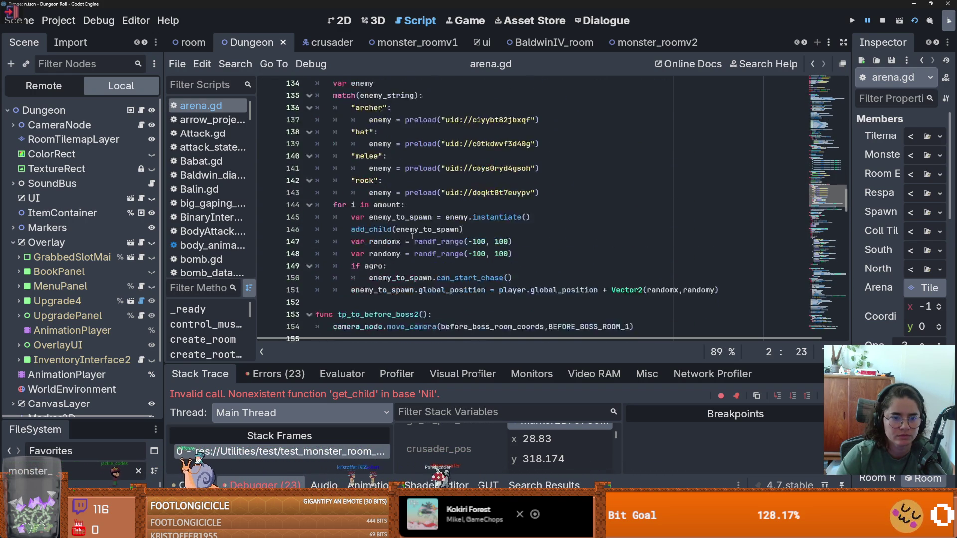
scroll(411, 237, down, 19)
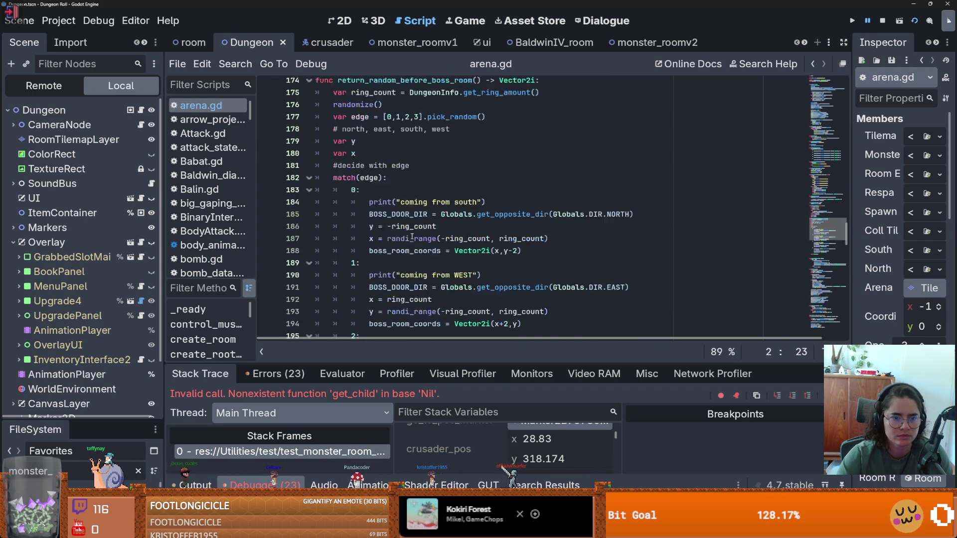
scroll(412, 236, down, 2)
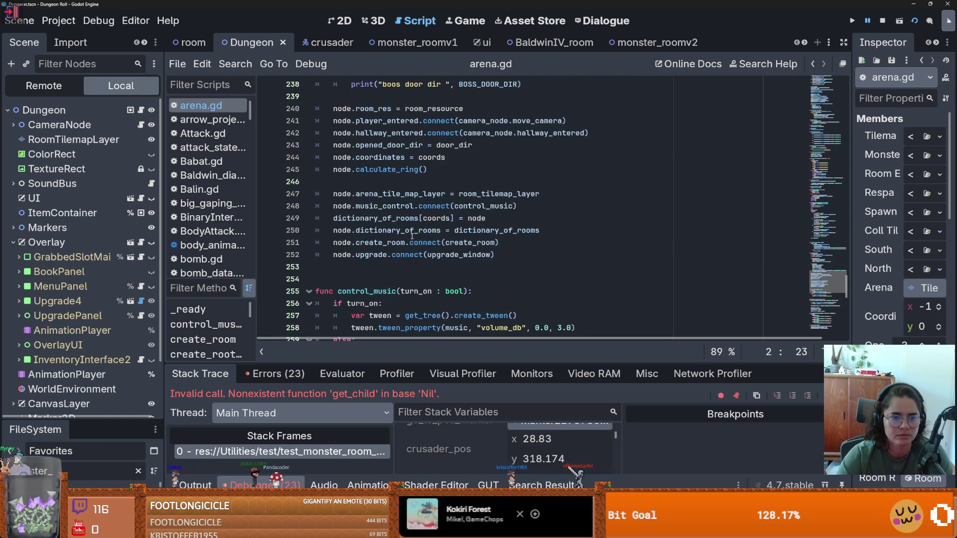
scroll(380, 224, down, 3)
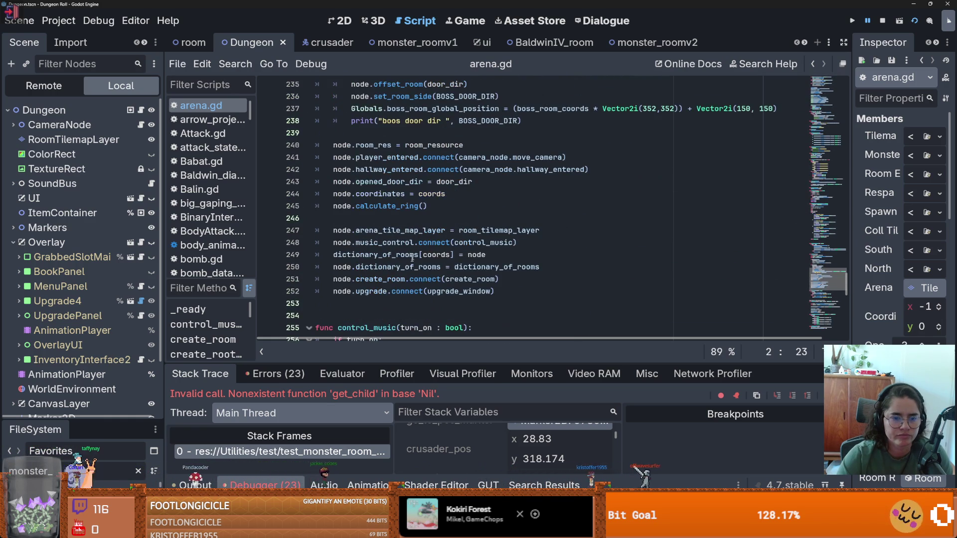
click(378, 291)
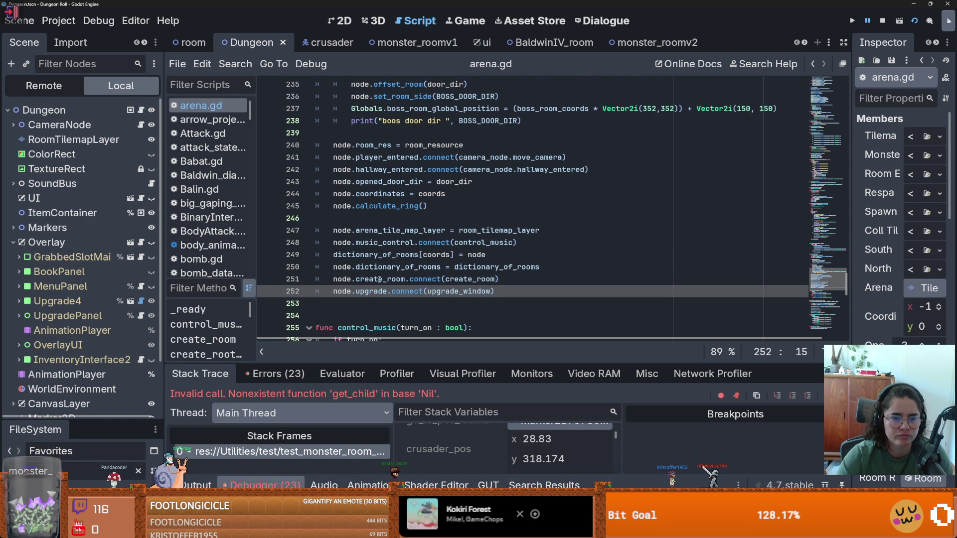
double_click(380, 280)
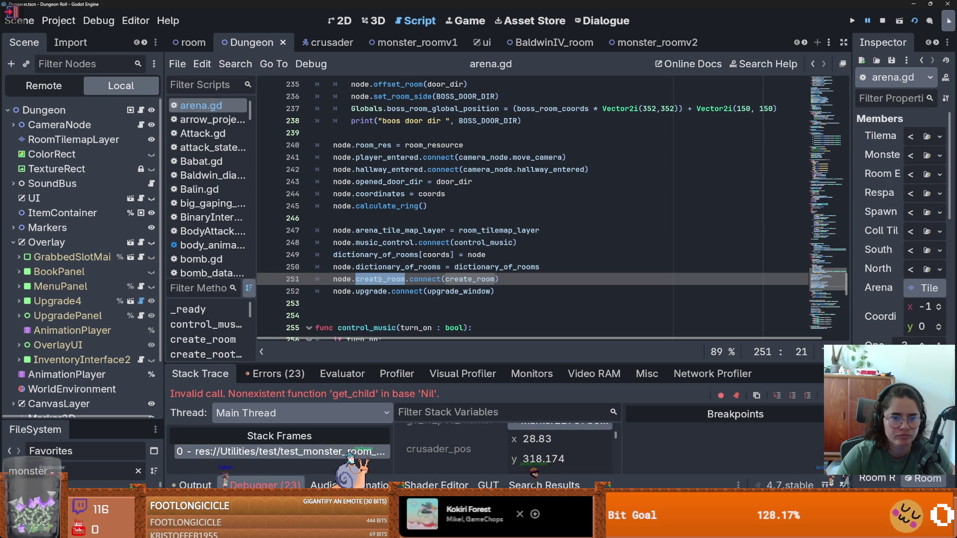
scroll(379, 279, up, 4)
scroll(848, 270, up, 3)
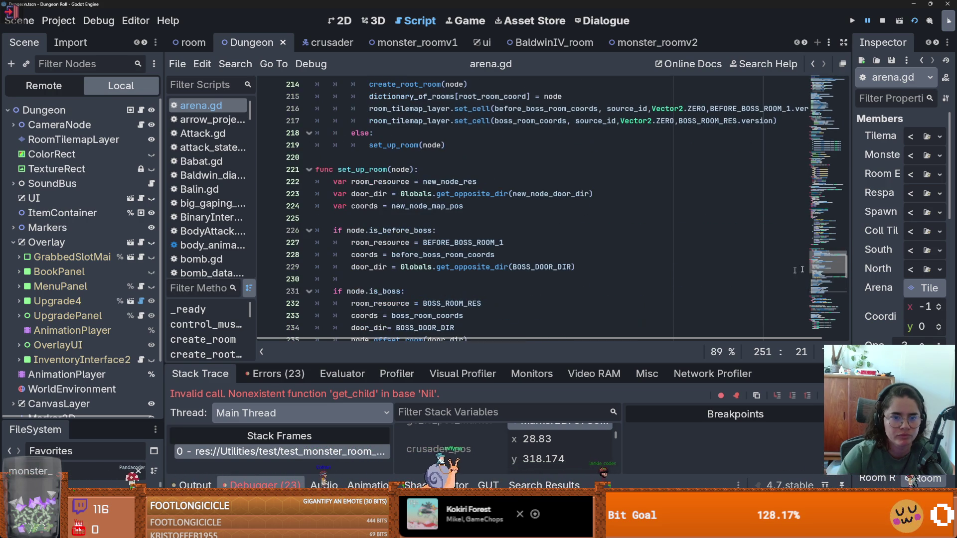
scroll(847, 270, down, 9)
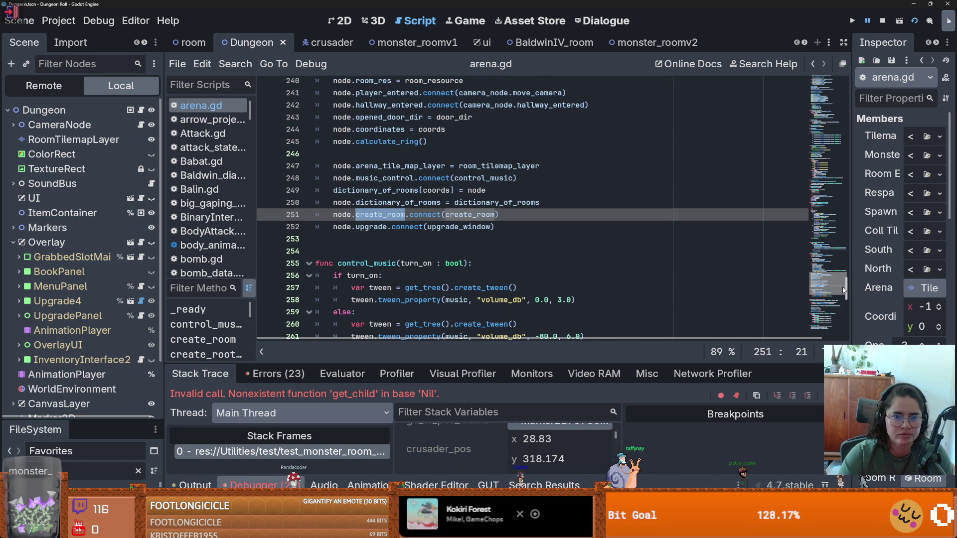
mouse_move(844, 290)
mouse_down()
mouse_move(818, 200)
mouse_move(762, 96)
mouse_up()
scroll(448, 210, down, 3)
- Declare 'signal room_done' on line 47 of arena.gd
click(414, 219)
text(var)
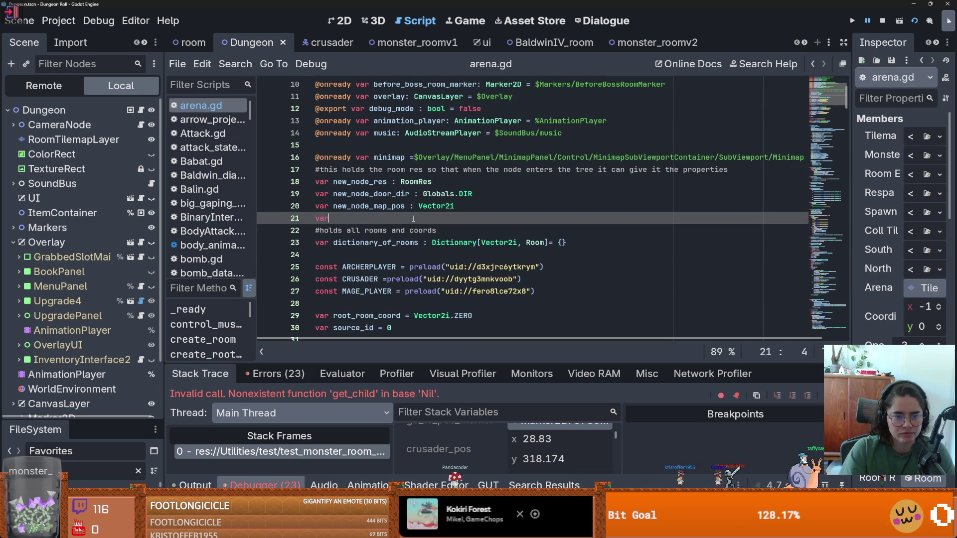
scroll(407, 216, down, 8)
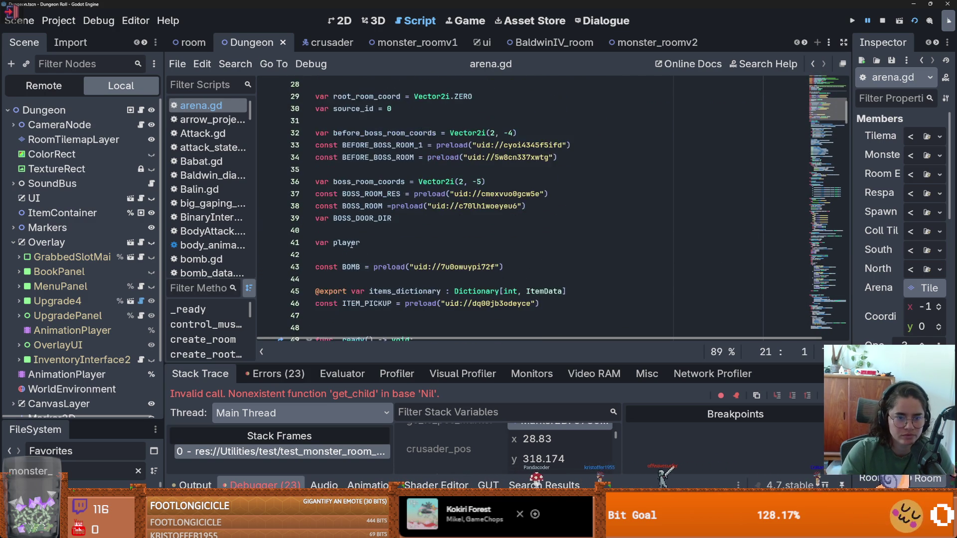
click(348, 243)
text(i)
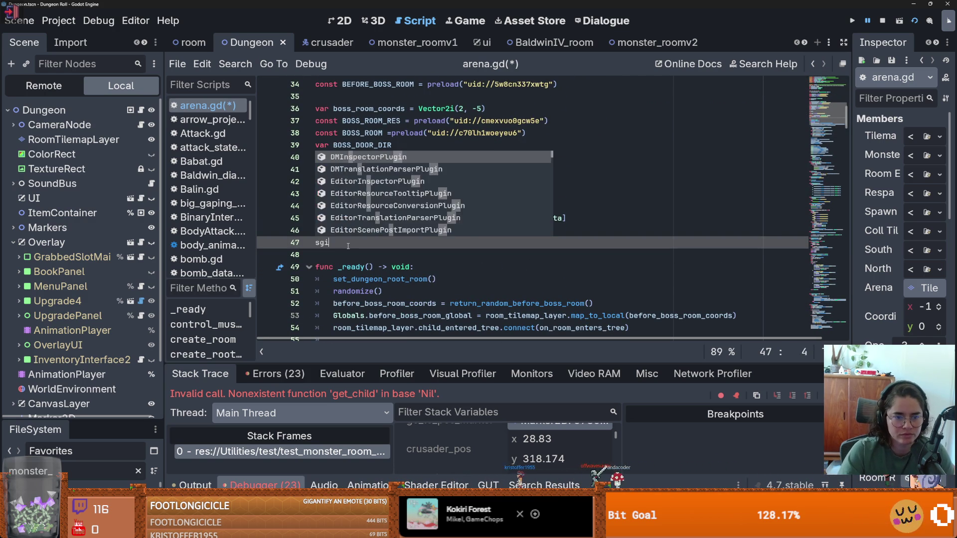
text(gnal room_done)
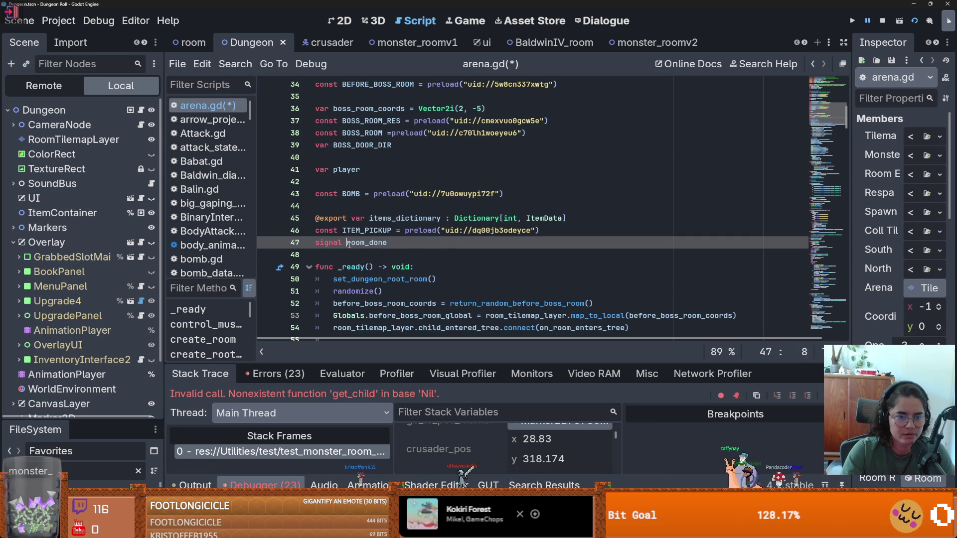
double_click(366, 243)
- Add room_done.emit() on line 253, after the connect calls at the end of set_up_room
scroll(359, 247, down, 20)
scroll(362, 254, down, 16)
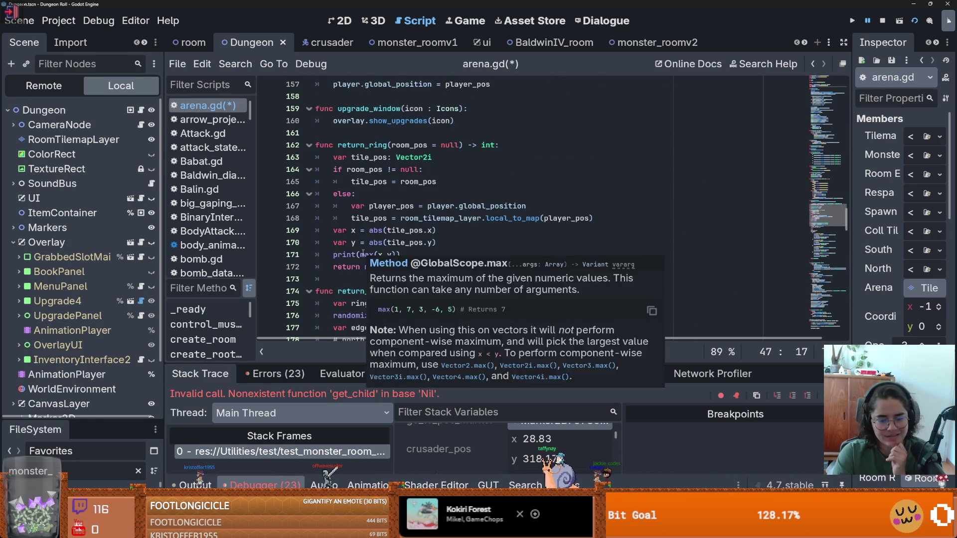
scroll(363, 254, down, 10)
scroll(409, 163, down, 5)
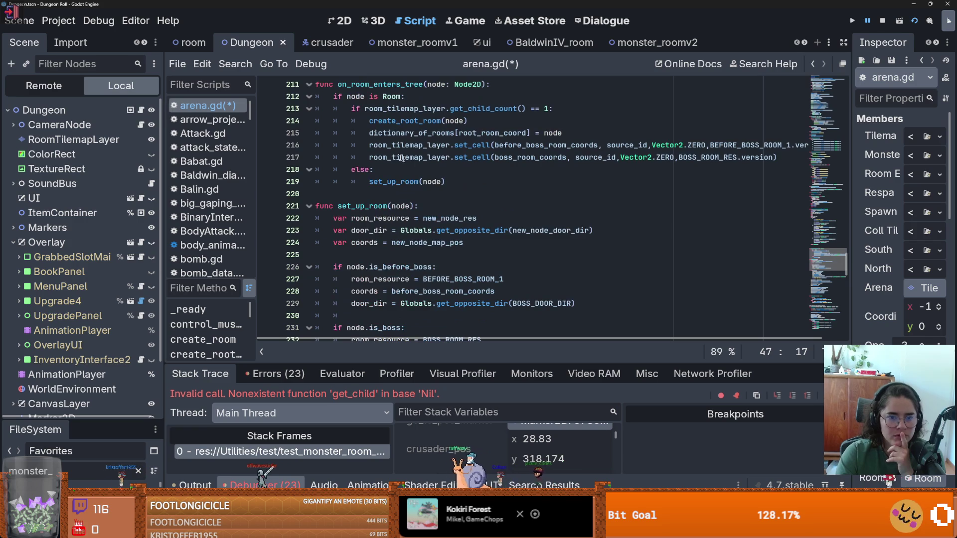
scroll(360, 246, down, 10)
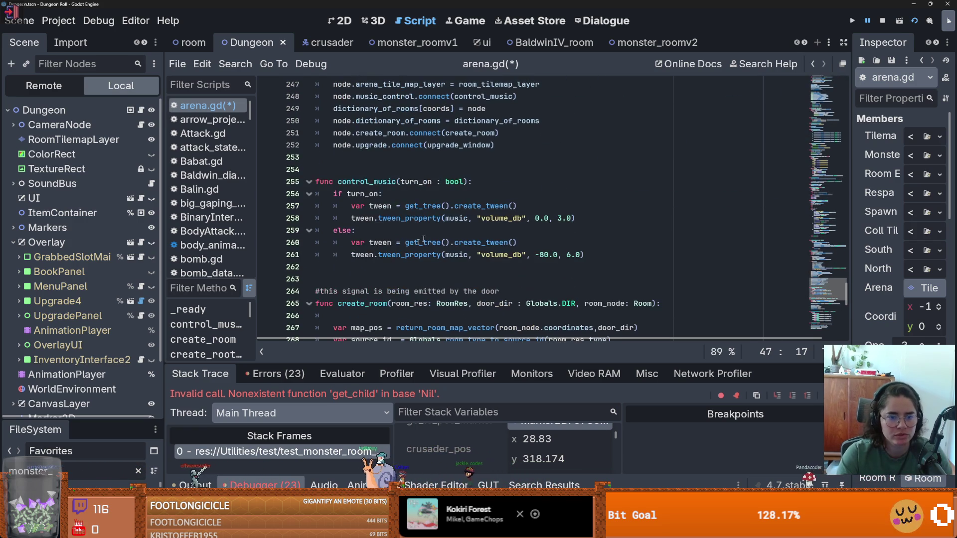
click(514, 150)
key(Return)
text(node.room_done)
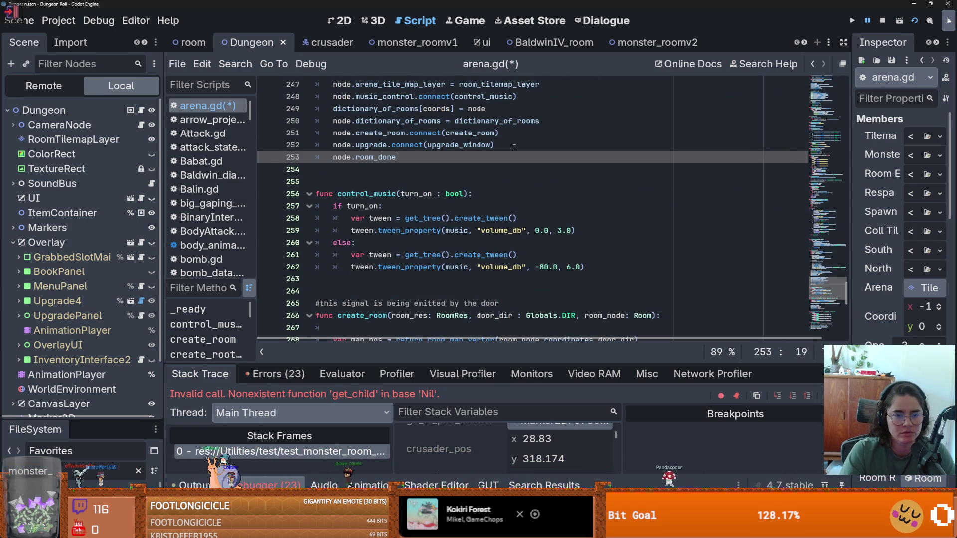
key(ctrl+BackSpace)
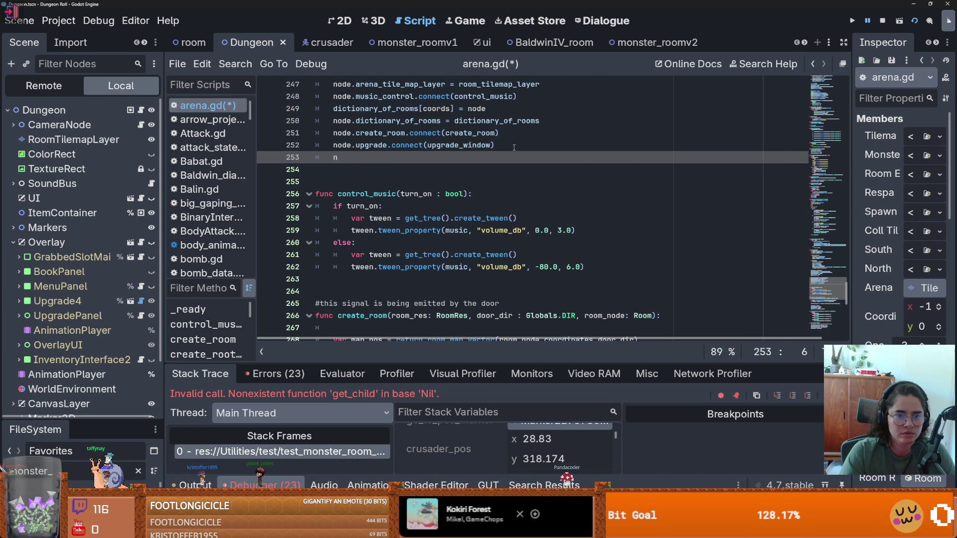
text(room_done.e)
key(Return)
double_click(362, 157)
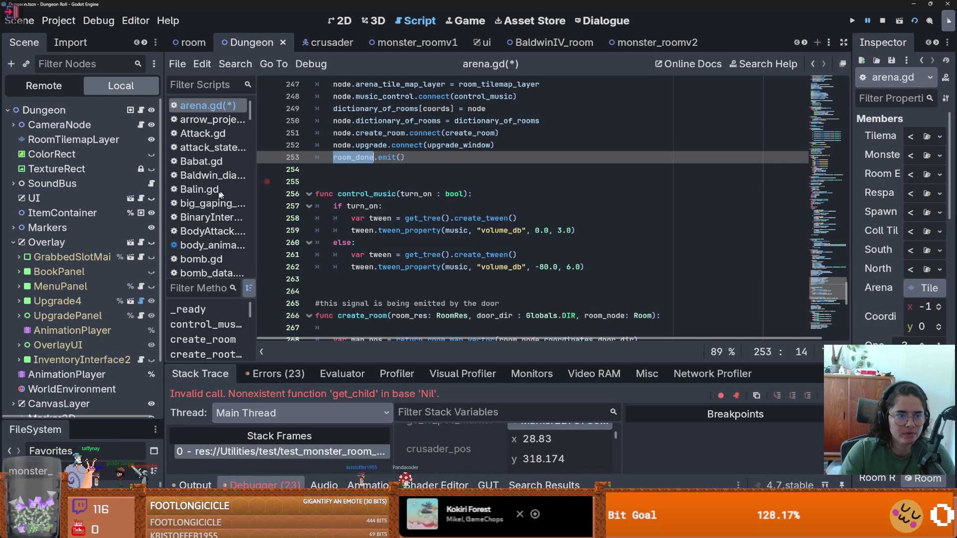
scroll(125, 334, right, 1)
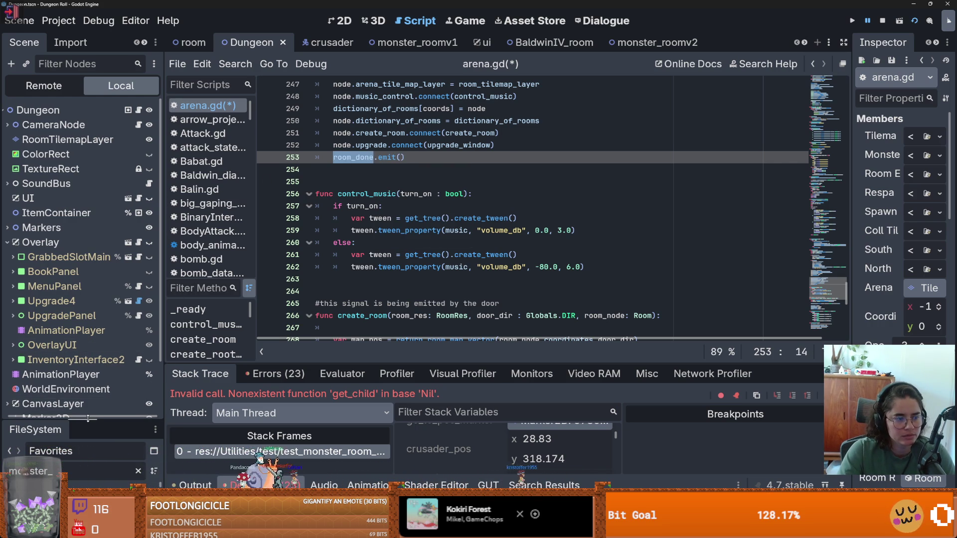
drag(88, 417, 88, 263)
- Open test_monster_room_collisions.gd from Favorites and review the trigger lookup around line 76
double_click(93, 356)
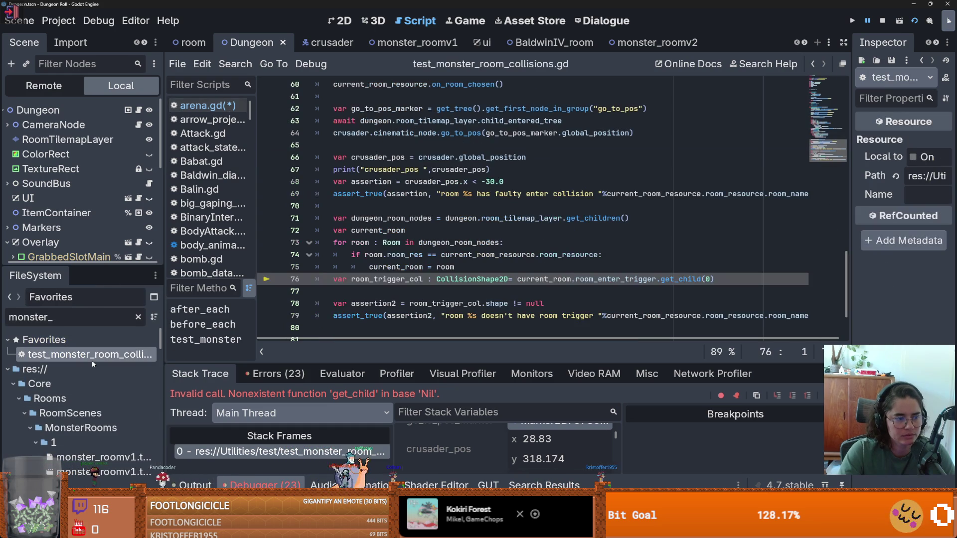
click(393, 291)
scroll(393, 308, down, 2)
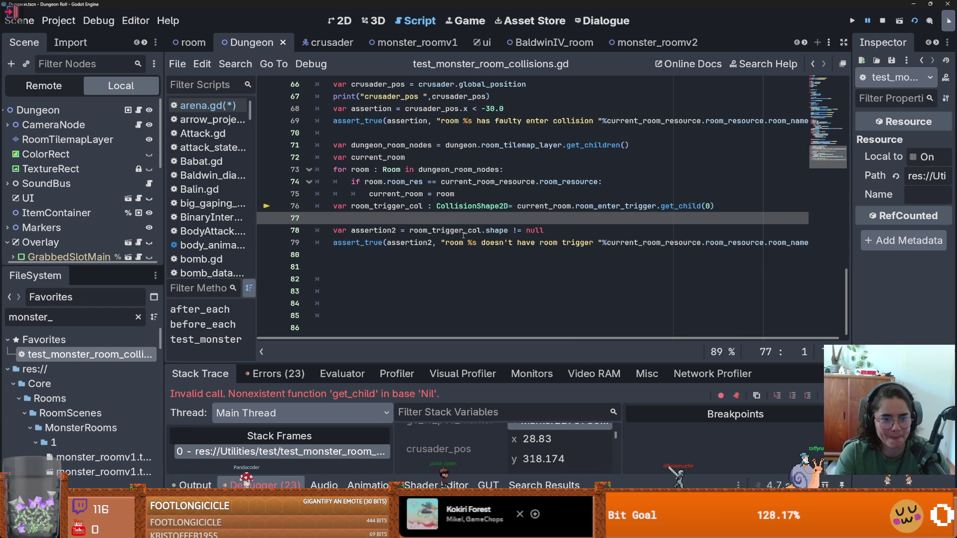
scroll(461, 242, up, 2)
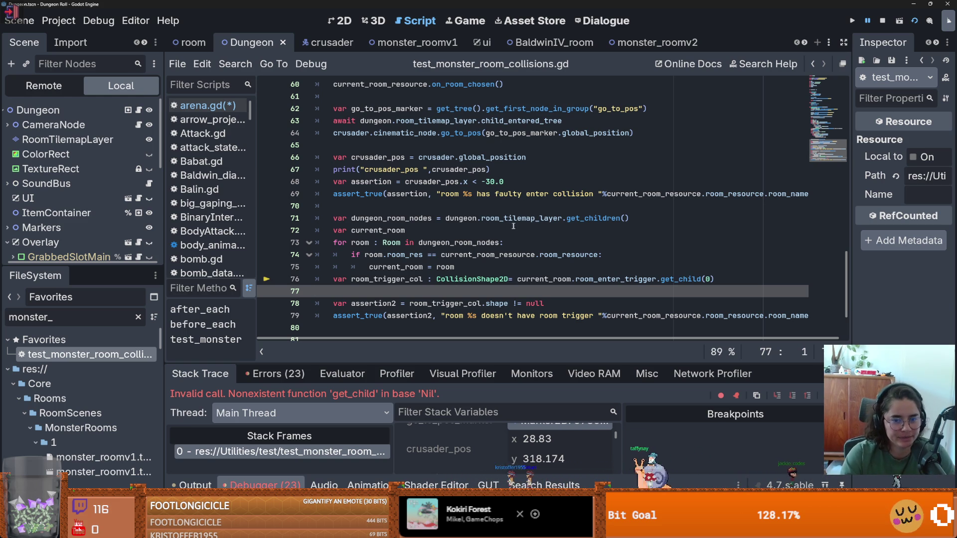
scroll(448, 249, up, 1)
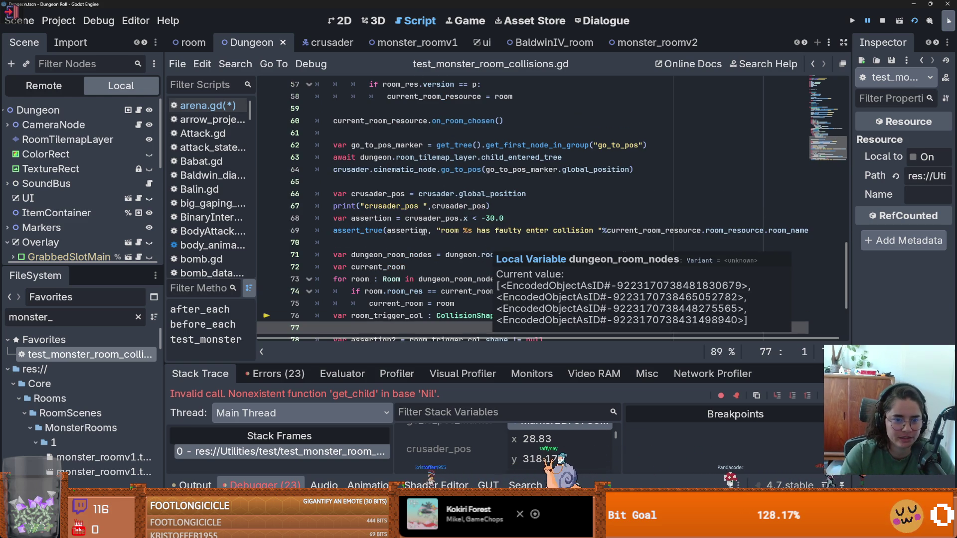
scroll(421, 238, down, 1)
mouse_move(422, 238)
scroll(422, 238, down, 1)
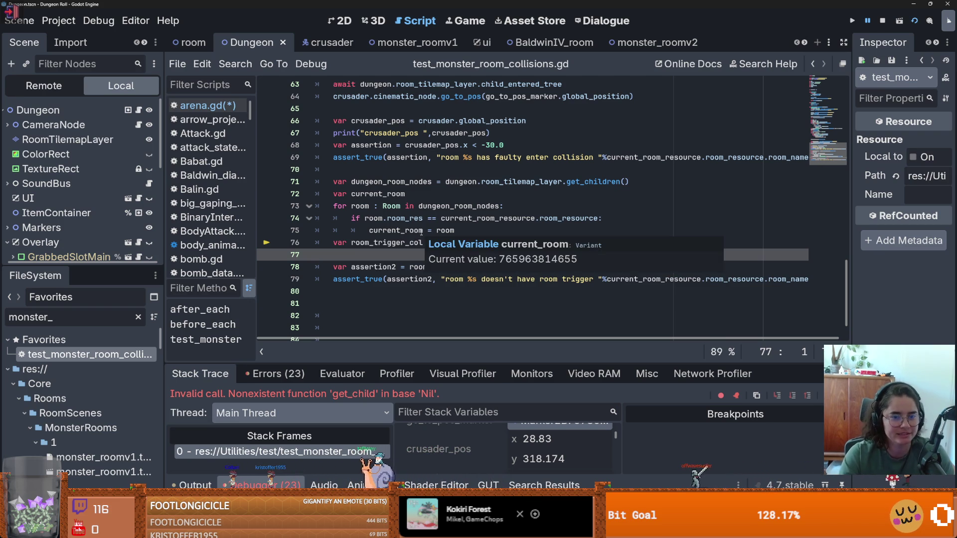
- Change line 63 to await dungeon.room_done instead of room_tilemap_layer.child_entered_tree, and save
click(429, 195)
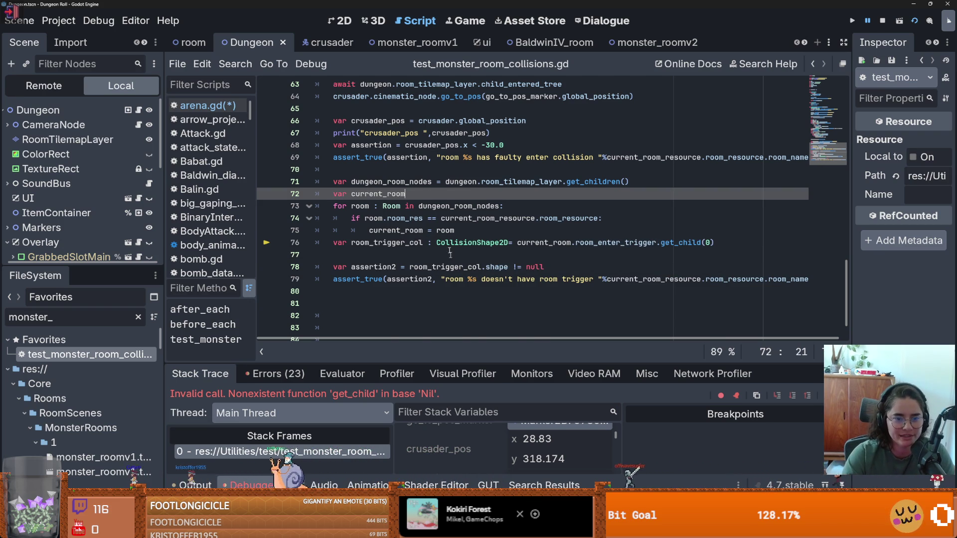
scroll(451, 262, up, 2)
scroll(430, 212, up, 1)
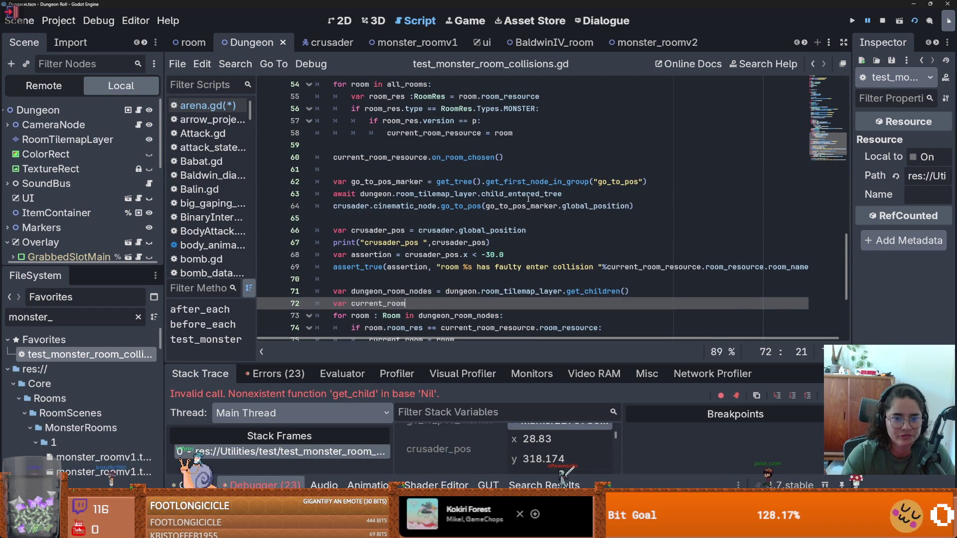
click(582, 194)
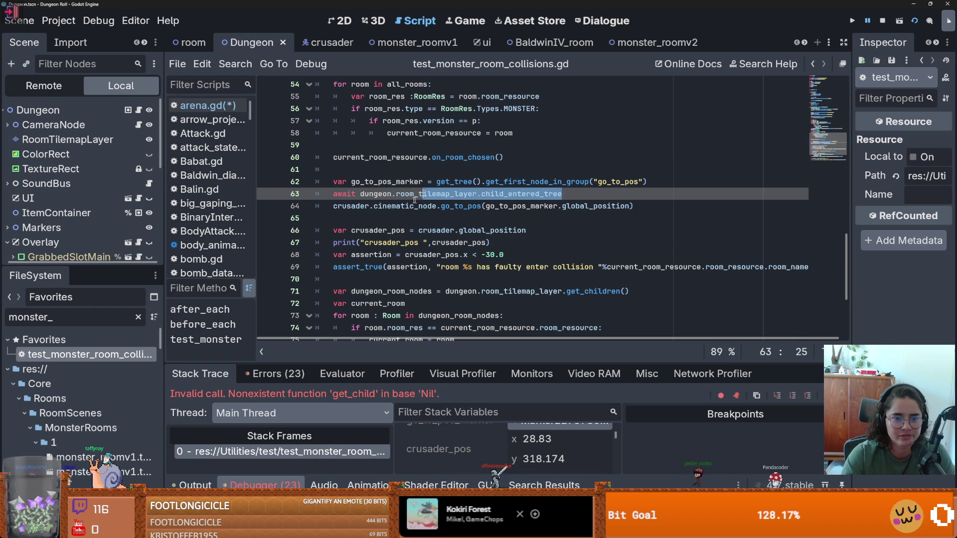
key(ctrl+shift+Left)
key(ctrl+shift+Left)
key(ctrl+shift+Left)
text(room_done)
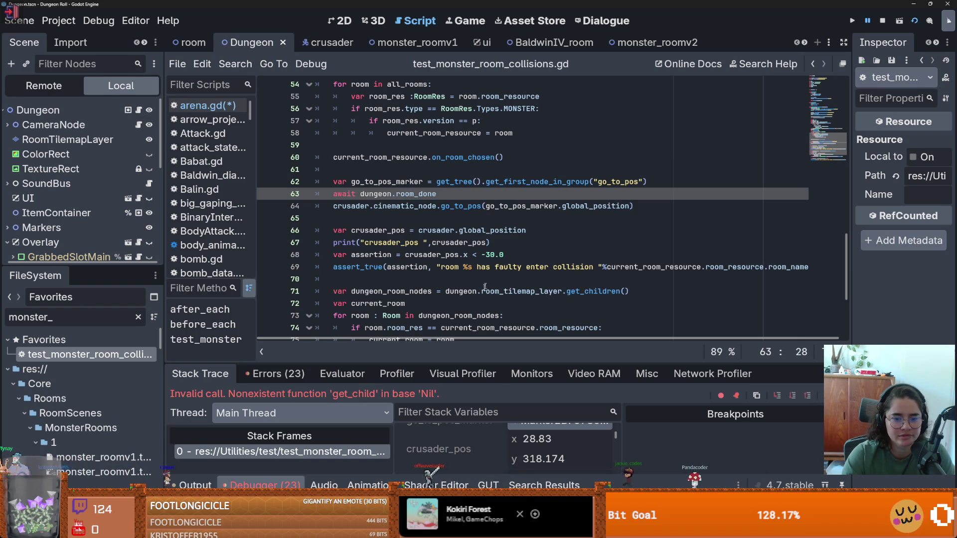
key(ctrl+s)
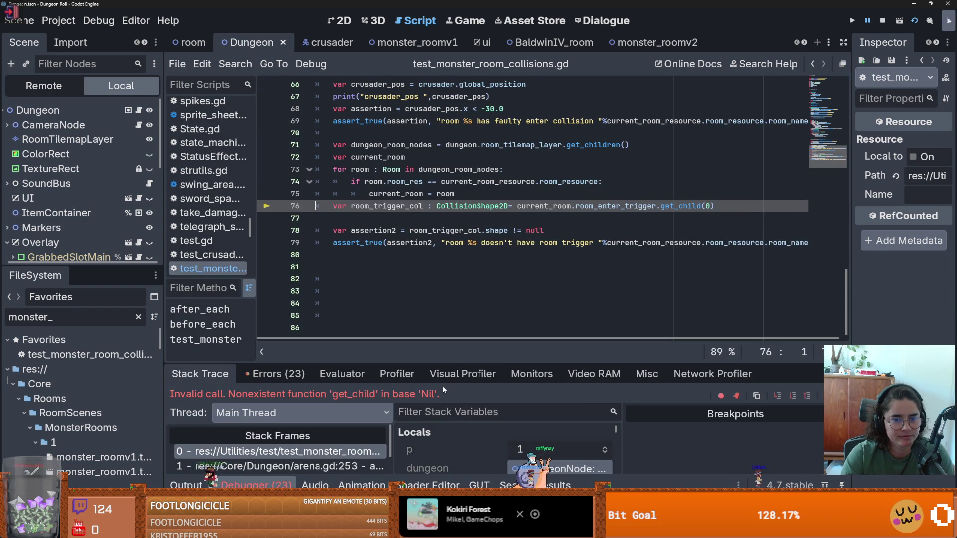
- Follow the failure back to arena.gd's room_done.emit() call on line 253
mouse_move(464, 363)
mouse_down()
mouse_move(464, 204)
mouse_move(415, 363)
mouse_up()
scroll(519, 403, down, 2)
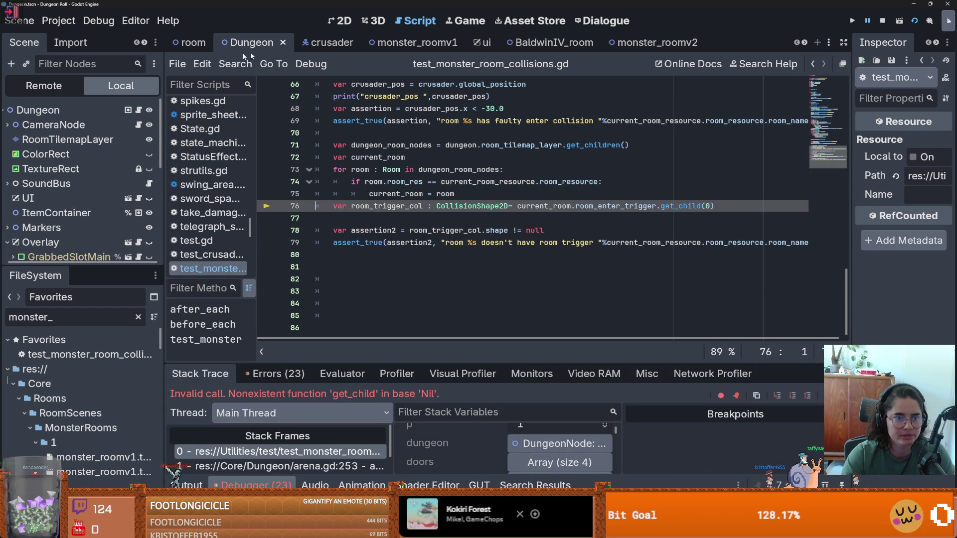
key(alt+Left)
drag(411, 157, 289, 161)
scroll(379, 218, up, 6)
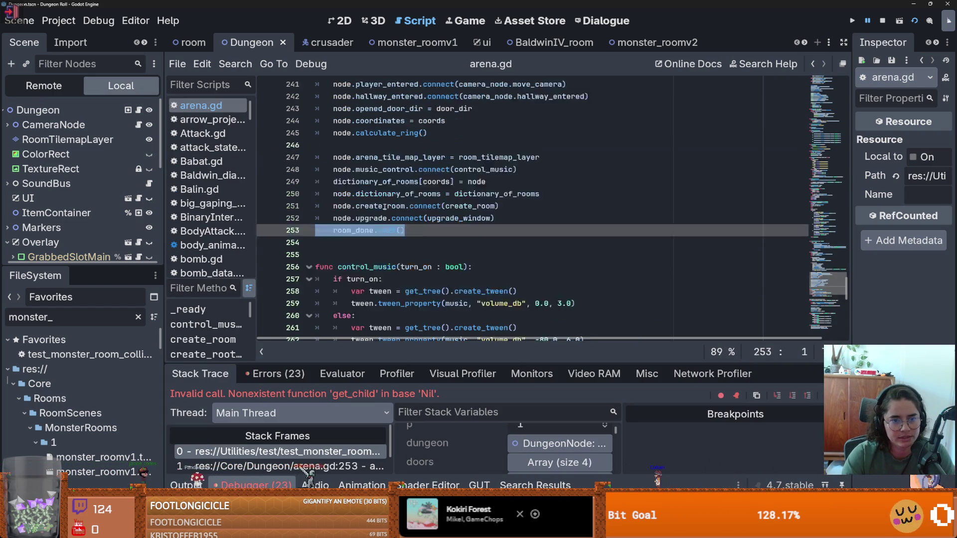
scroll(379, 218, up, 6)
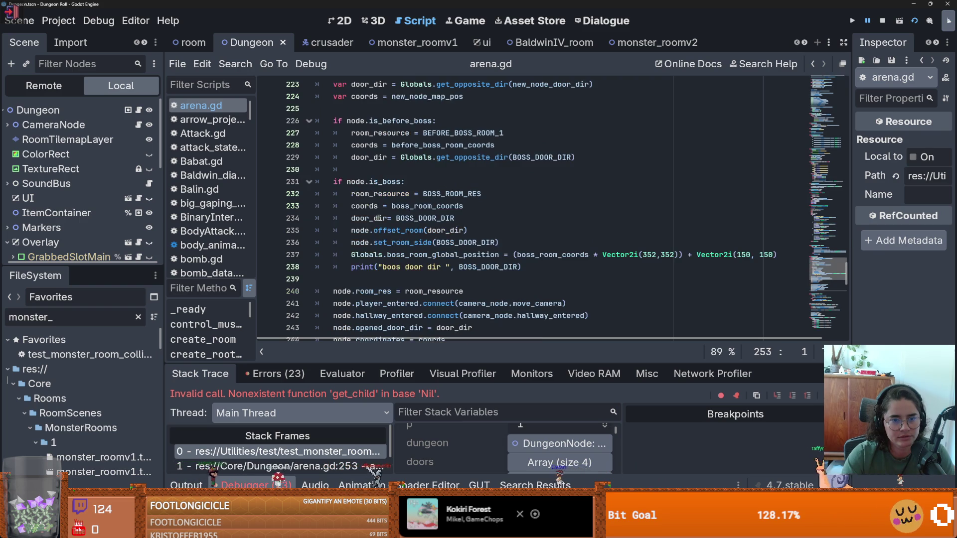
scroll(380, 218, down, 5)
scroll(380, 218, down, 4)
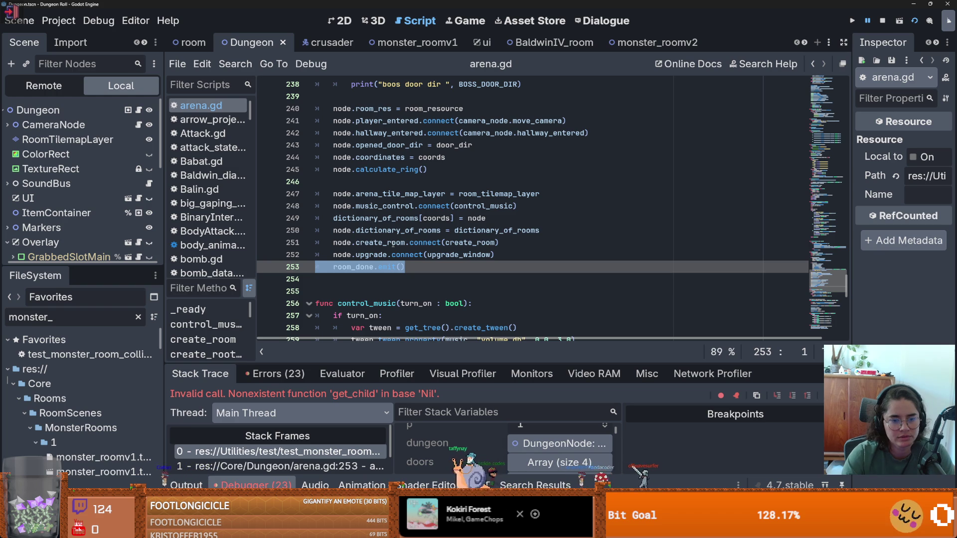
- Expand dungeon_room_nodes in the debugger and inspect the fourth room's properties in the Inspector
drag(448, 364, 449, 173)
scroll(489, 359, down, 2)
click(558, 355)
scroll(548, 355, down, 3)
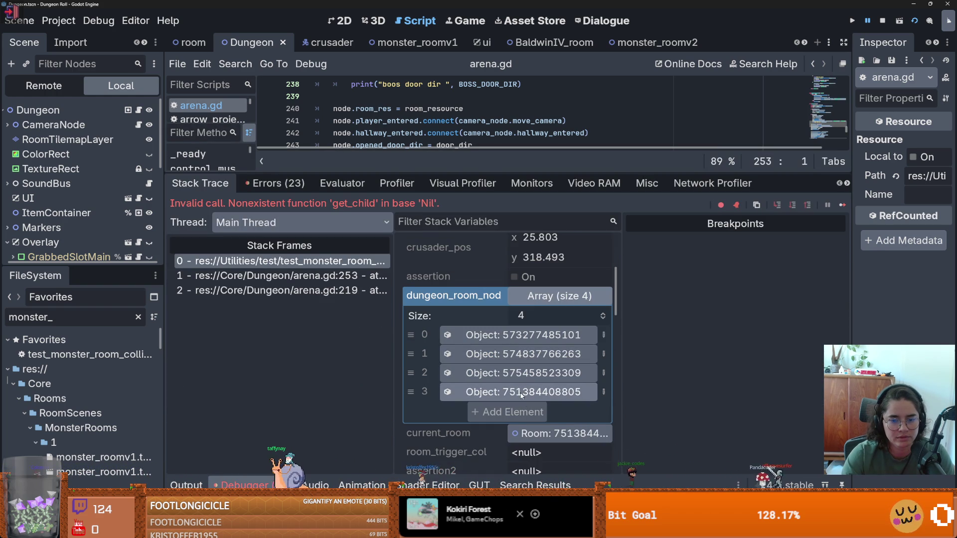
click(519, 392)
drag(851, 163, 511, 162)
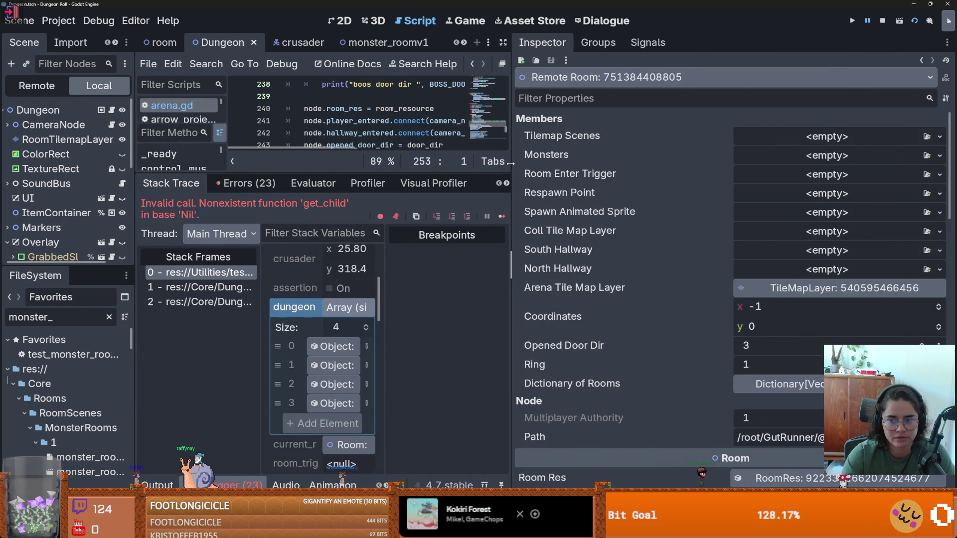
drag(511, 163, 653, 163)
drag(394, 173, 394, 364)
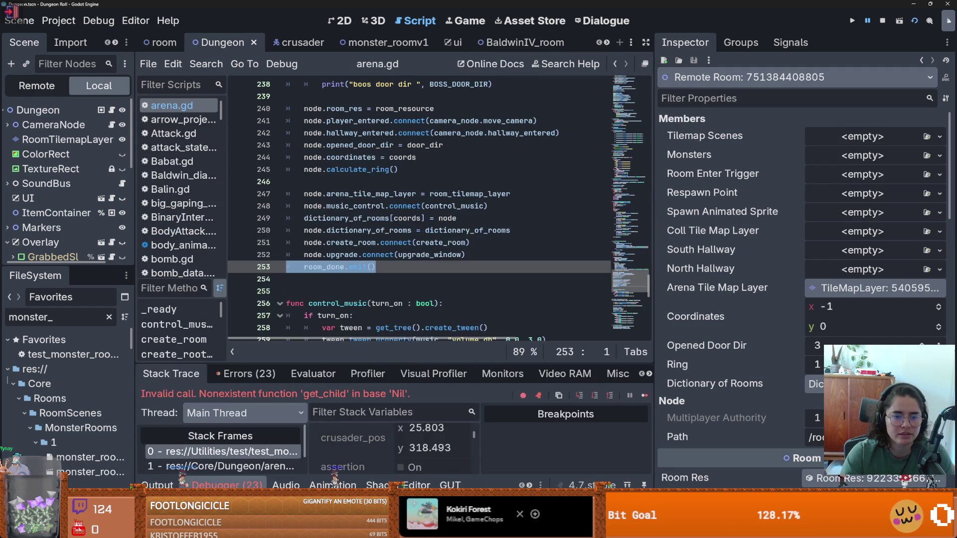
mouse_move(135, 195)
mouse_down()
mouse_move(192, 195)
mouse_move(142, 196)
mouse_up()
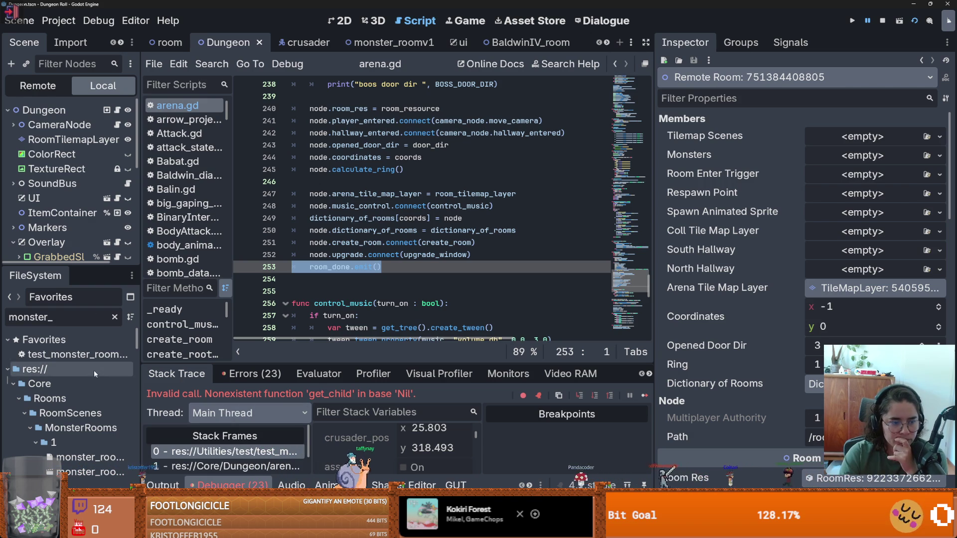
- Reopen the test script, inspect current_room's members in Stack Variables, then switch to the room scene
double_click(108, 355)
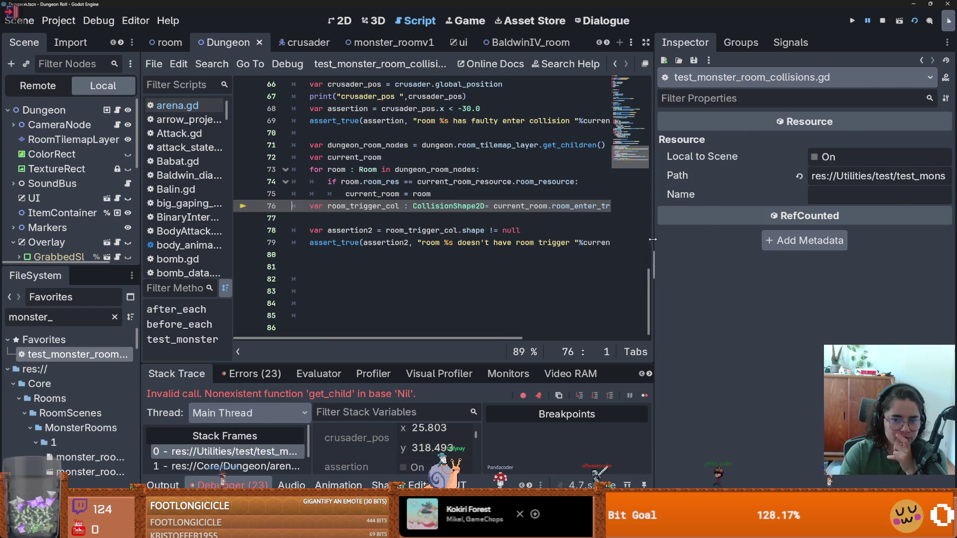
drag(657, 242, 853, 242)
click(487, 281)
scroll(488, 281, up, 2)
double_click(377, 198)
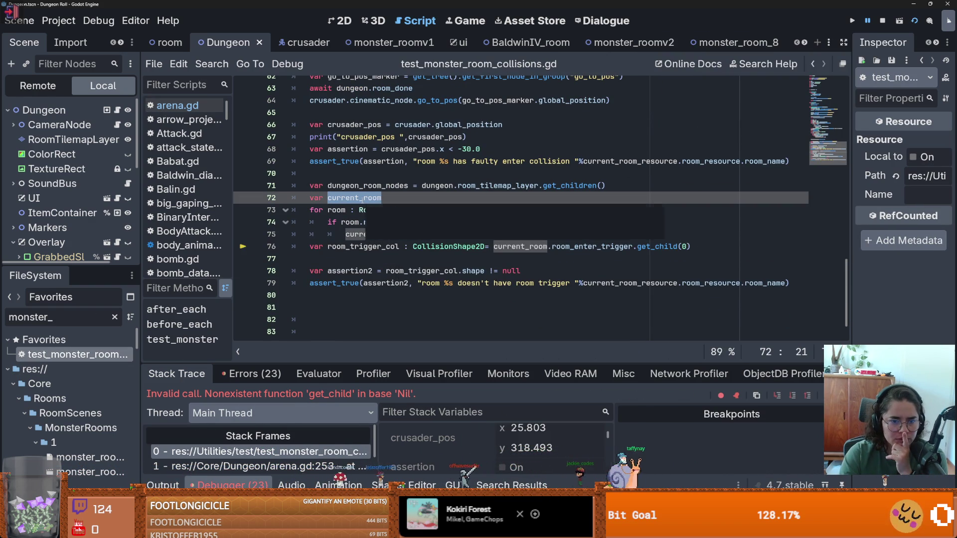
drag(464, 363, 464, 188)
scroll(468, 379, down, 3)
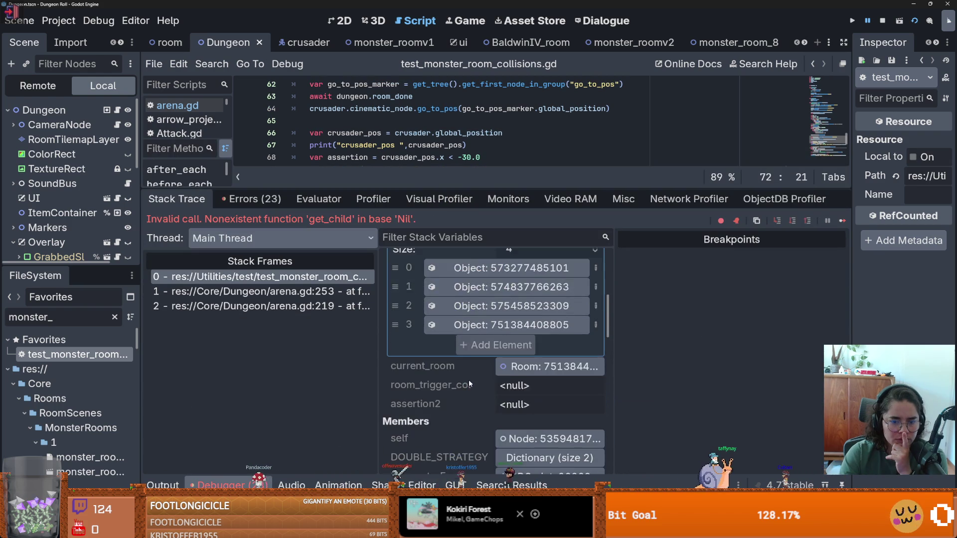
scroll(469, 379, down, 1)
click(548, 339)
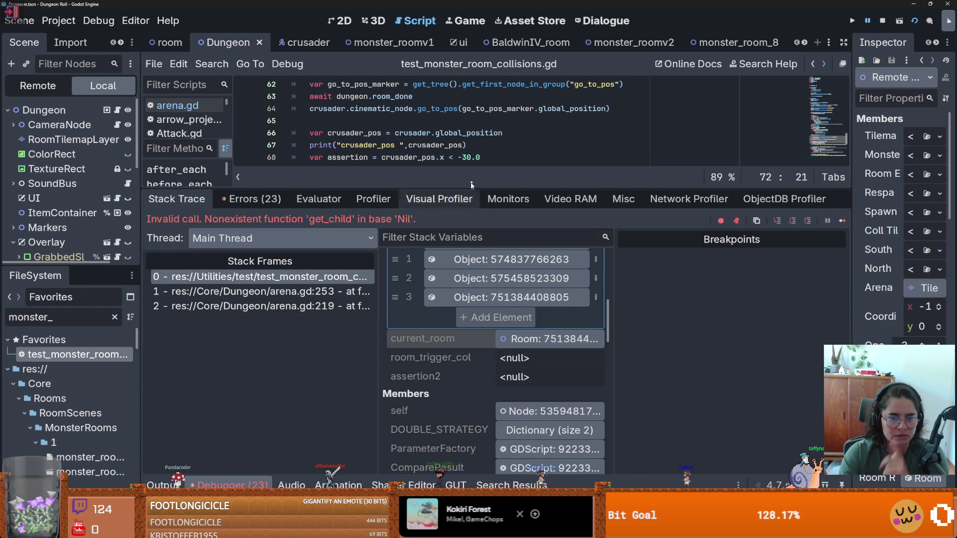
drag(468, 186, 345, 357)
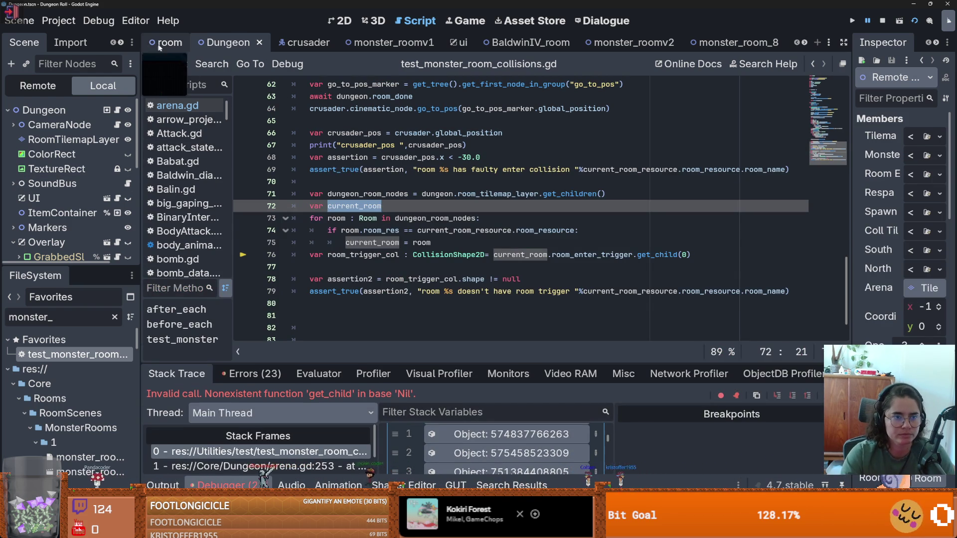
click(159, 47)
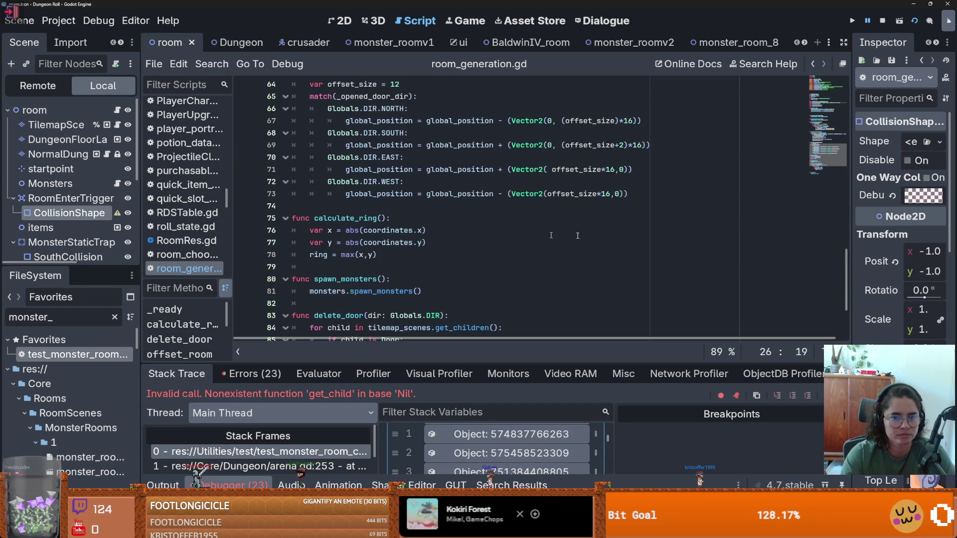
- Declare 'signal done' below the existing signals in room_generation.gd
scroll(841, 202, up, 10)
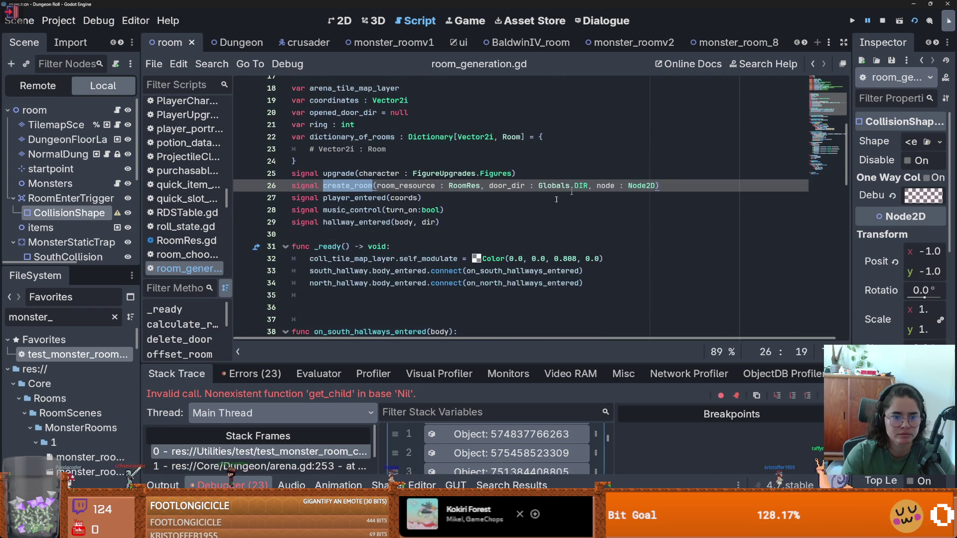
click(601, 247)
click(363, 199)
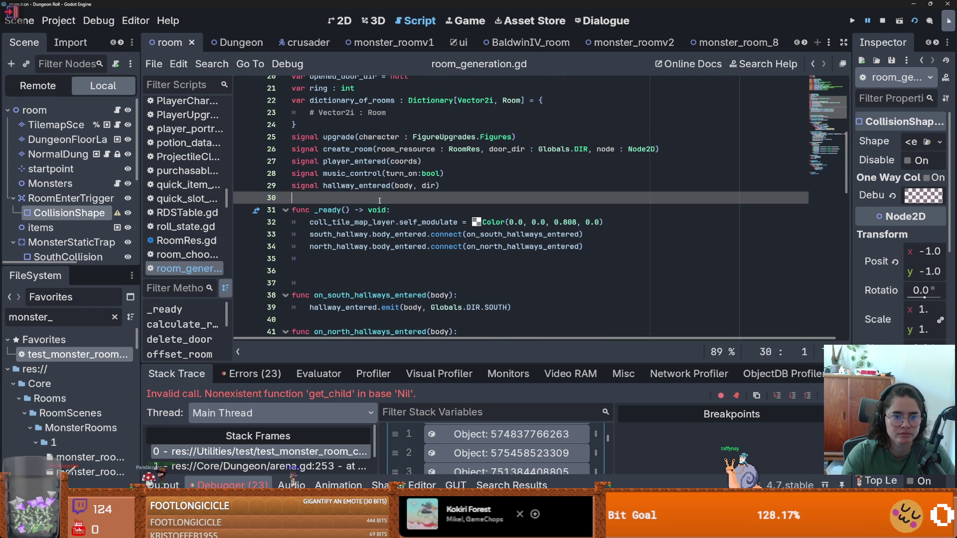
key(Return)
key(Up)
text(signal done)
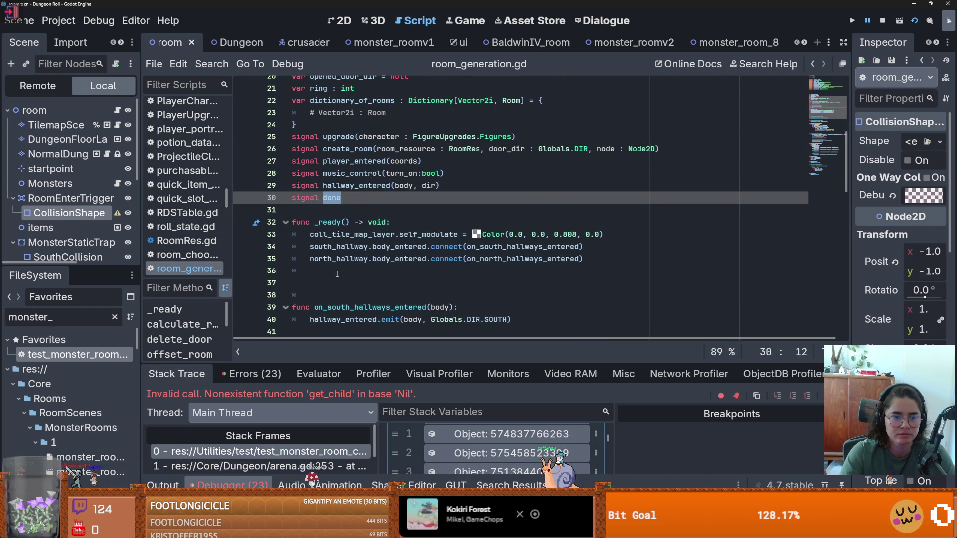
- Add done.emit() at the end of _ready and return to the test's failing line
click(338, 274)
text(.emit()
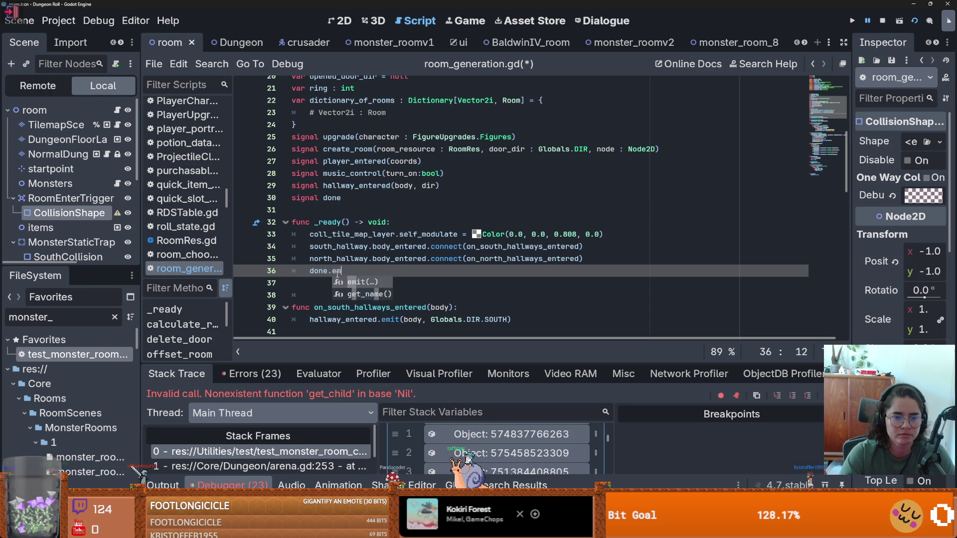
click(338, 274)
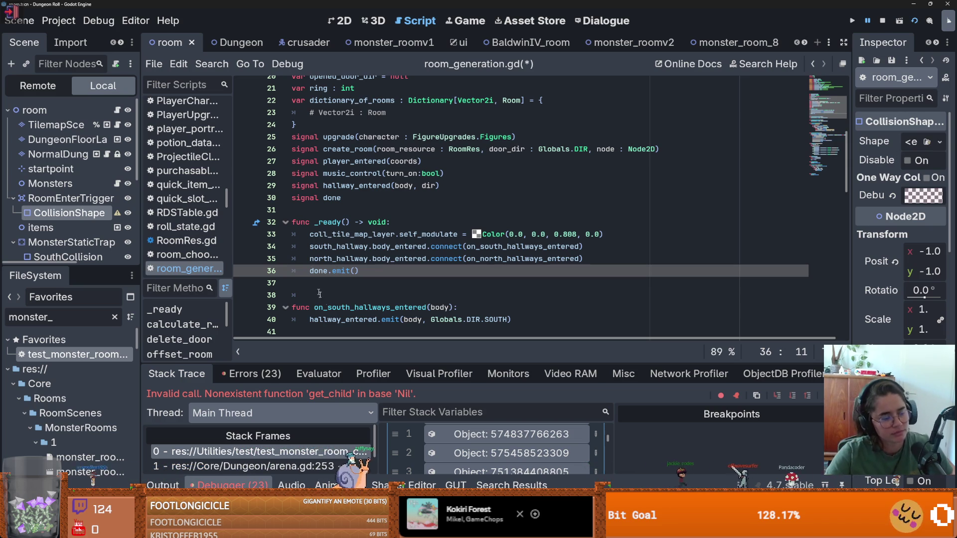
click(355, 453)
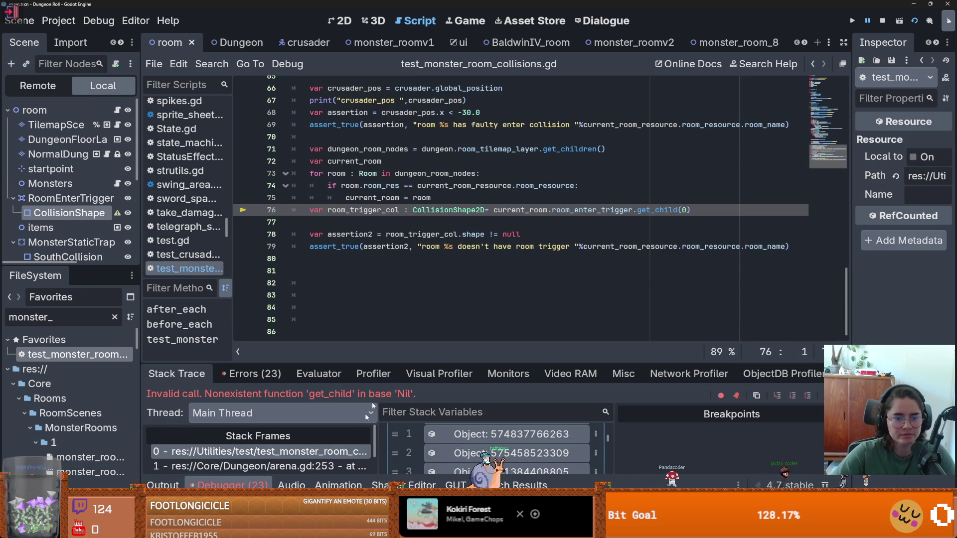
- Insert 'await current_room.done' before the trigger lookup on line 76
click(453, 198)
key(Return)
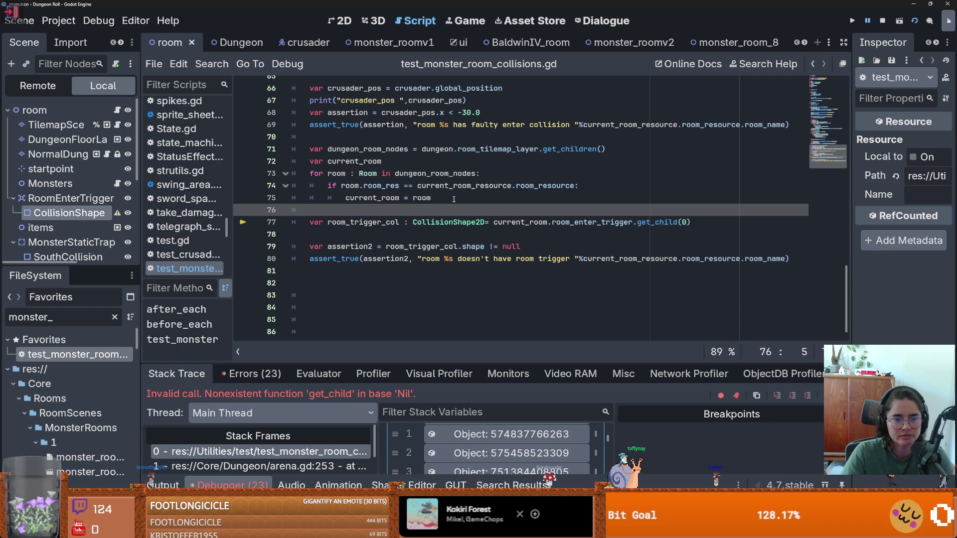
text(await cur)
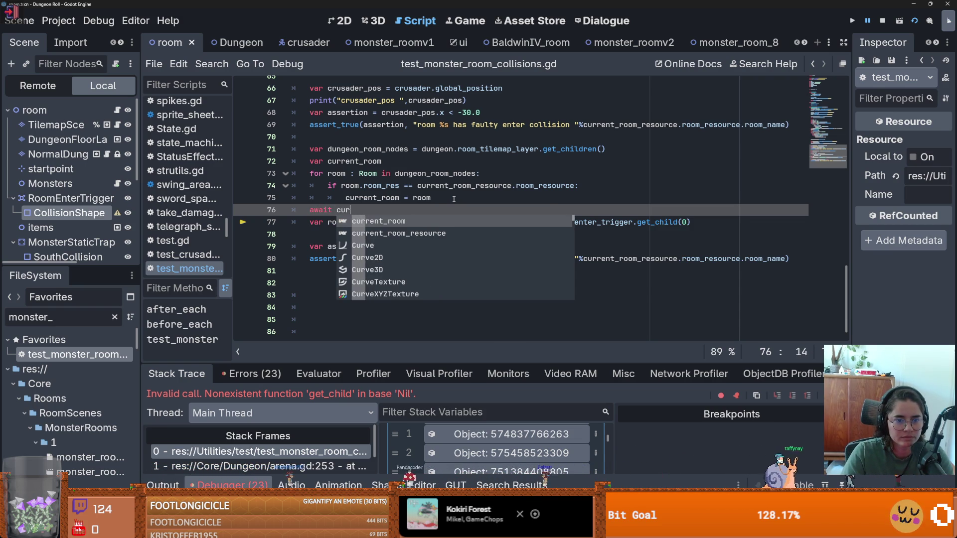
key(Return)
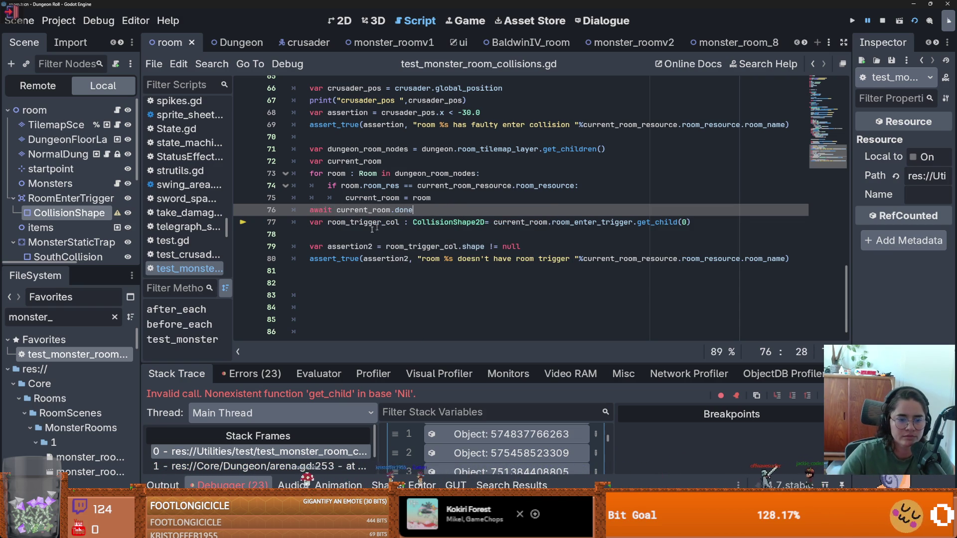
- Stop the previous game session and run all GUT tests, viewing the log compactly
key(ctrl+shift+r)
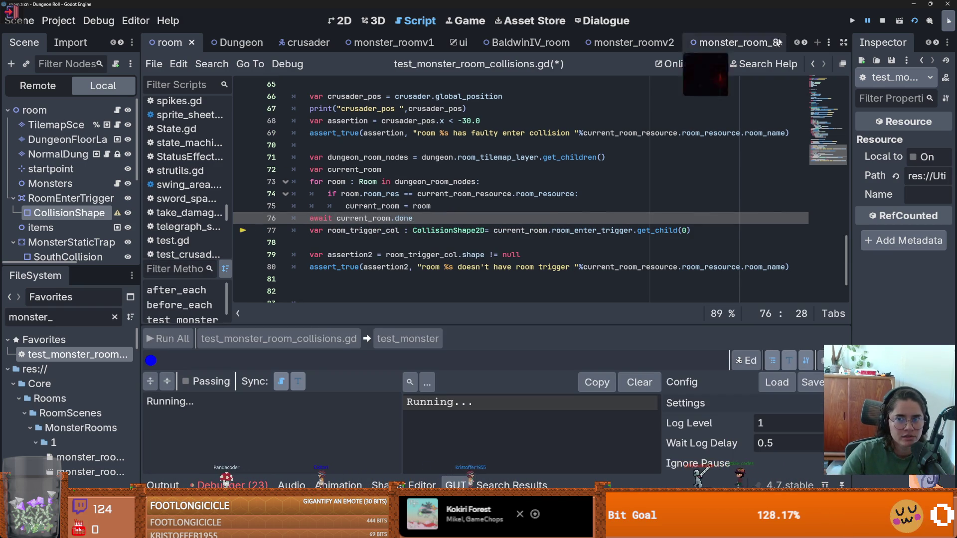
click(883, 23)
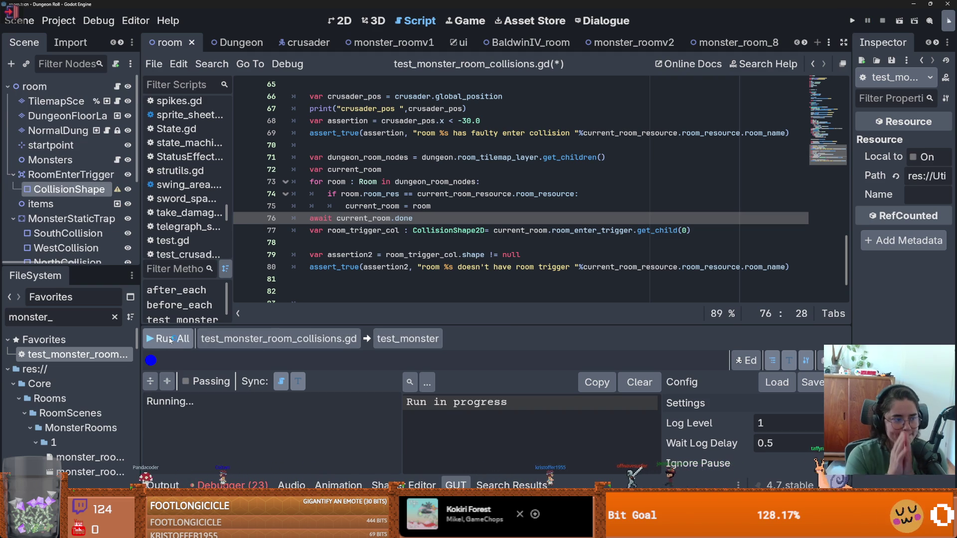
click(170, 340)
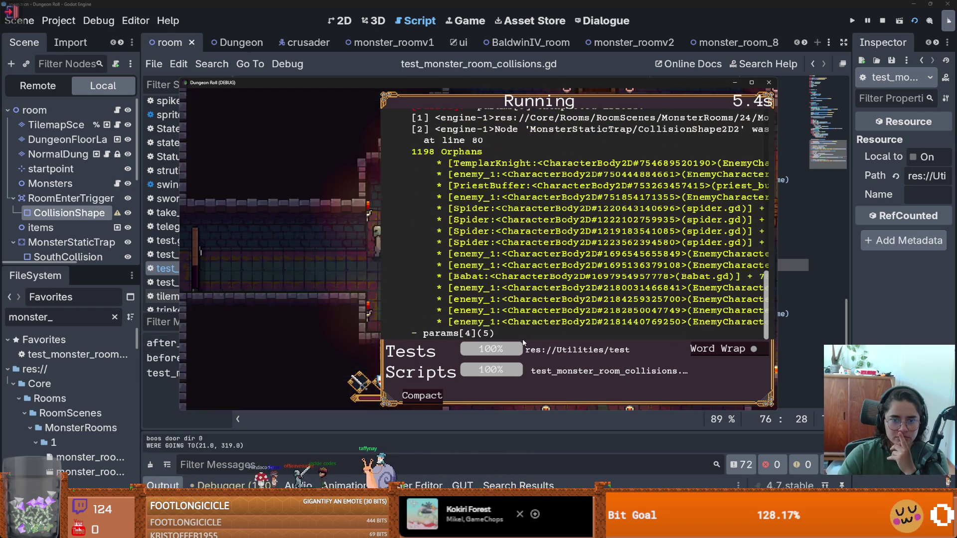
click(433, 394)
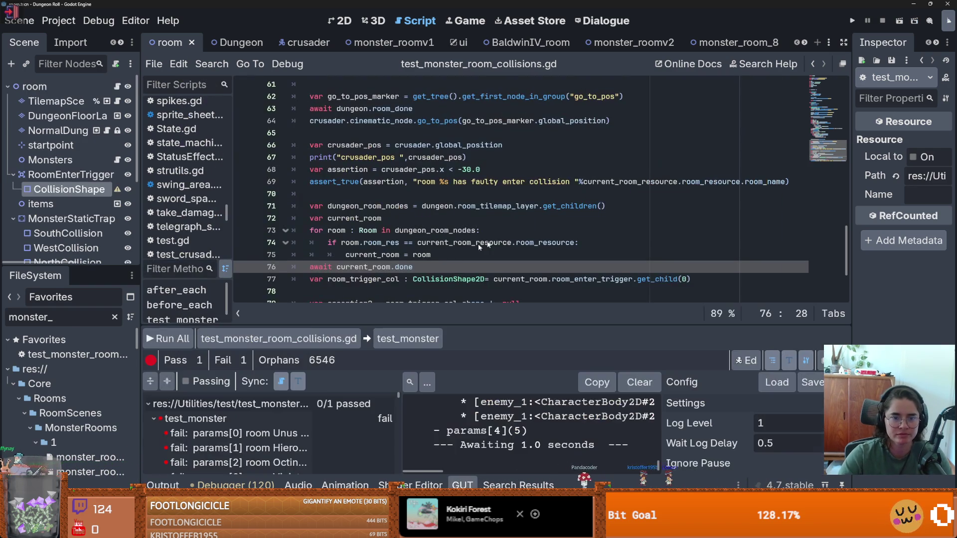
- Lower Engine.time_scale to 3.0 and rerun all the tests
scroll(405, 267, up, 12)
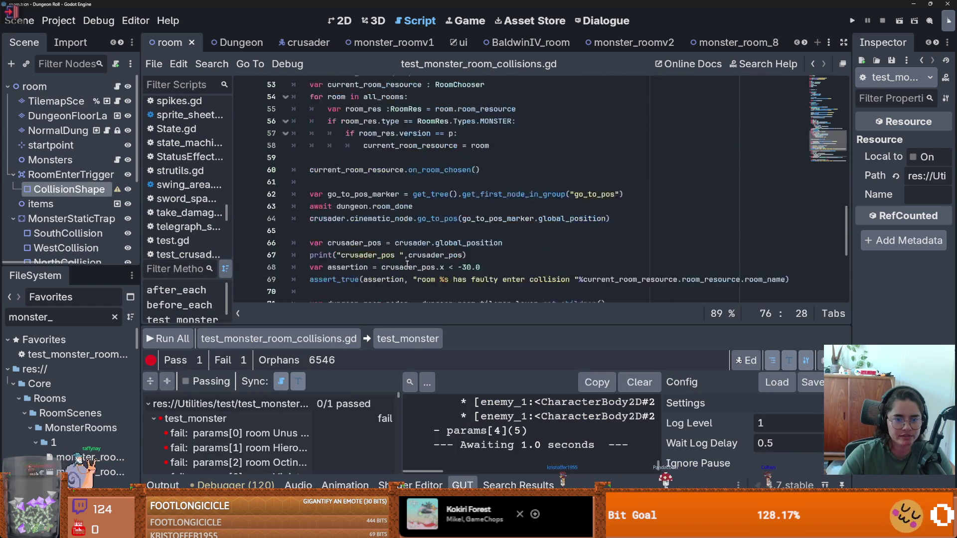
click(406, 159)
key(BackSpace)
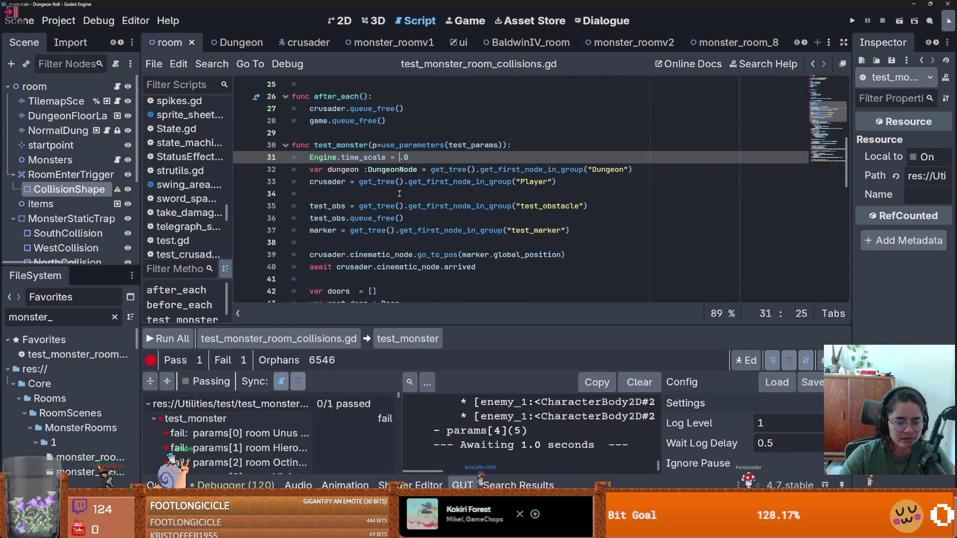
click(184, 338)
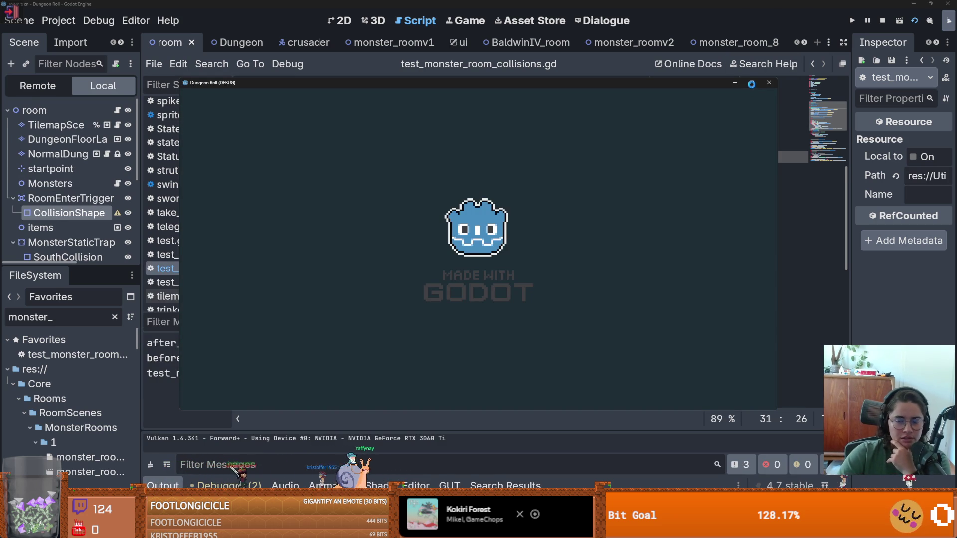
- Watch the rerun in the maximized game window with a Compact GUT log, then close the game window
click(751, 84)
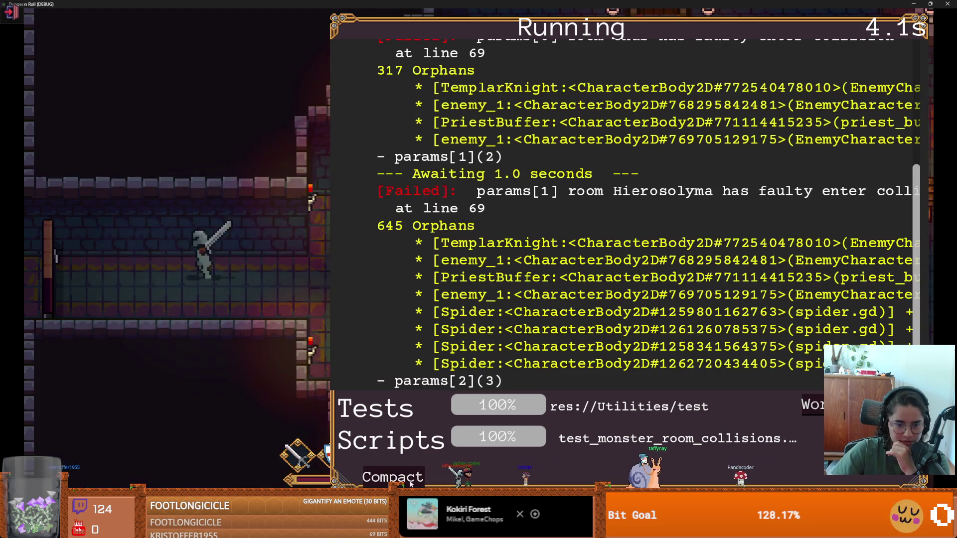
click(393, 476)
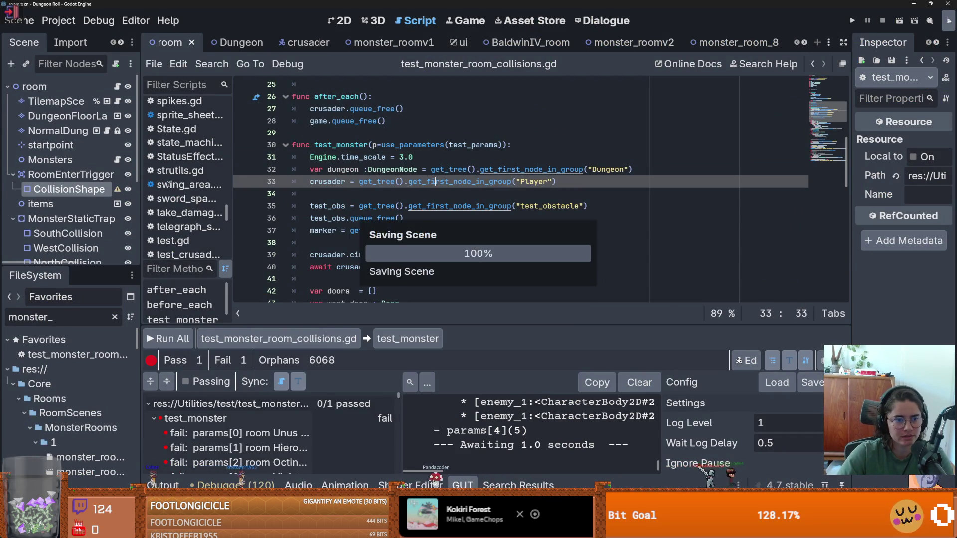
click(403, 157)
click(209, 339)
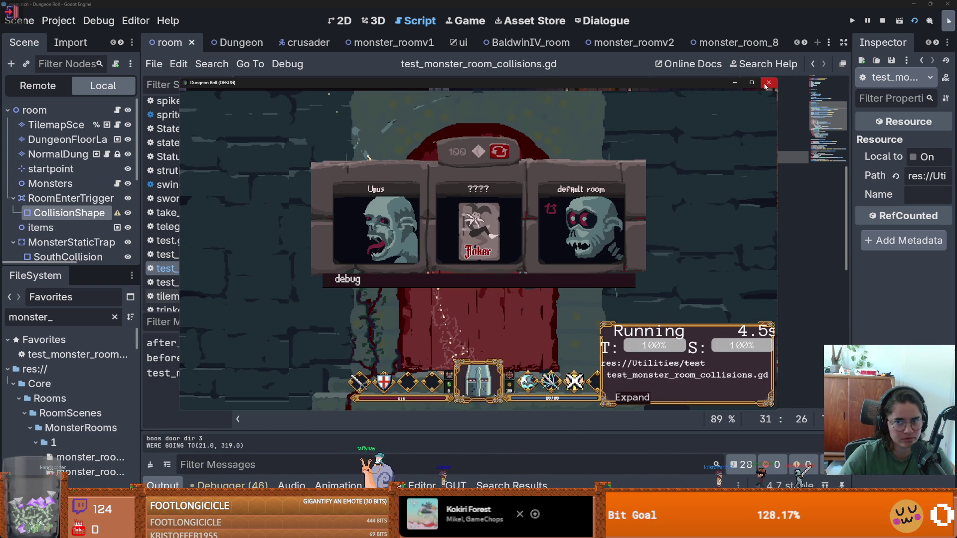
click(767, 86)
scroll(394, 230, down, 10)
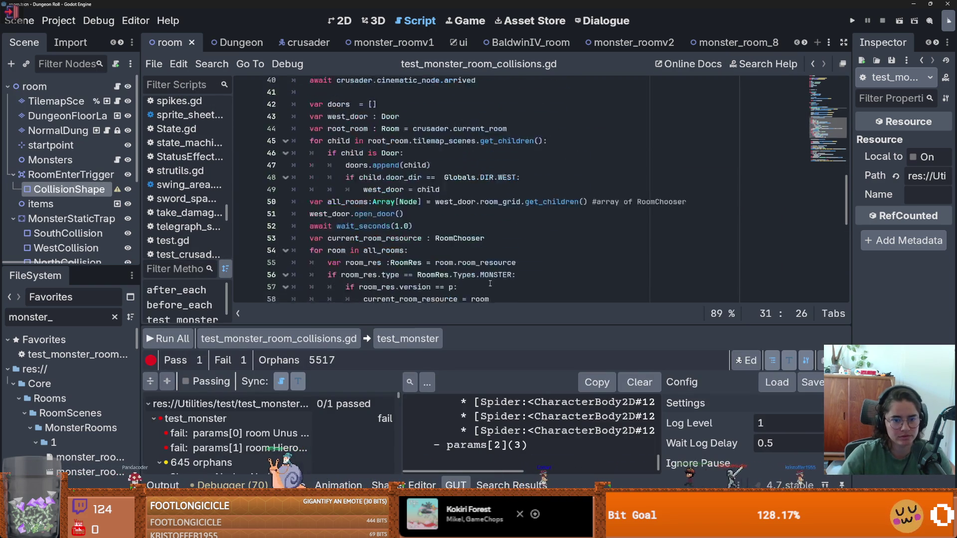
- Add an await wait_seconds(0.5) call on empty line 81 and save the script
click(364, 220)
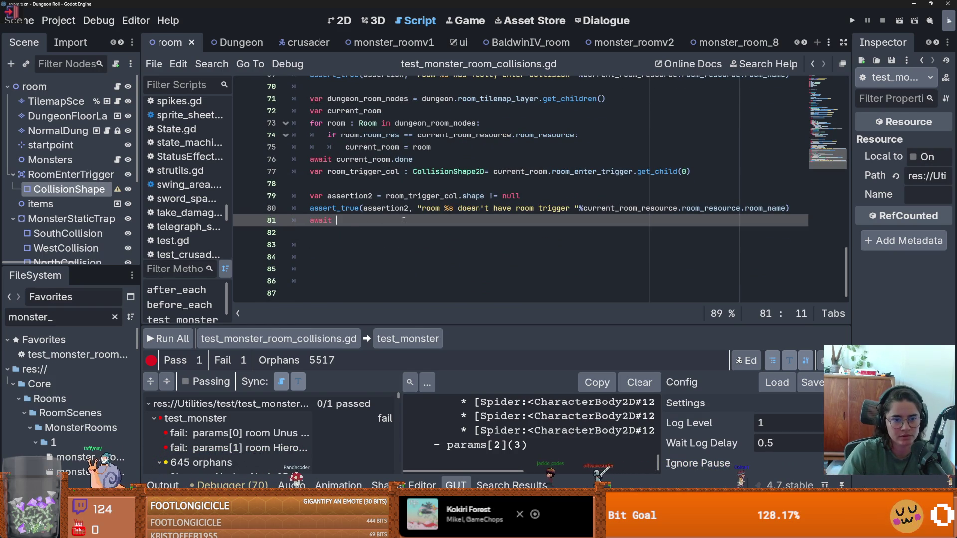
text(wai)
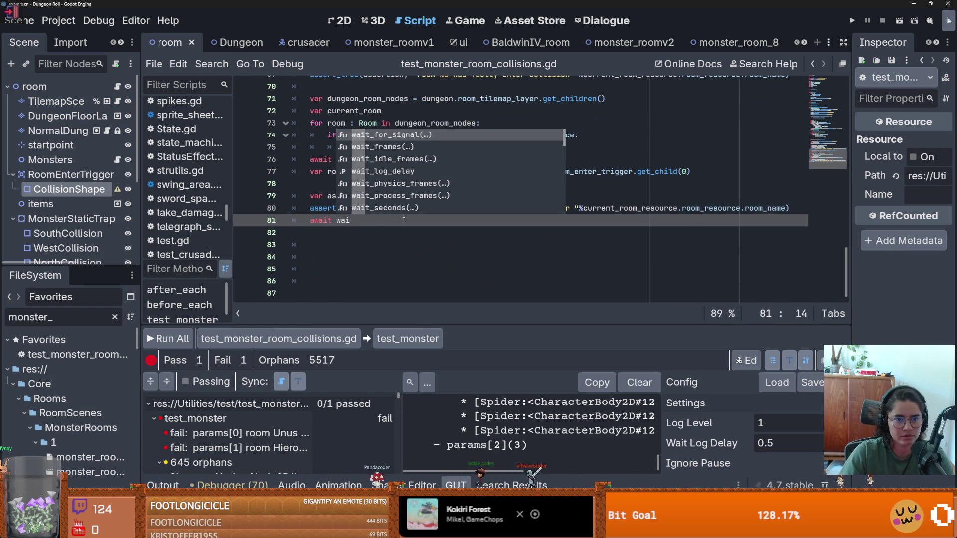
key(Down)
key(Down)
key(Down)
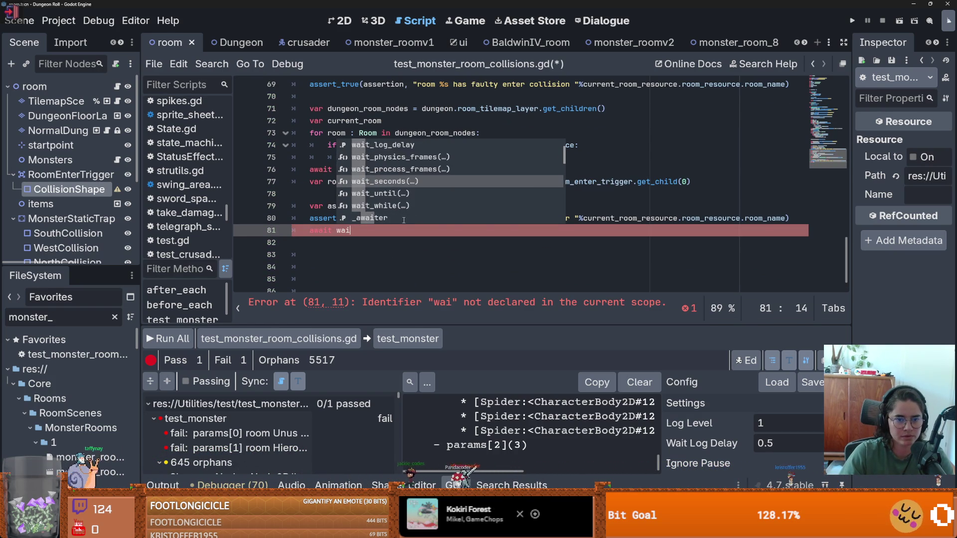
key(Return)
text(0.5)
key(ctrl+s)
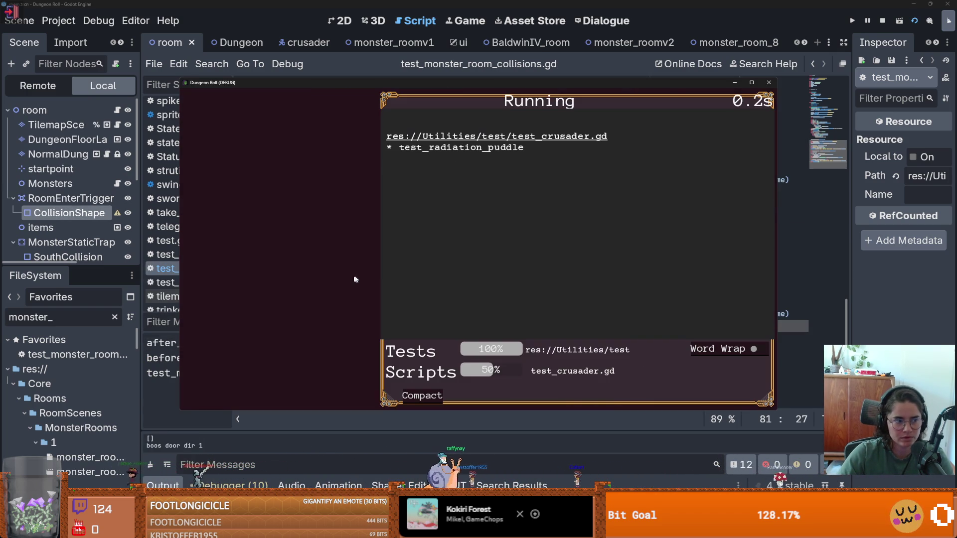
- Rerun all GUT tests in Compact view, watching the maximised Dungeon Roll window, then close it
click(424, 397)
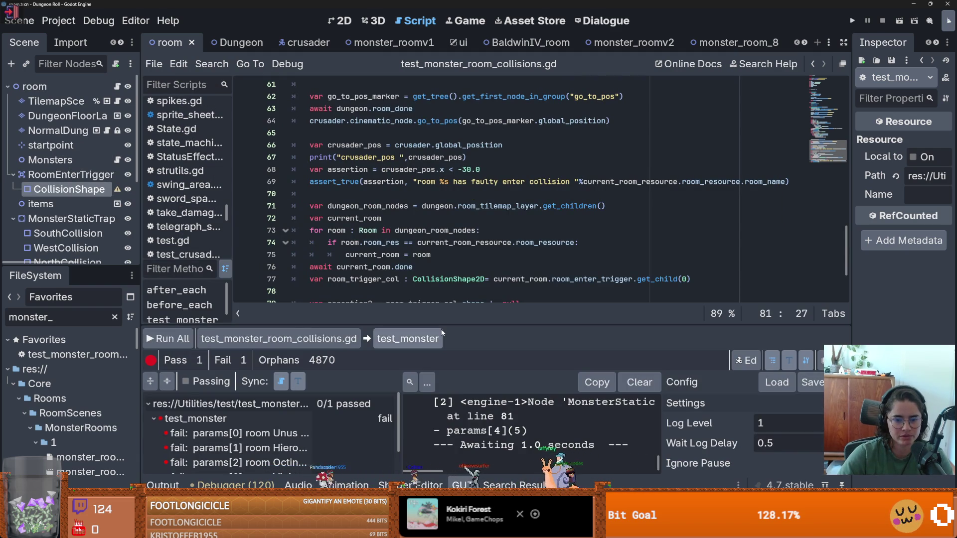
drag(348, 325, 347, 173)
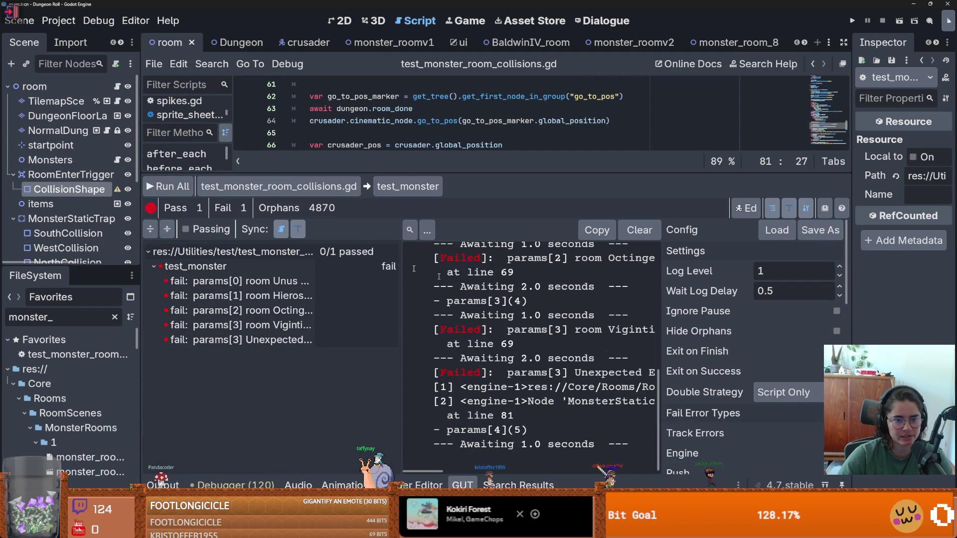
click(167, 186)
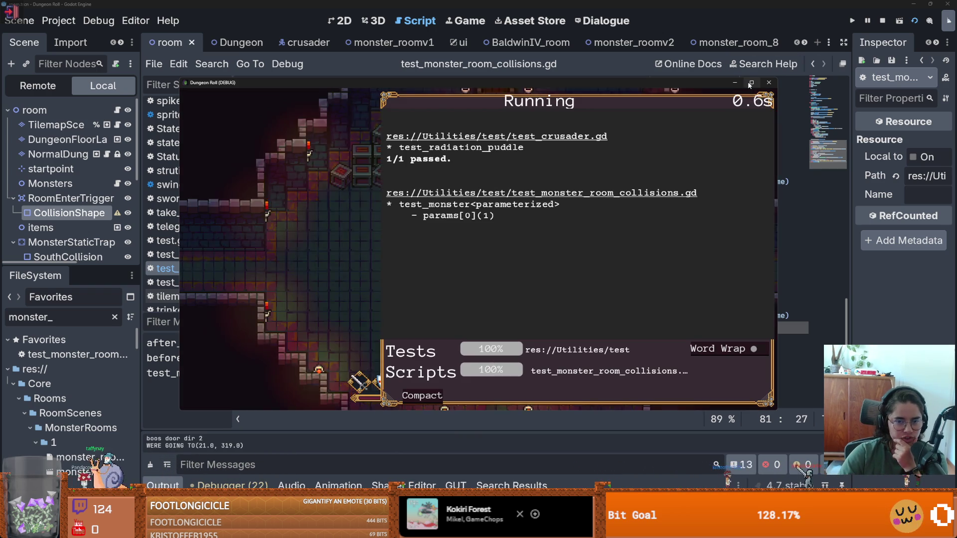
click(422, 396)
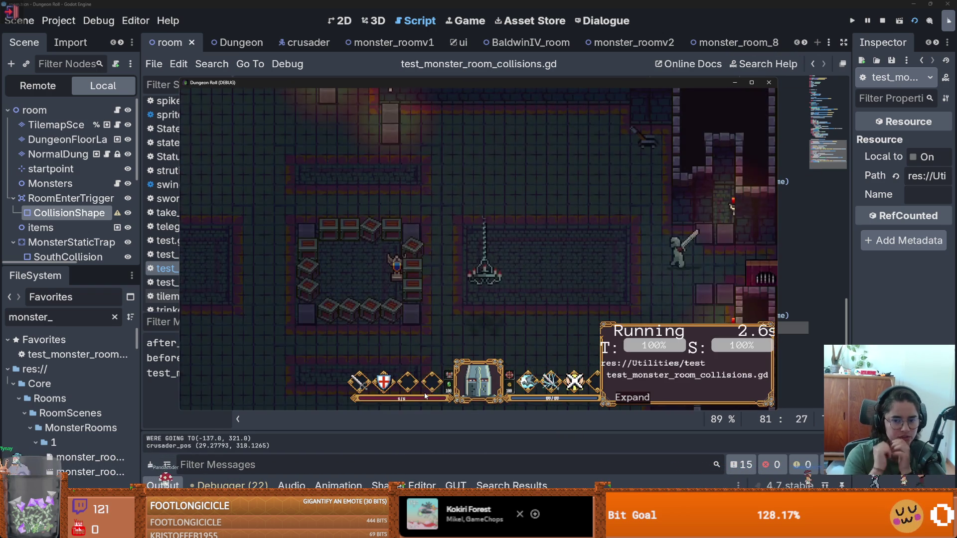
click(751, 82)
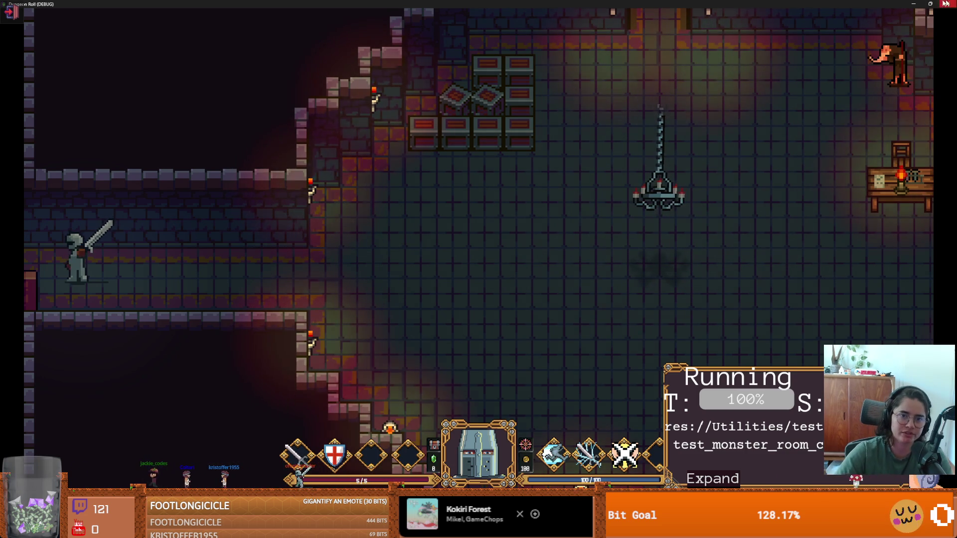
key(super+Down)
click(761, 149)
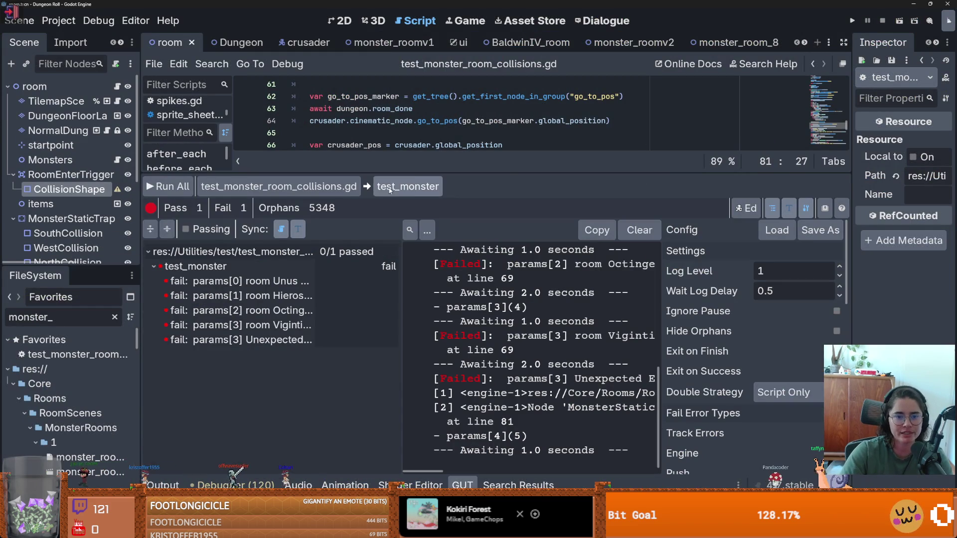
- Highlight the assertion2, assert_true and current_room uses in the test, then open monster_room_14
scroll(374, 230, down, 1)
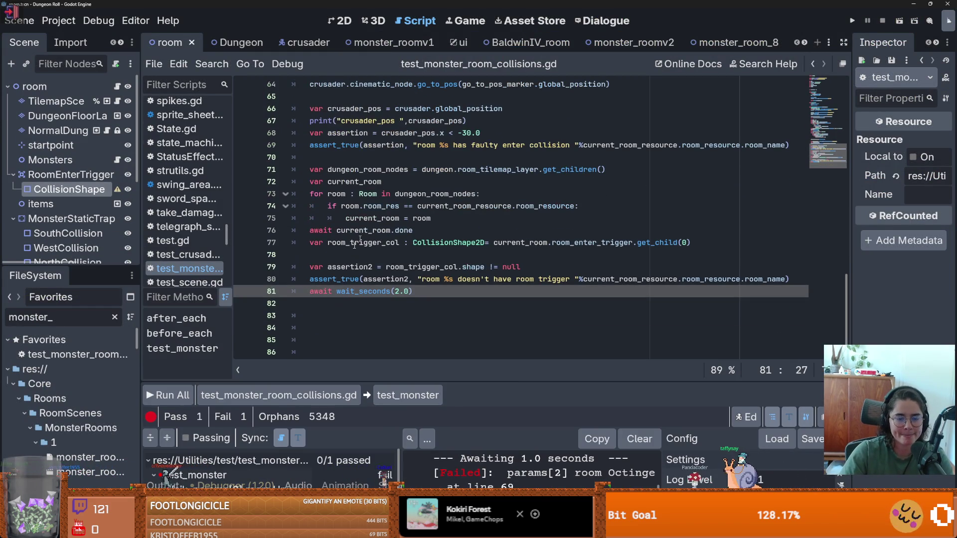
double_click(353, 268)
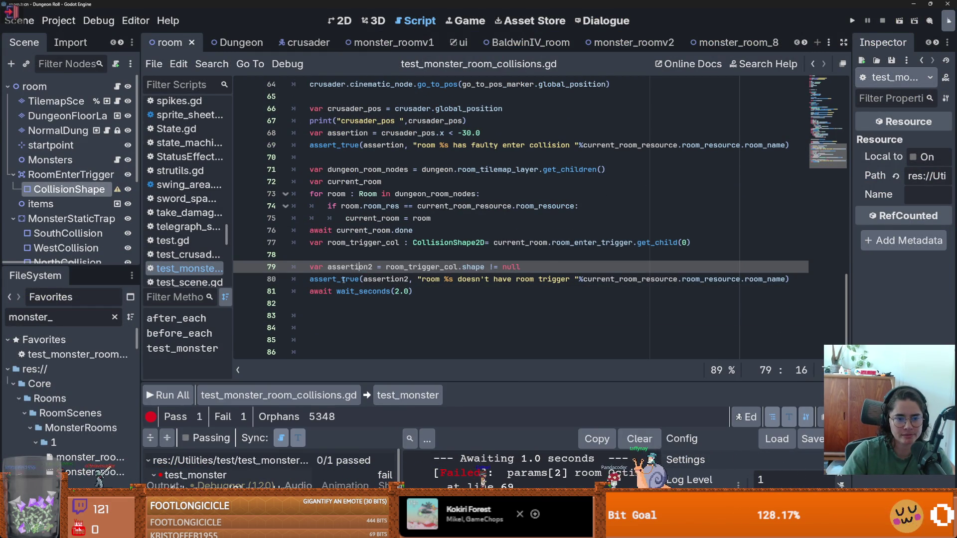
double_click(351, 280)
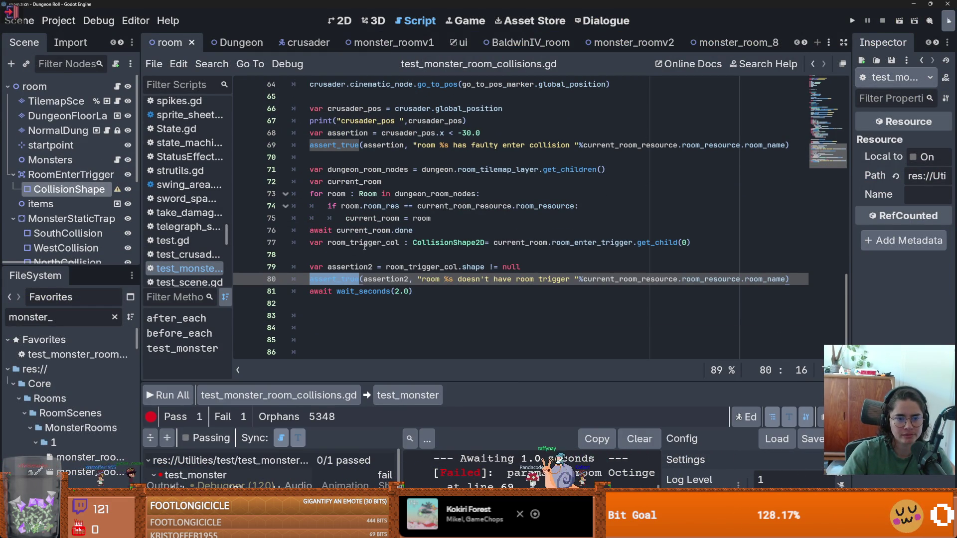
mouse_move(365, 246)
double_click(360, 227)
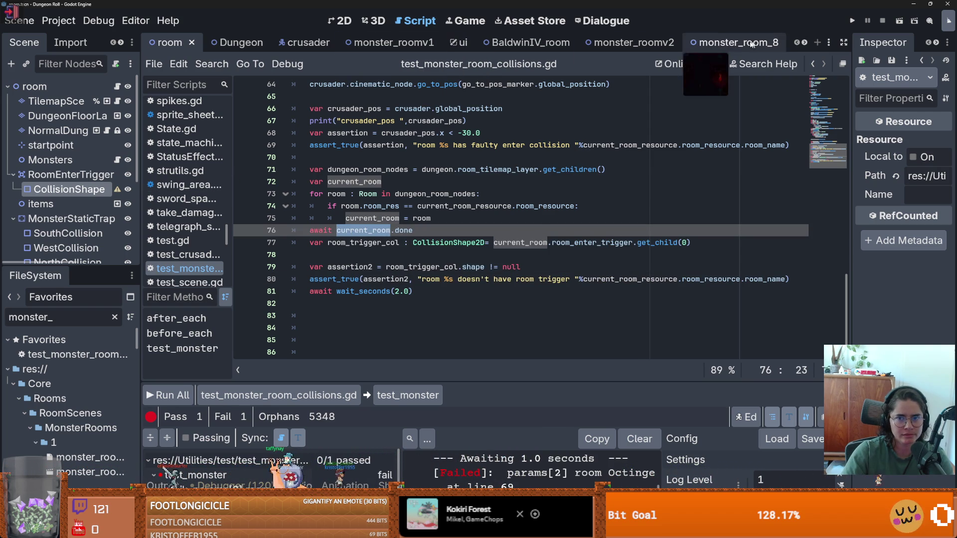
scroll(803, 44, down, 4)
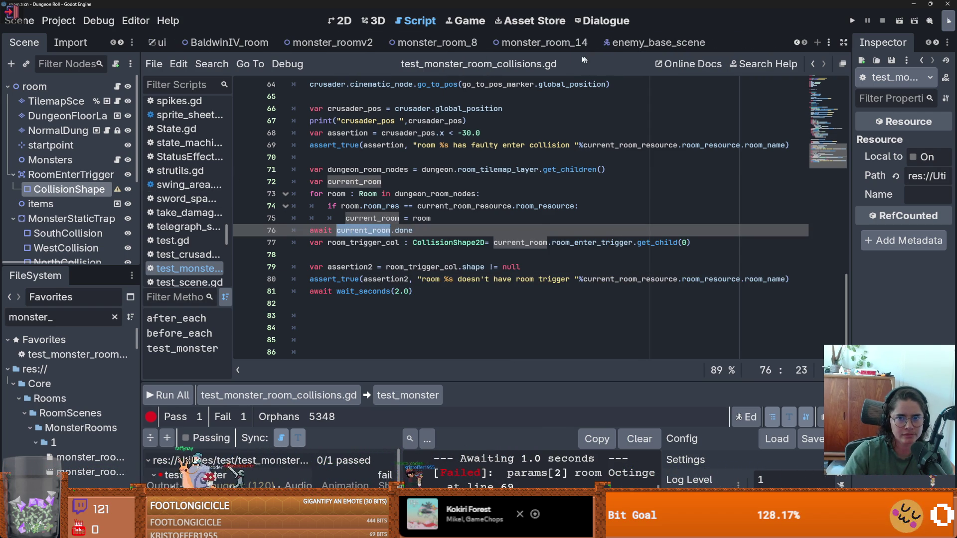
click(544, 42)
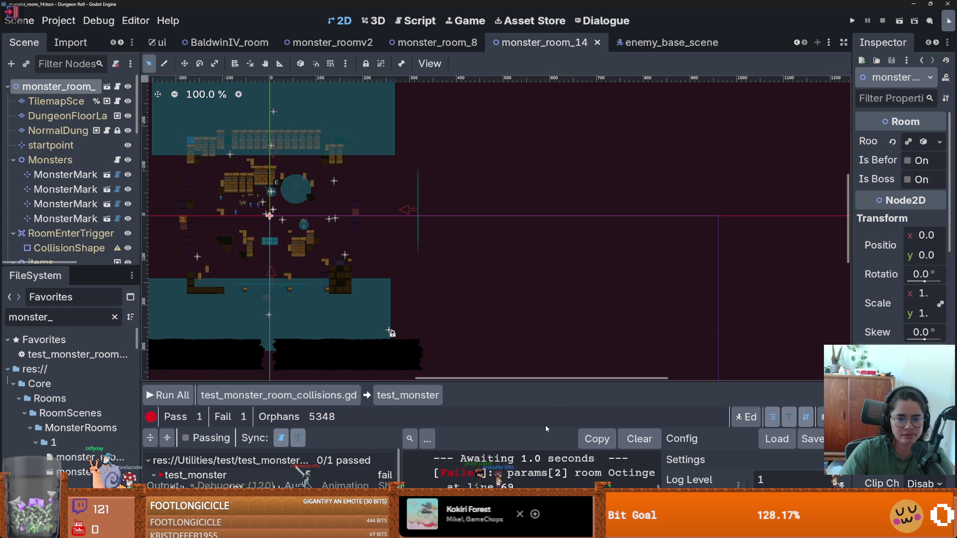
- Enlarge the GUT output log and pick out the line 69 failure reference
drag(547, 374, 549, 86)
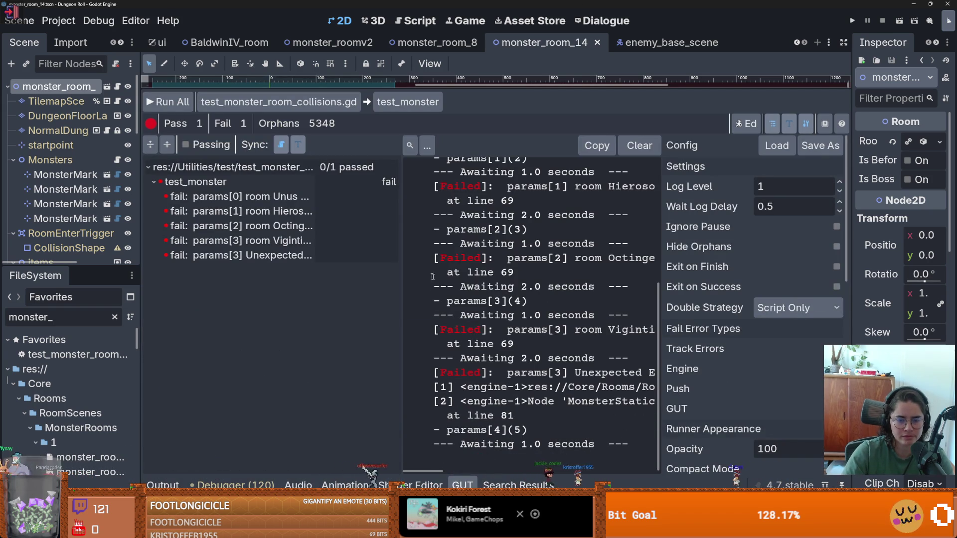
drag(407, 275, 309, 274)
scroll(547, 225, right, 4)
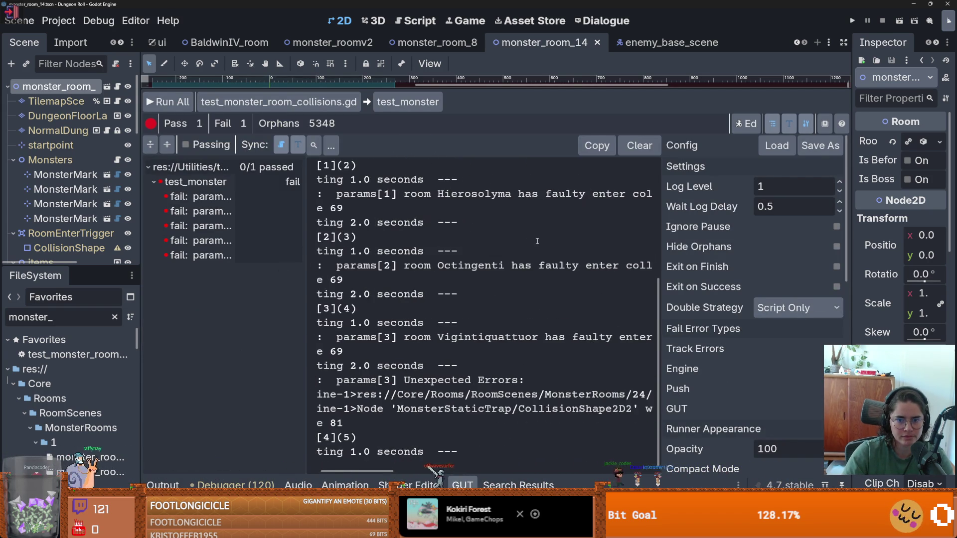
scroll(547, 225, right, 2)
scroll(548, 224, left, 6)
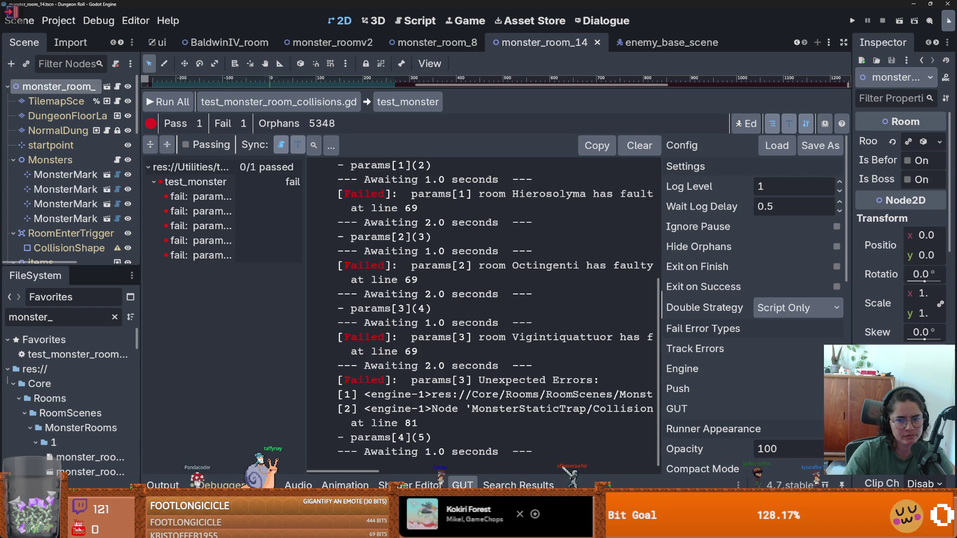
scroll(448, 289, down, 1)
double_click(394, 272)
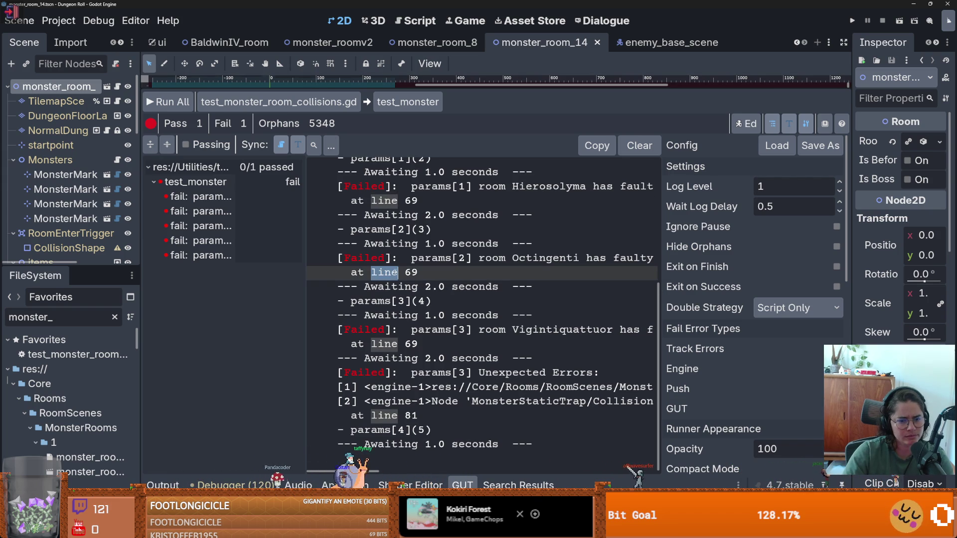
- Shrink the test panel, widen the side docks and reopen test_monster_room_collisions.gd
drag(452, 89, 451, 382)
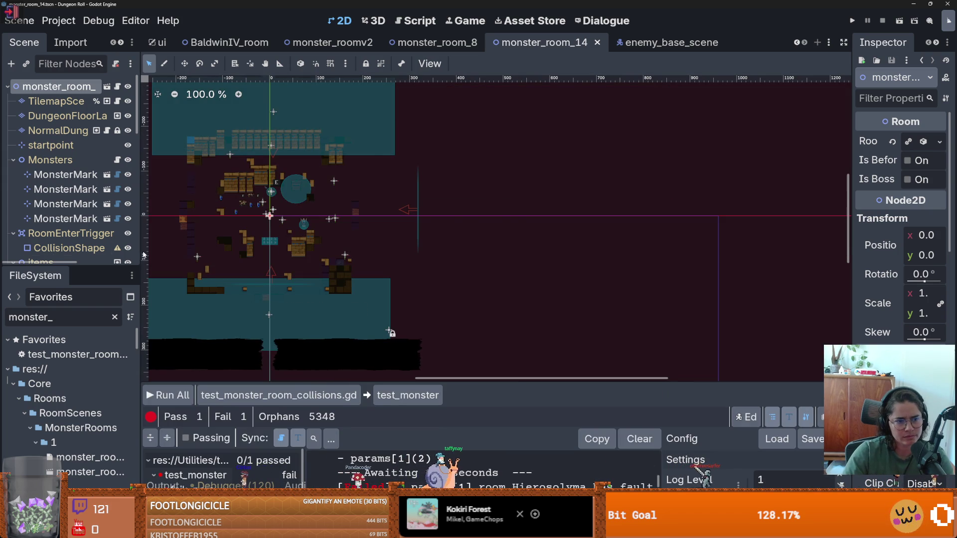
drag(149, 253, 299, 252)
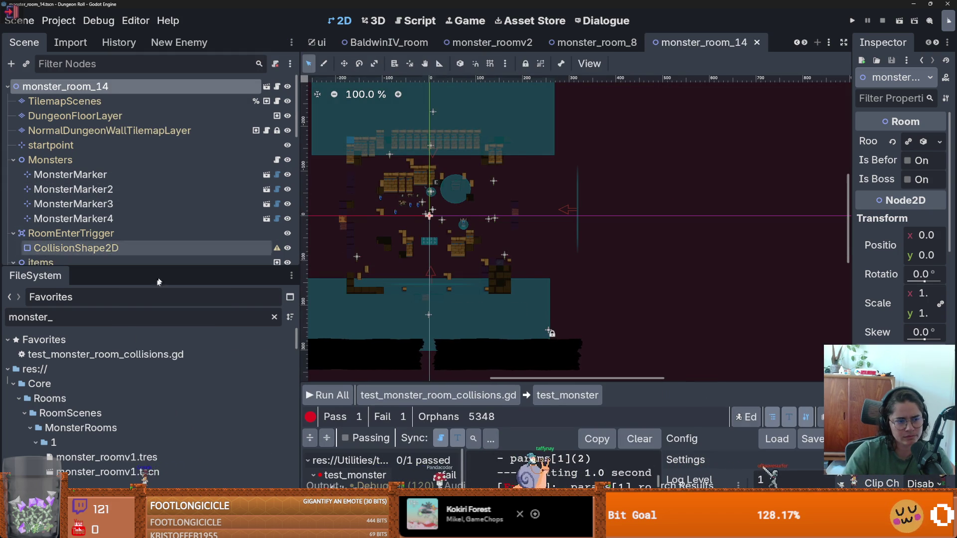
double_click(128, 354)
scroll(504, 199, down, 2)
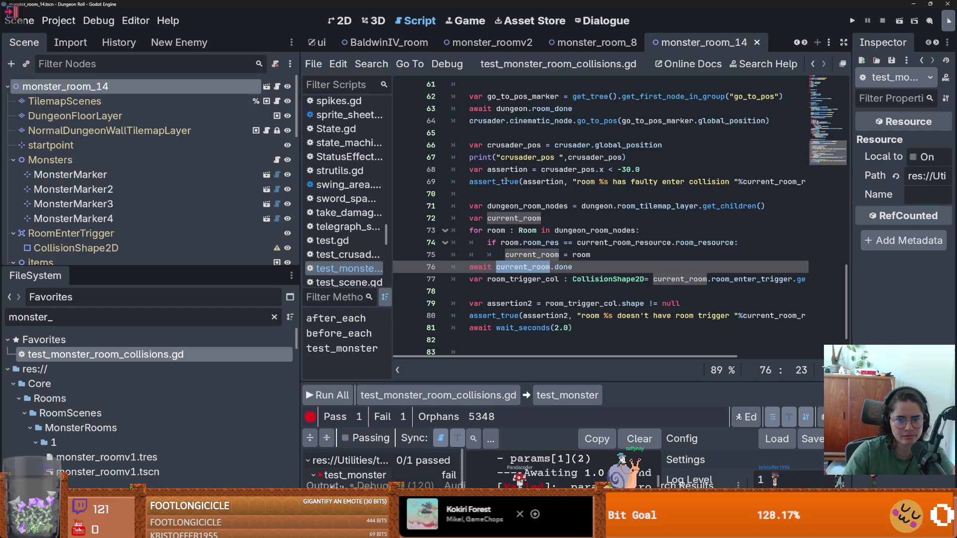
- Inspect the assertion variable and assert_true call on lines 68-69 of the test
click(504, 182)
double_click(504, 181)
double_click(507, 169)
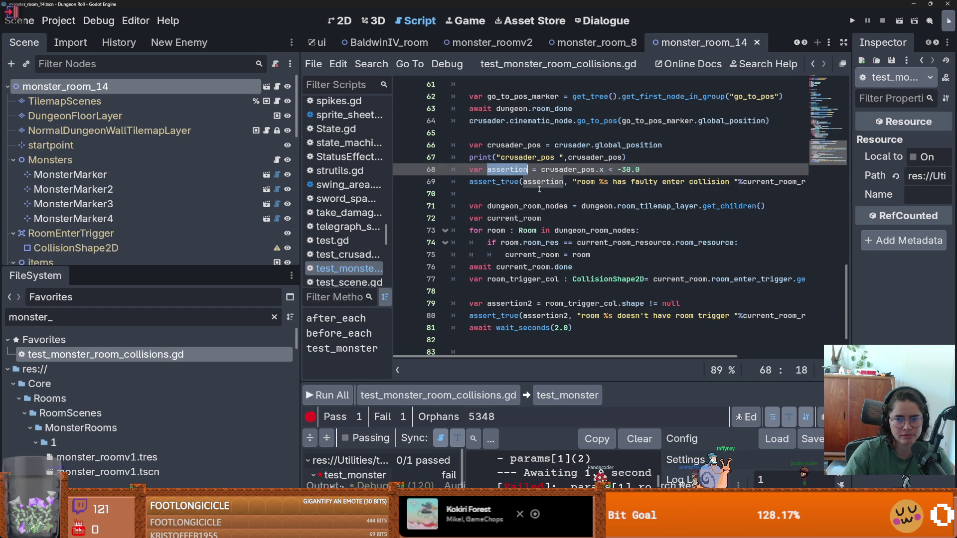
scroll(586, 225, up, 1)
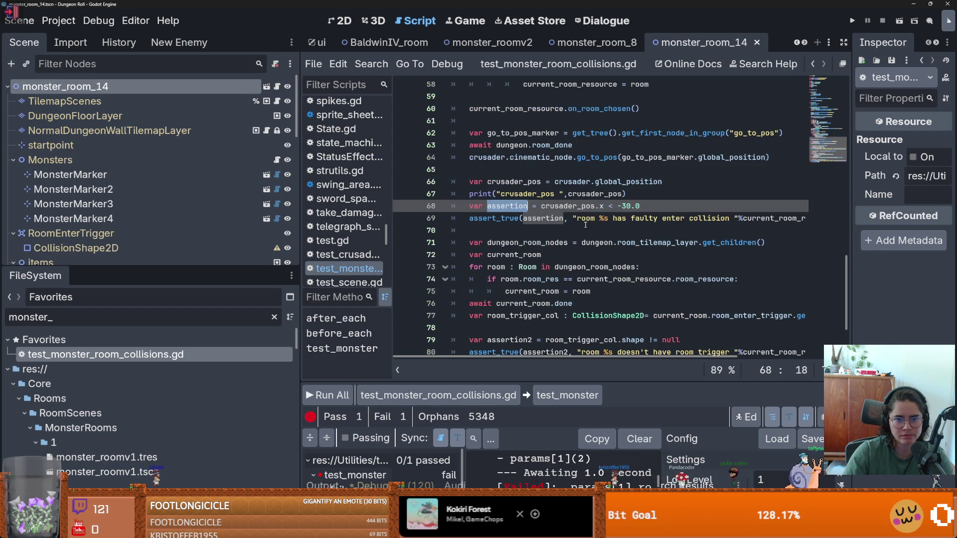
click(528, 232)
click(487, 220)
click(497, 206)
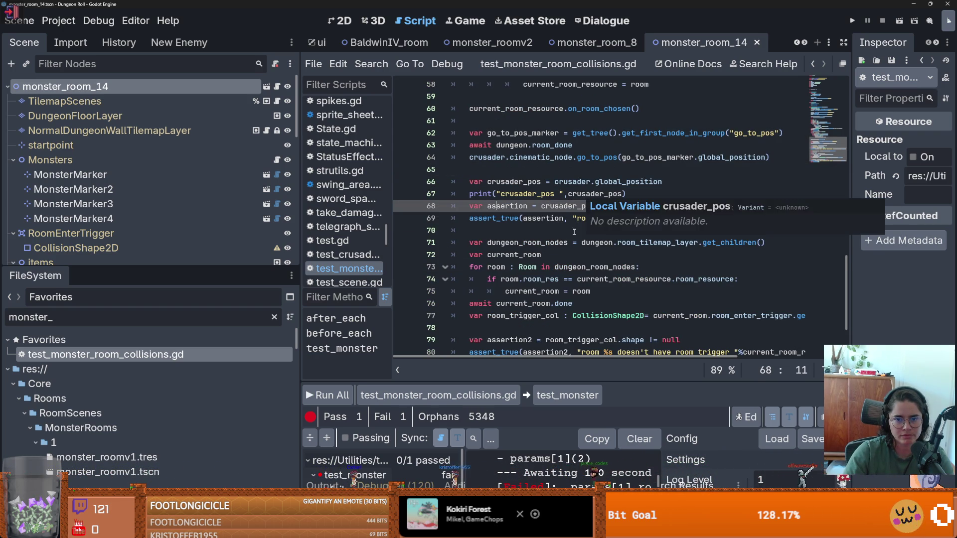
scroll(567, 246, down, 1)
- Move await wait_seconds(2.0) from line 81 to just after the go_to_pos call, then rerun tests
click(574, 328)
key(shift+Home)
key(BackSpace)
click(512, 132)
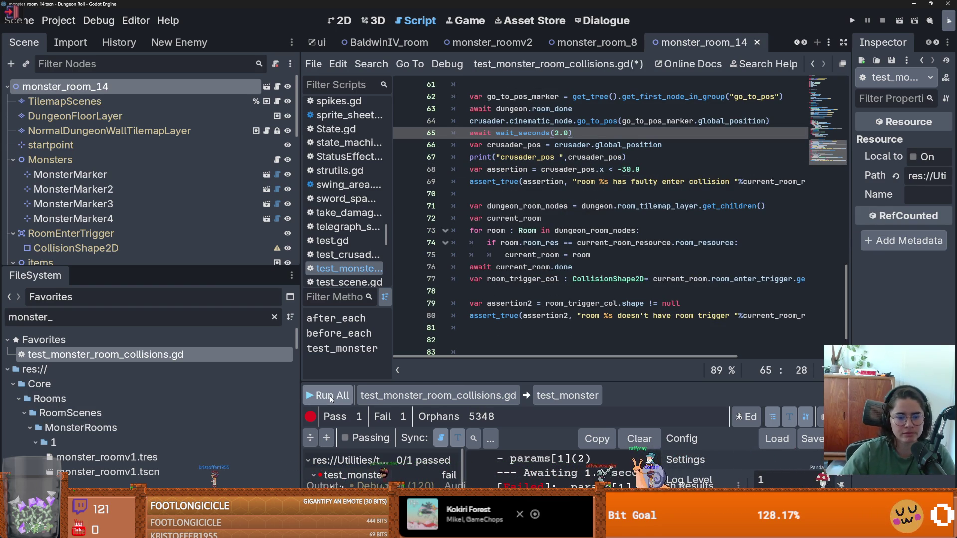
click(331, 397)
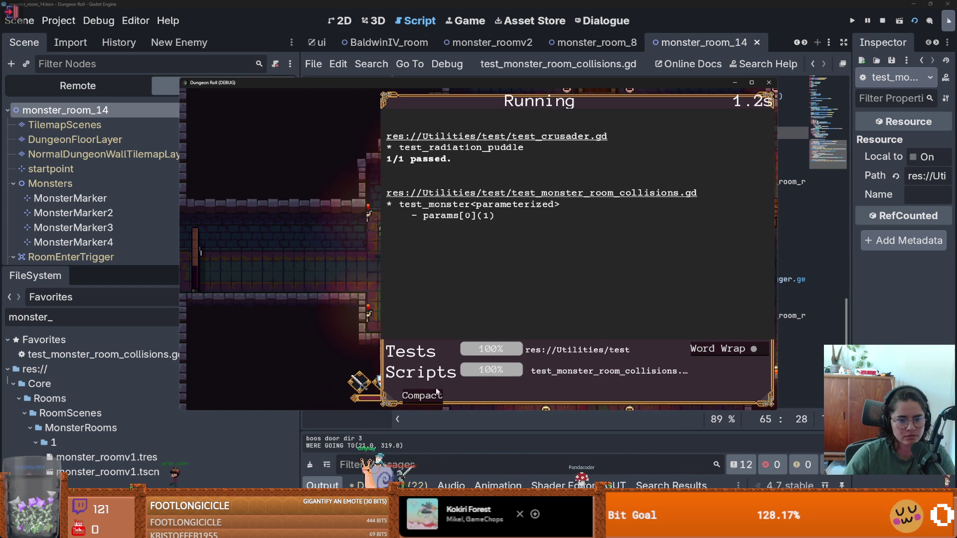
- Switch the in-game GUT runner to Compact while the rerun reaches 'Everything passed!'
click(432, 396)
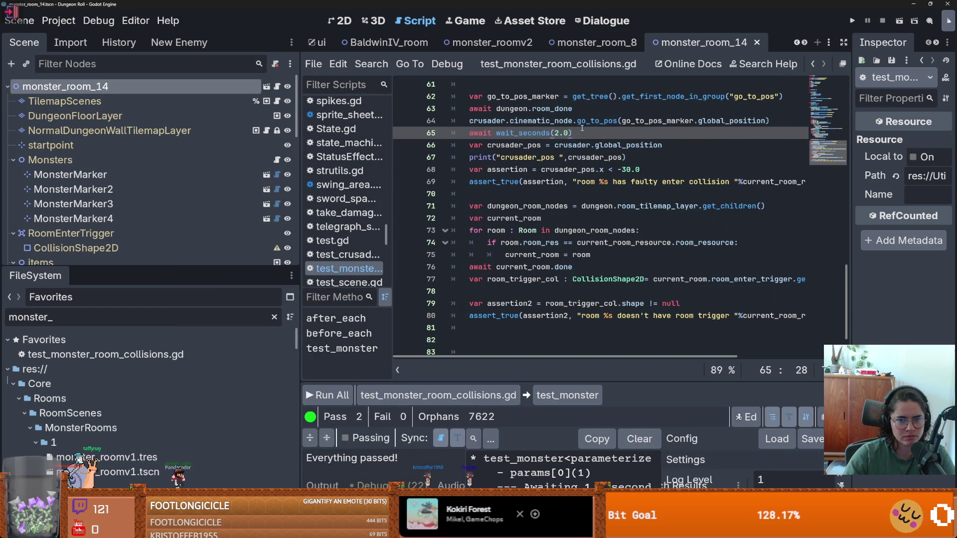
- Review the await lines for room_done, cinematic_node and the two-second wait around lines 63-65
drag(473, 136, 470, 135)
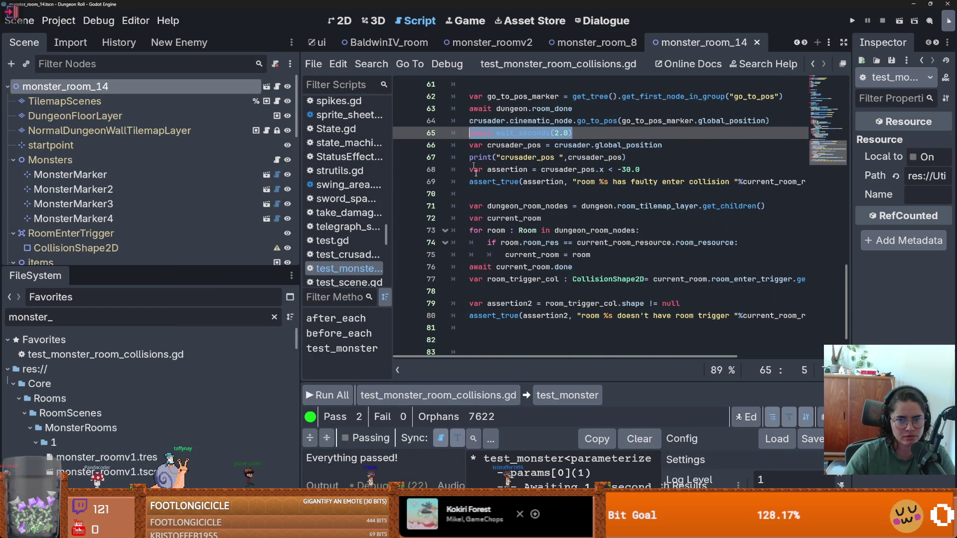
scroll(470, 135, up, 2)
click(533, 167)
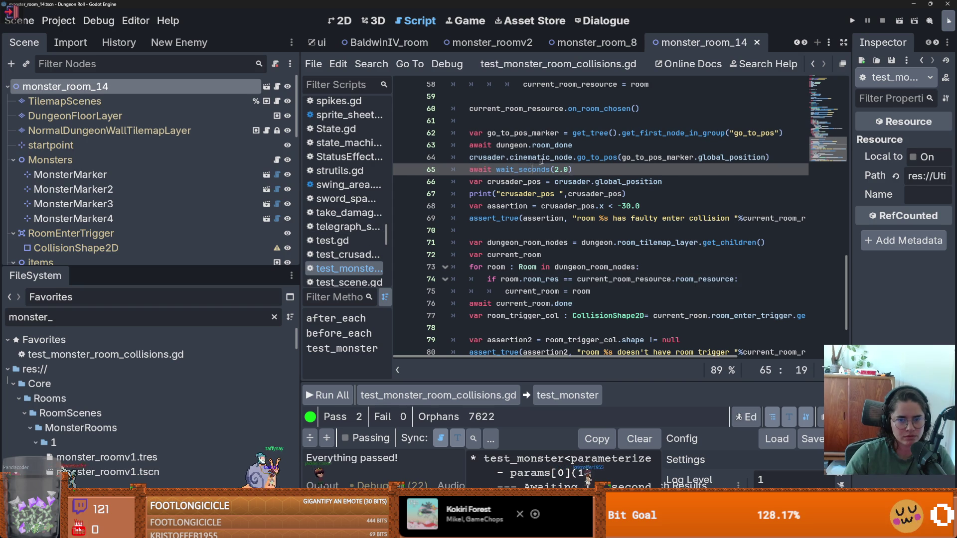
drag(577, 147, 462, 148)
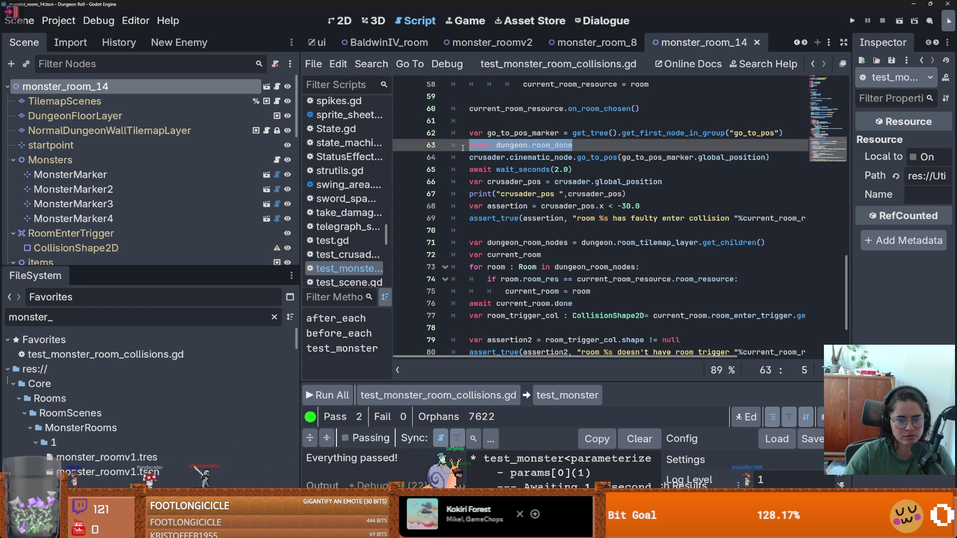
click(530, 166)
click(558, 145)
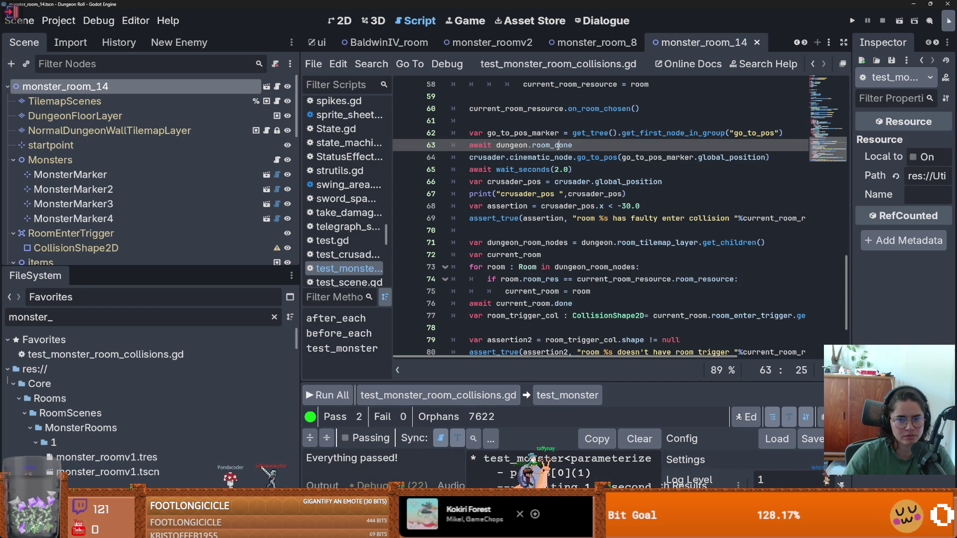
double_click(565, 157)
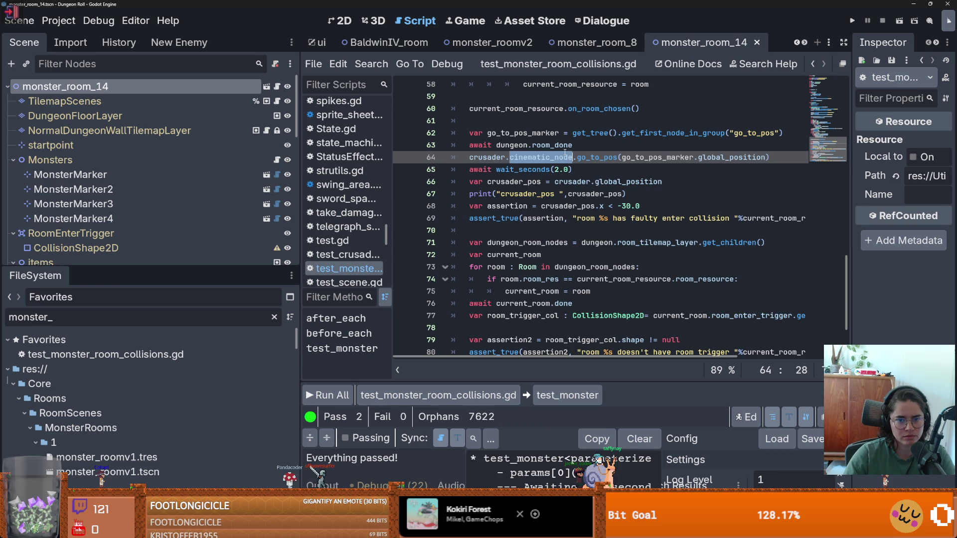
double_click(480, 145)
scroll(499, 175, down, 1)
scroll(519, 214, up, 1)
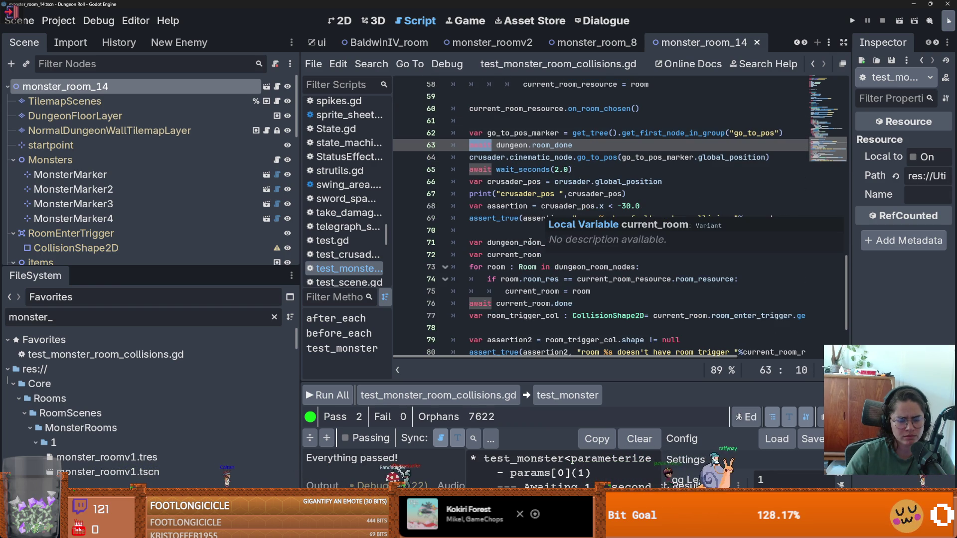
- Remove the two-second wait from line 65 and reinsert it after the room_trigger_col lookup
drag(574, 170, 465, 172)
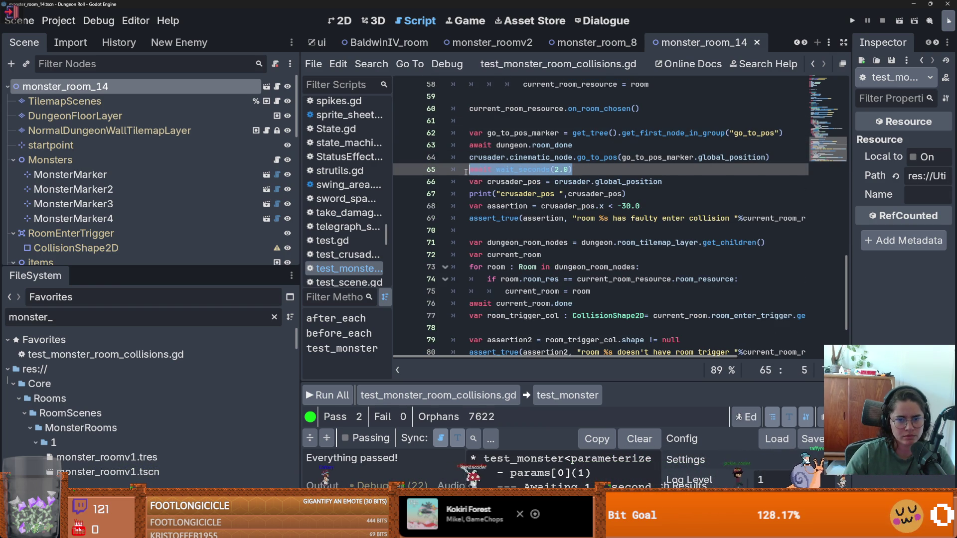
key(BackSpace)
scroll(517, 240, down, 1)
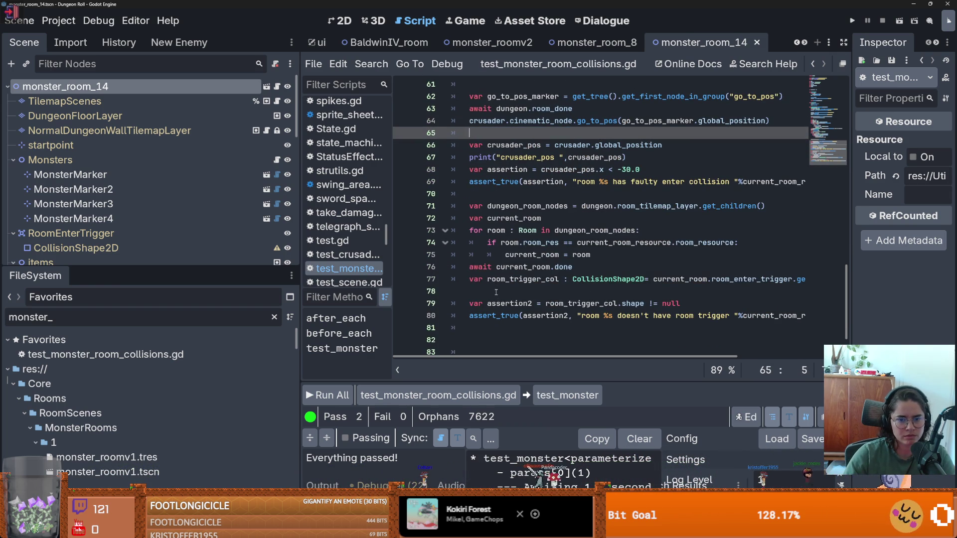
click(496, 291)
text(await wait_seconds(2.0))
- Move the crusader_pos.x < -30.0 assertion lines below the wait and rerun all tests
scroll(496, 291, up, 1)
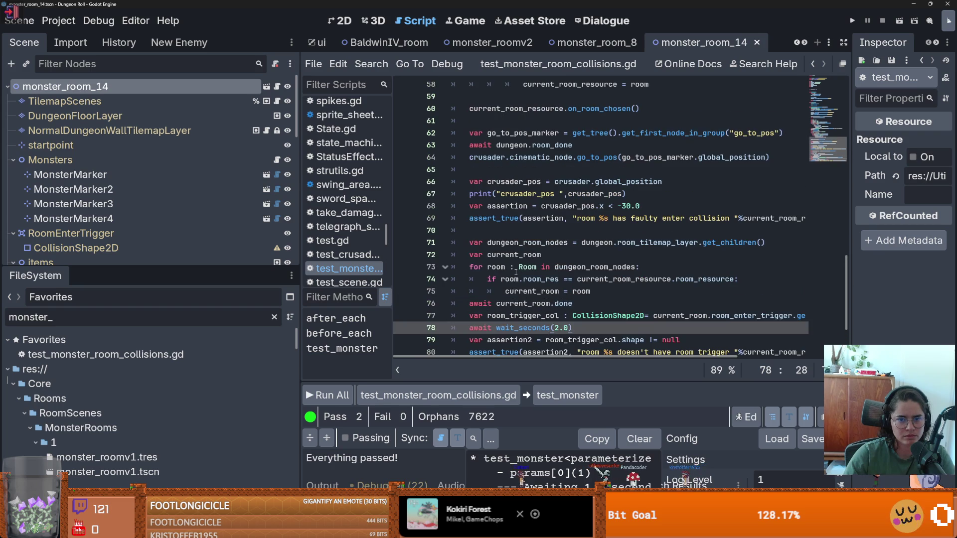
double_click(508, 206)
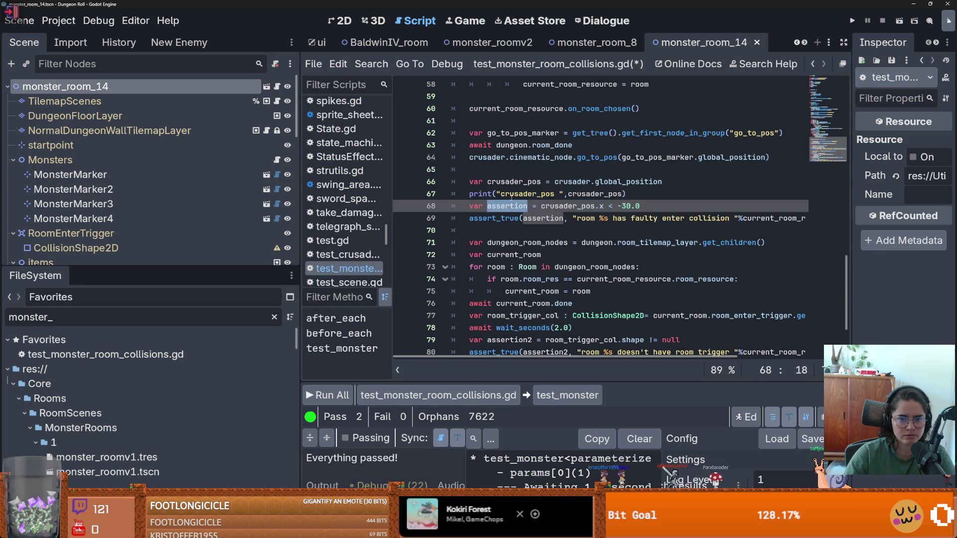
click(508, 149)
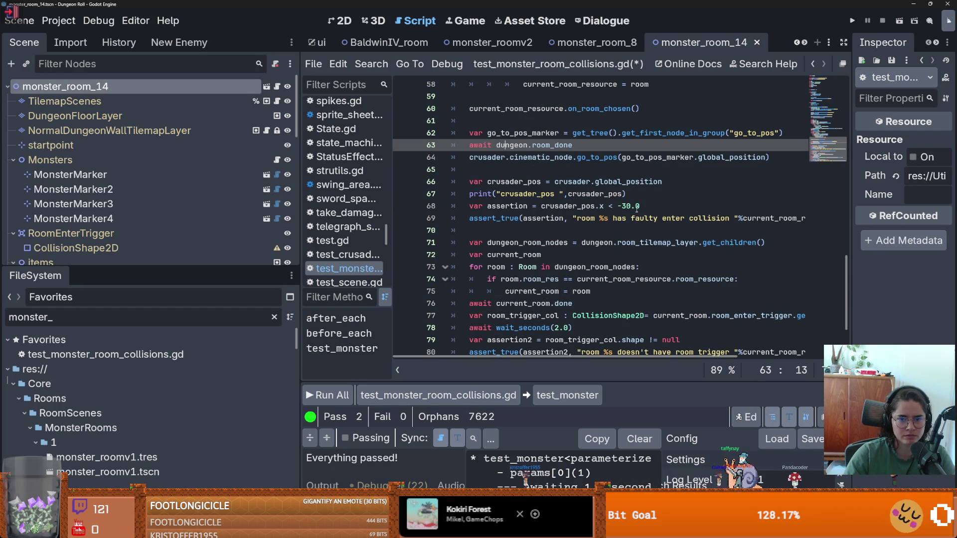
drag(471, 206, 478, 231)
key(BackSpace)
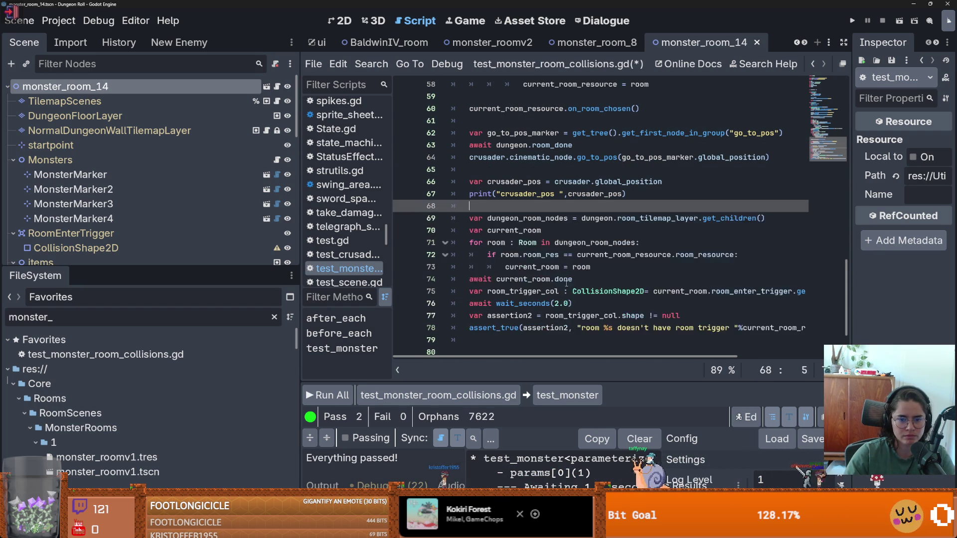
scroll(573, 275, down, 1)
click(576, 267)
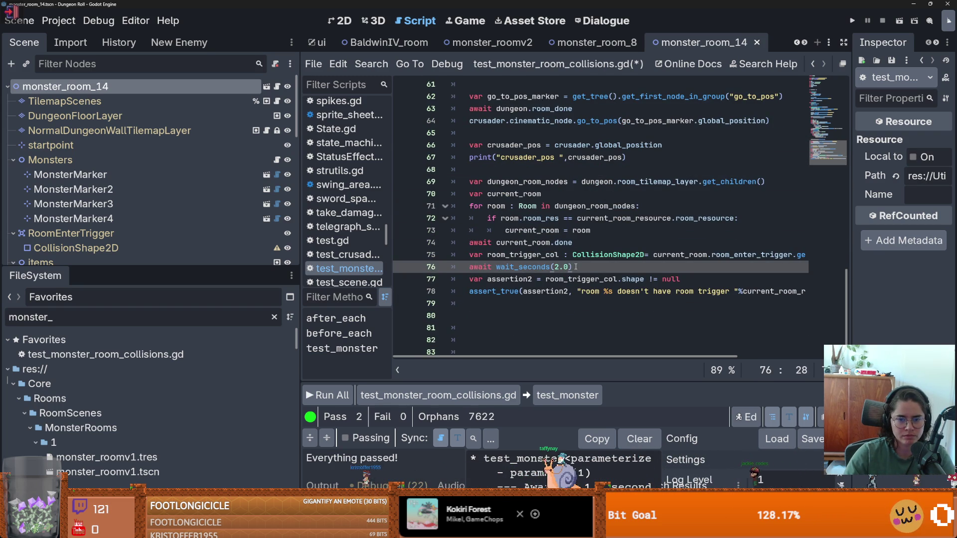
key(Return)
key(ctrl+v)
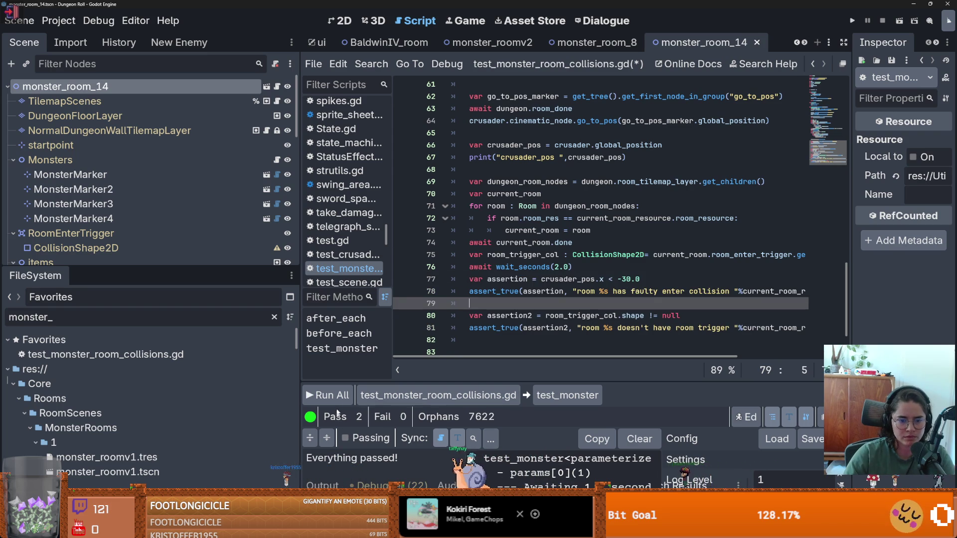
click(341, 396)
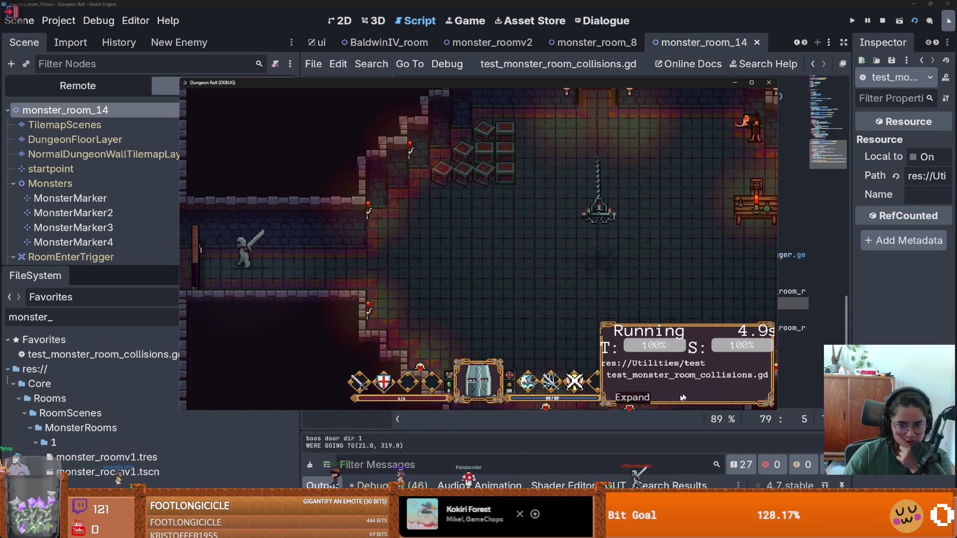
- Review the Pass 1, Fail 1 results and the maximised game window, then close it
click(632, 397)
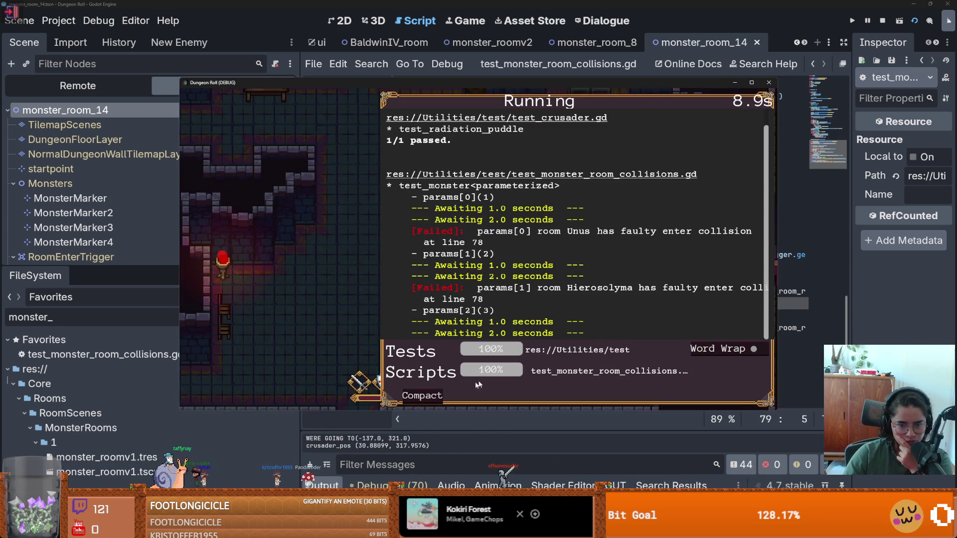
click(422, 395)
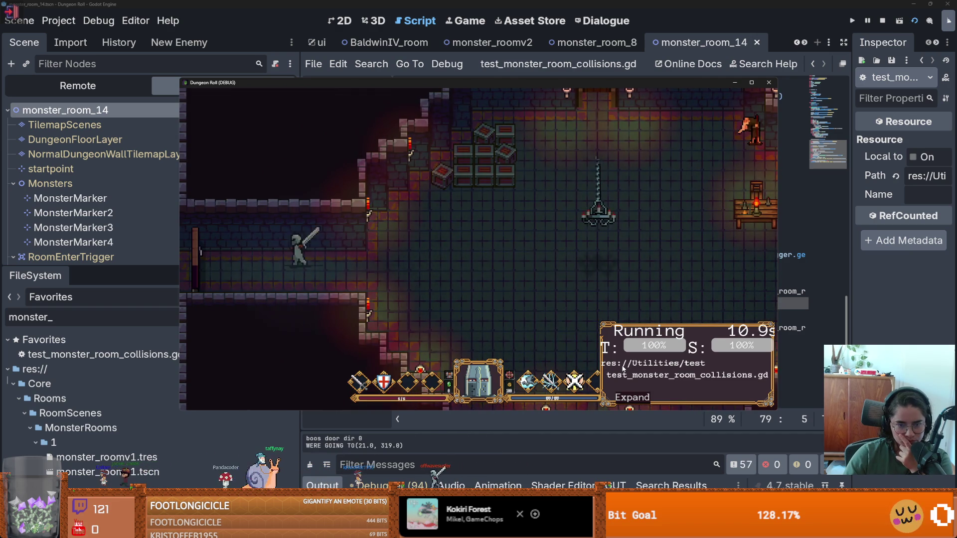
click(752, 82)
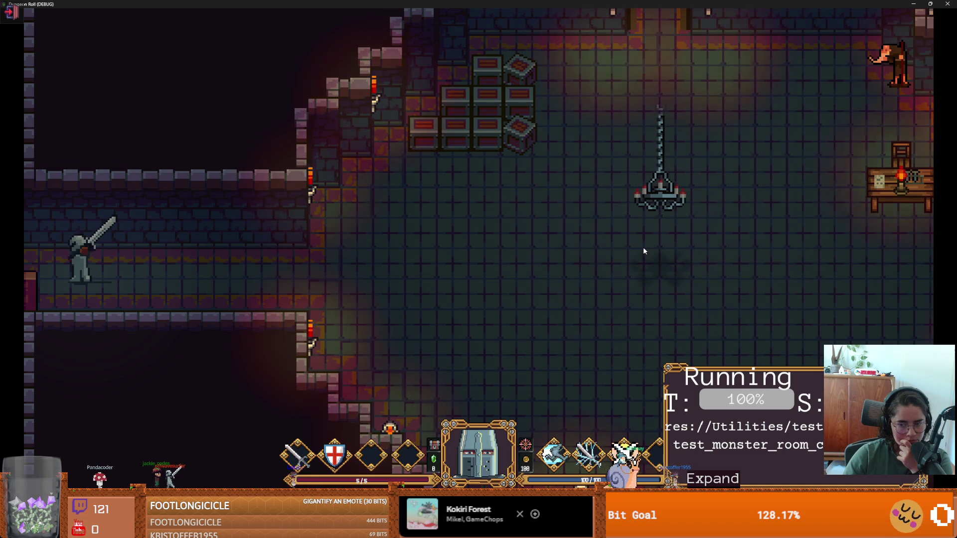
drag(550, 193, 549, 200)
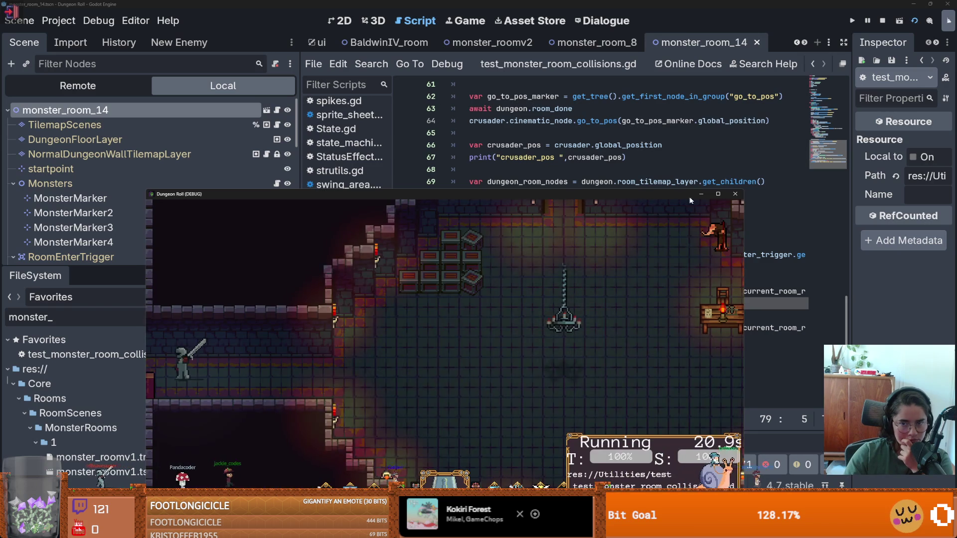
click(734, 195)
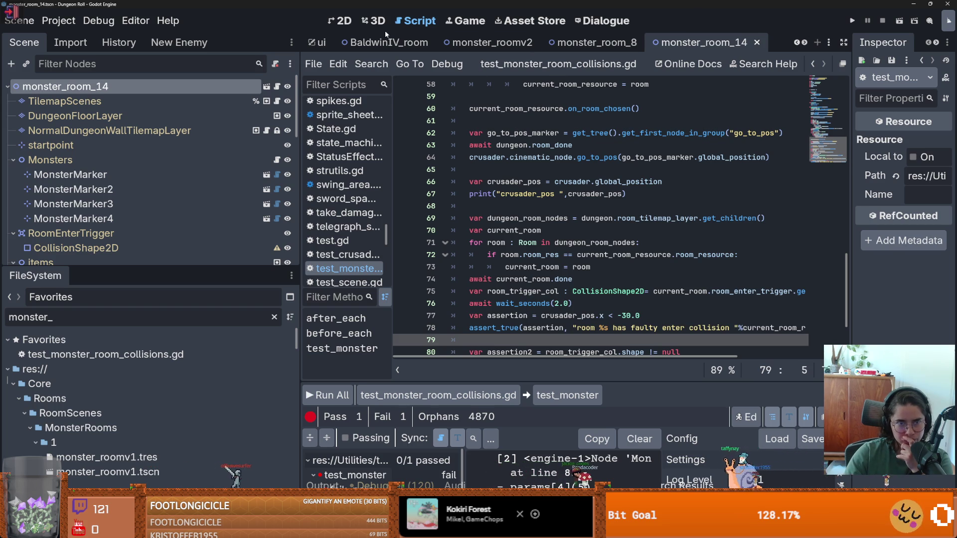
- In the 2D view, assign New RectangleShape2D to RoomEnterTrigger's CollisionShape2D via the Inspector Shape field
click(341, 20)
scroll(440, 226, down, 2)
scroll(511, 248, up, 1)
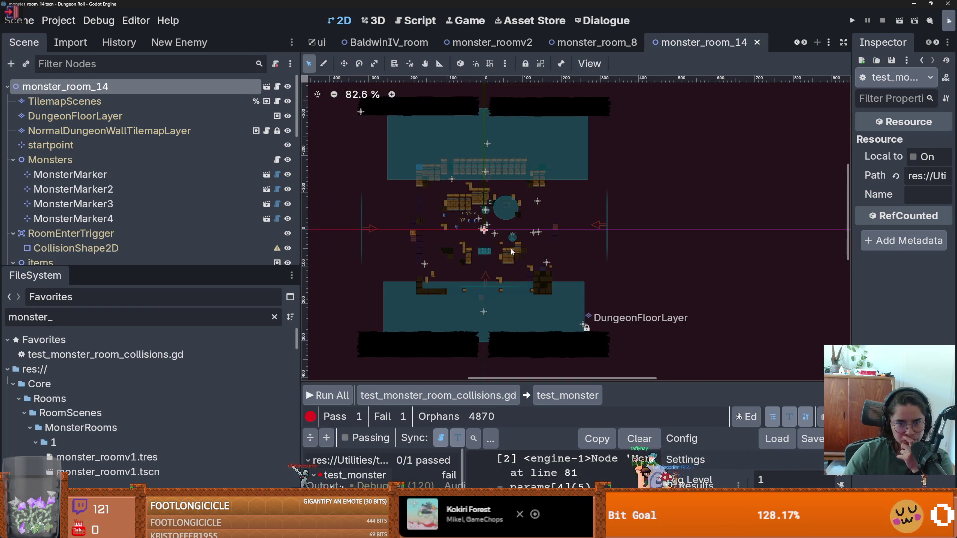
scroll(122, 193, down, 3)
click(121, 181)
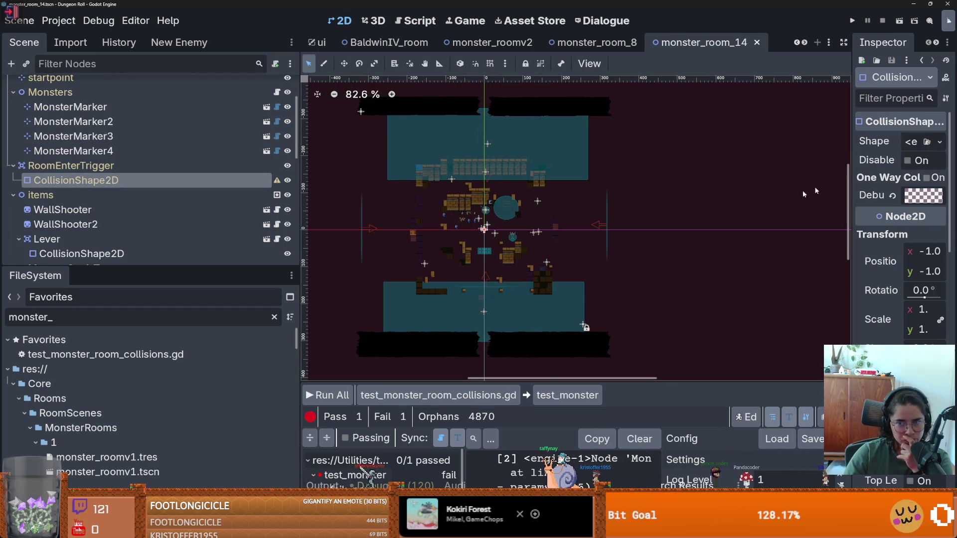
click(940, 142)
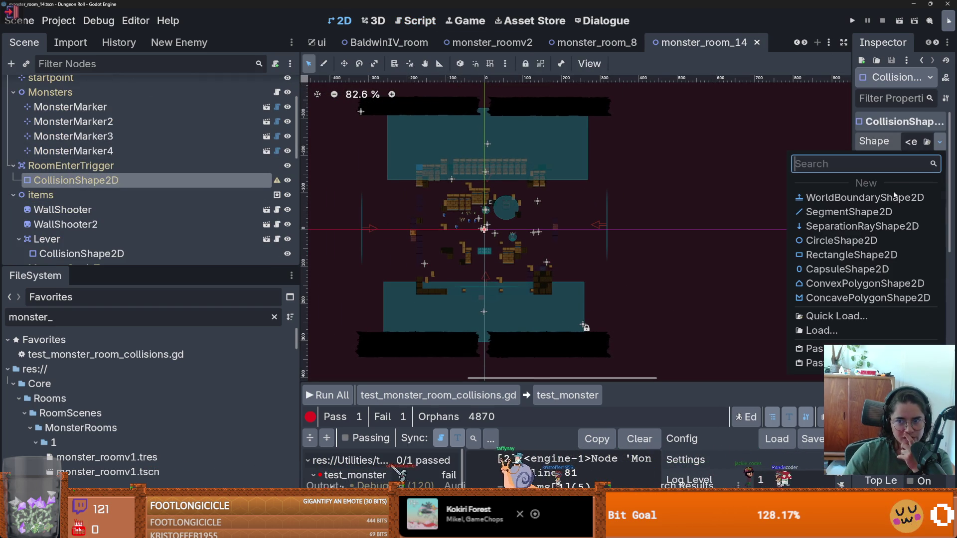
click(842, 255)
scroll(454, 207, up, 3)
scroll(454, 207, down, 3)
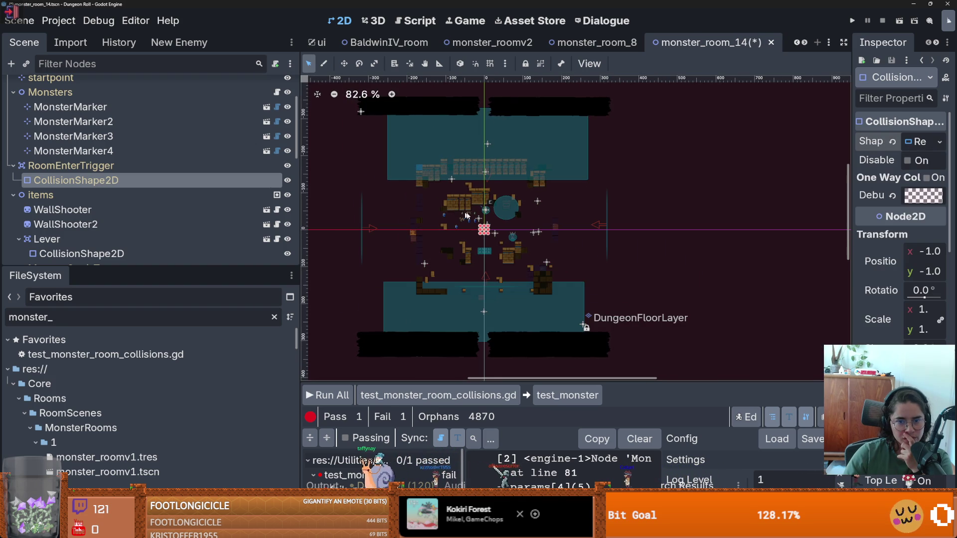
scroll(461, 214, up, 8)
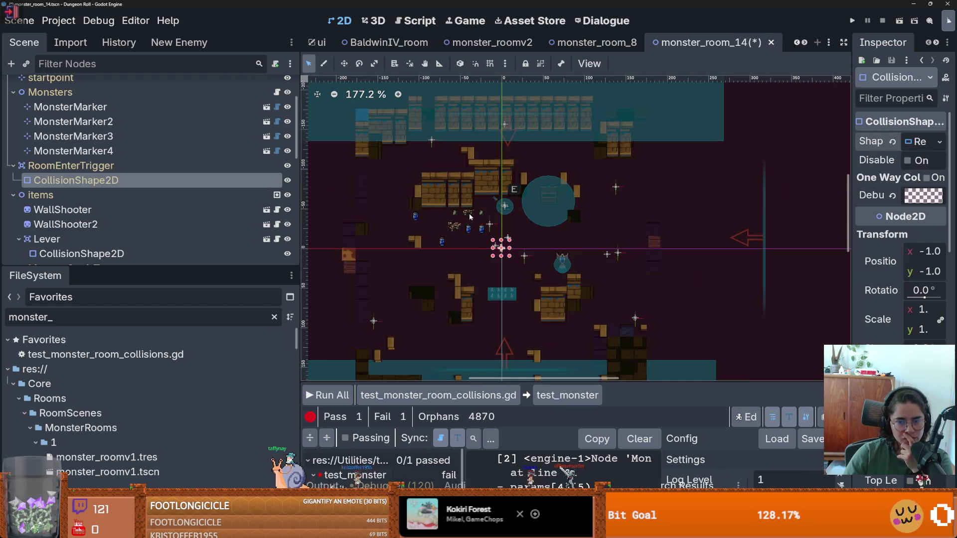
scroll(470, 216, down, 13)
scroll(470, 216, up, 5)
scroll(470, 216, down, 11)
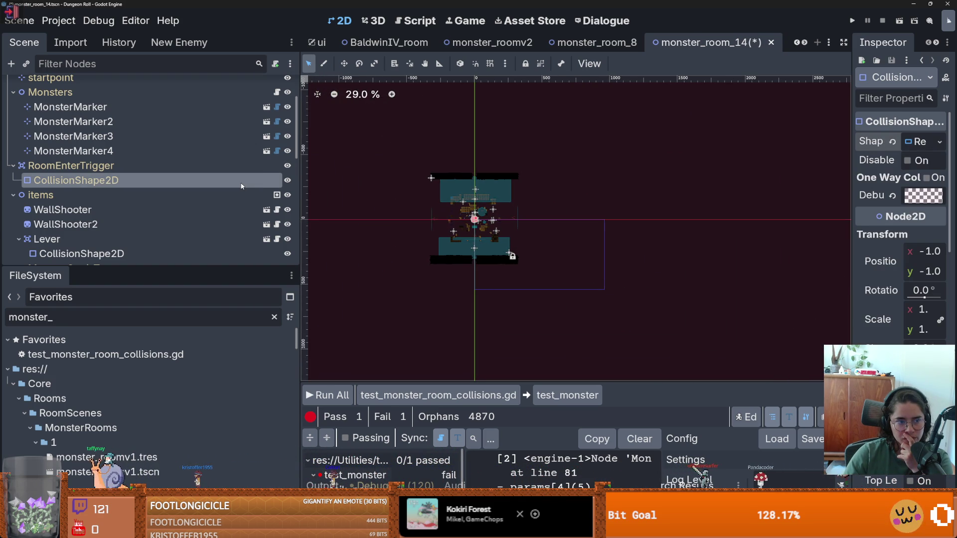
scroll(241, 186, up, 3)
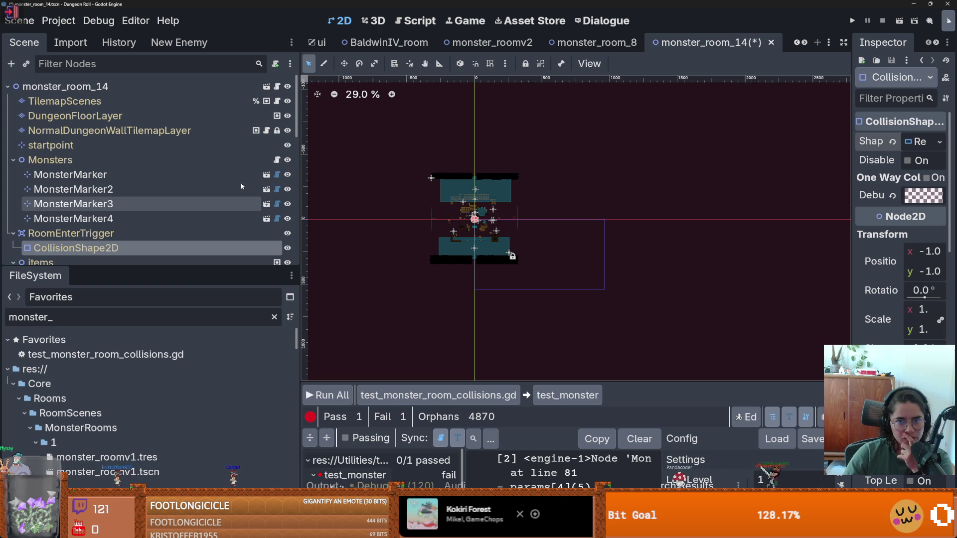
- Run then stop the tests, and expand monster_room_14's Room Res showing Type Monster, Version 5
click(330, 396)
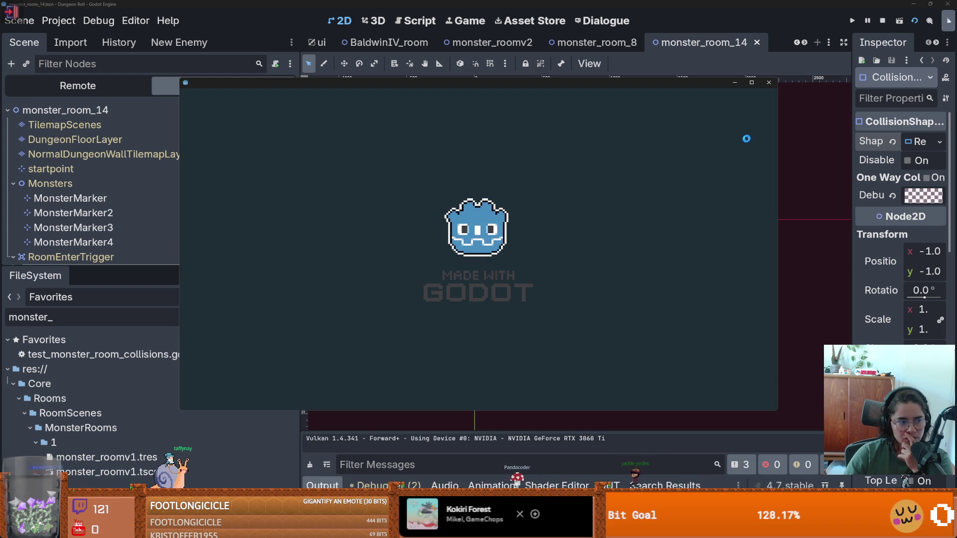
click(769, 83)
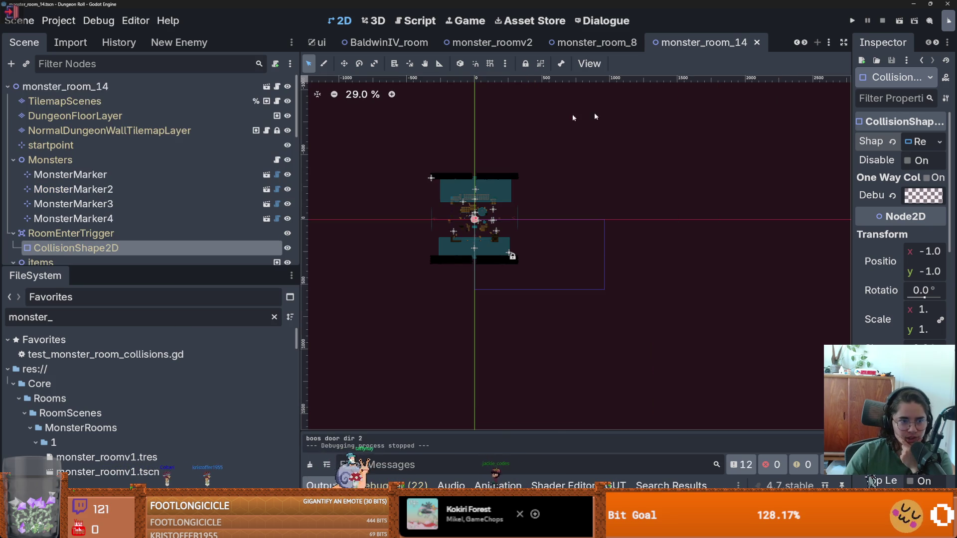
click(91, 87)
drag(850, 225, 628, 225)
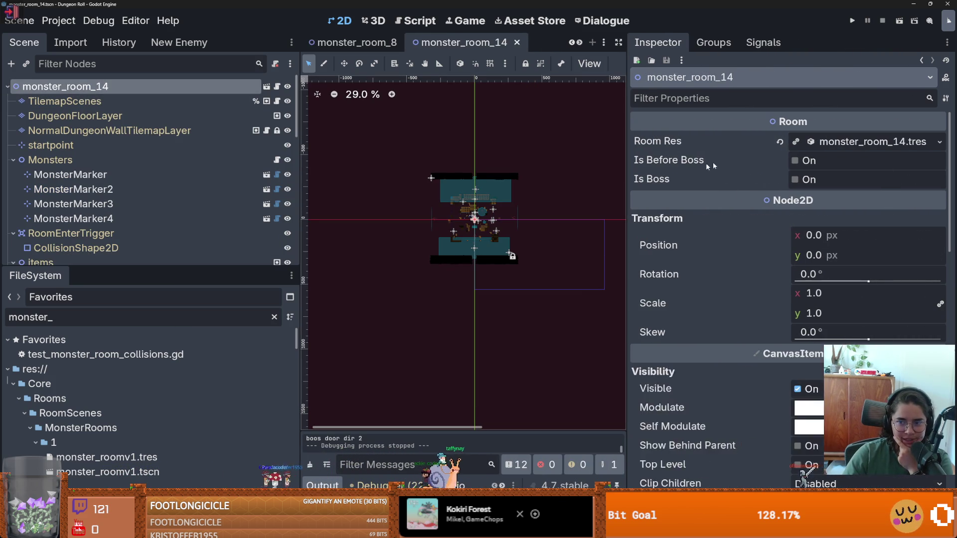
click(867, 141)
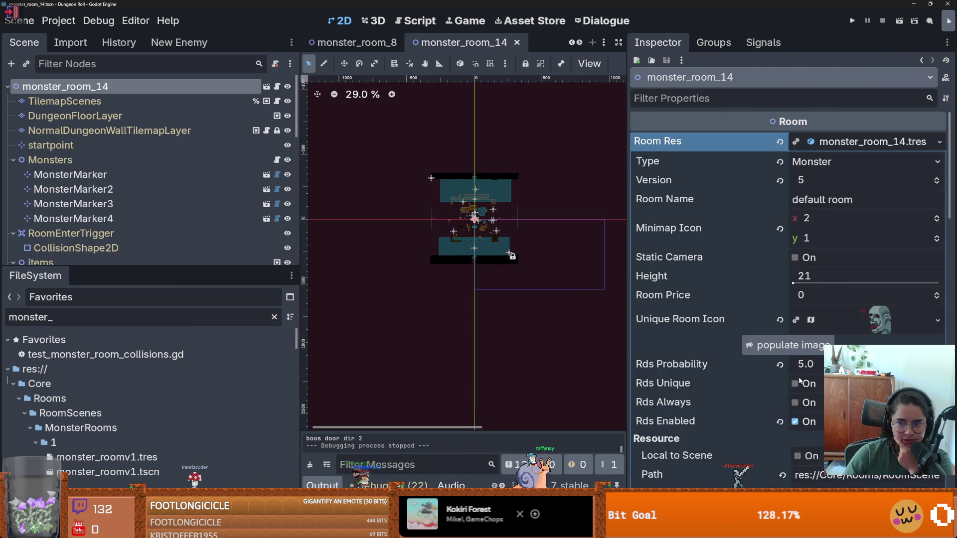
scroll(743, 234, down, 5)
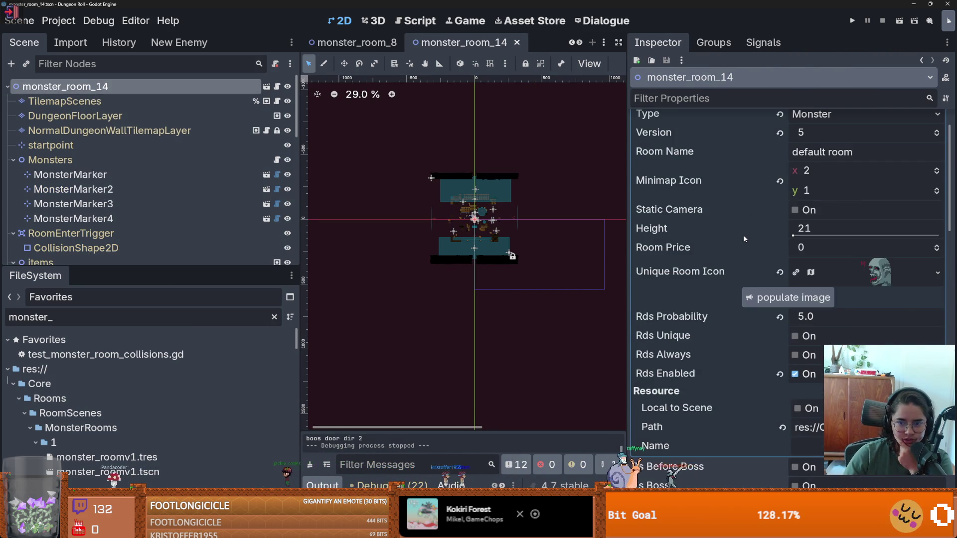
scroll(743, 239, up, 5)
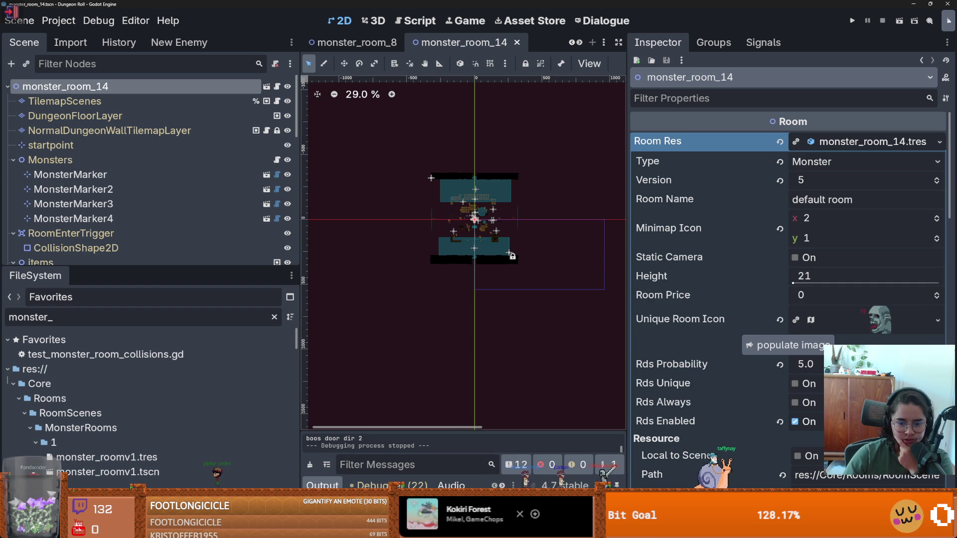
scroll(374, 485, down, 2)
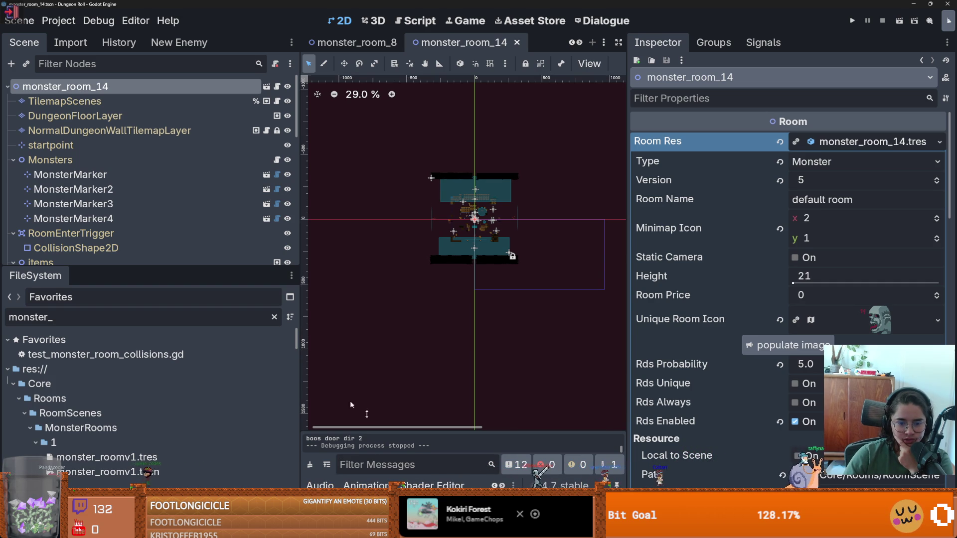
scroll(331, 480, up, 2)
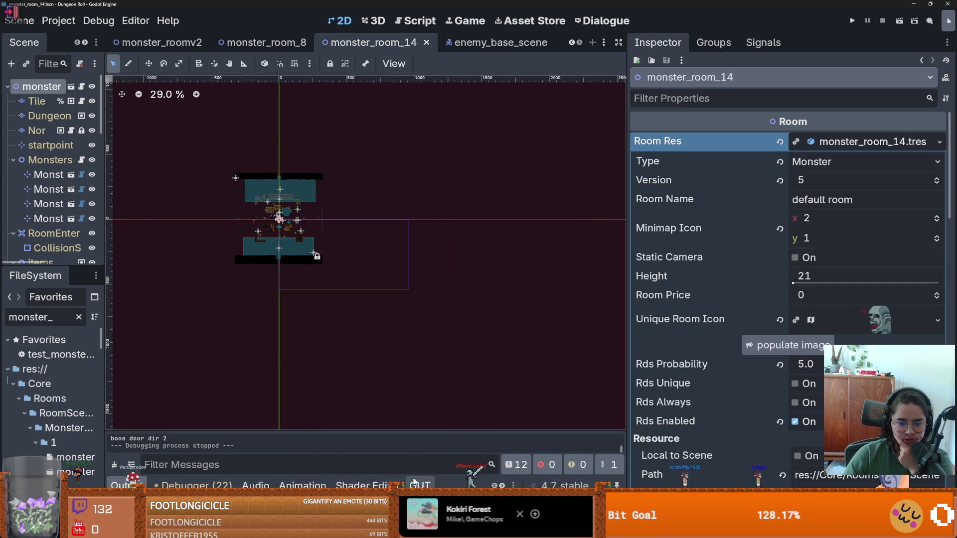
- Bring up the GUT panel, compact the runner until Pass 1, Fail 1, and widen the Scene dock
click(415, 484)
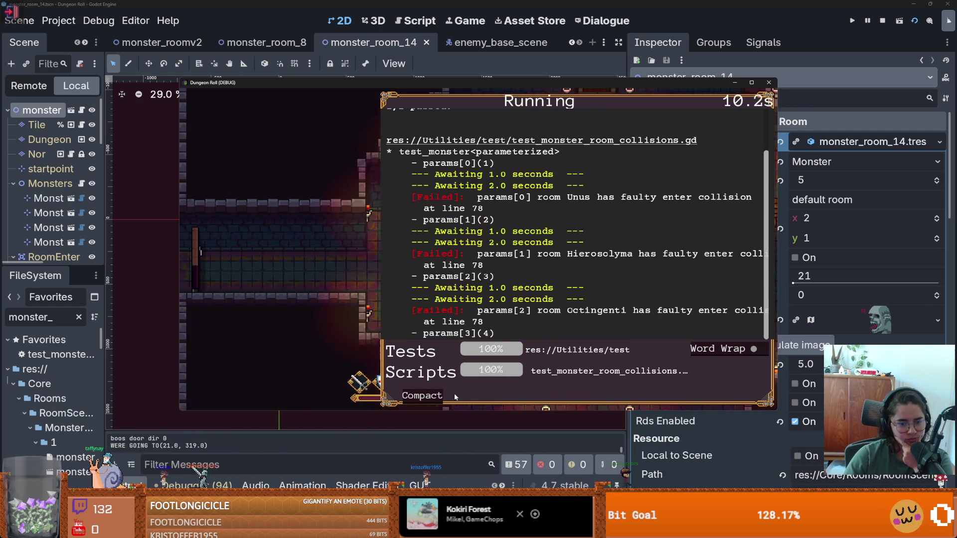
click(422, 395)
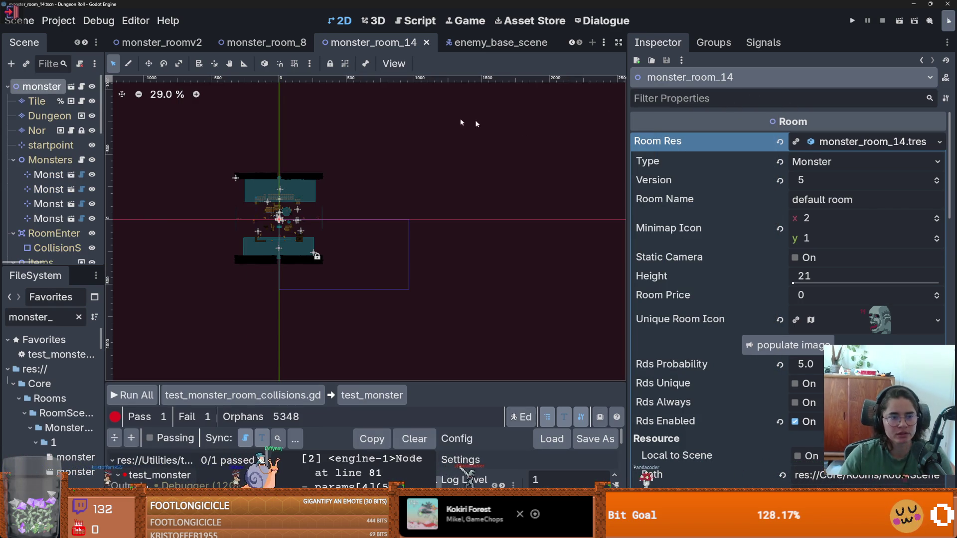
drag(106, 208, 149, 208)
scroll(271, 240, up, 3)
scroll(283, 227, up, 5)
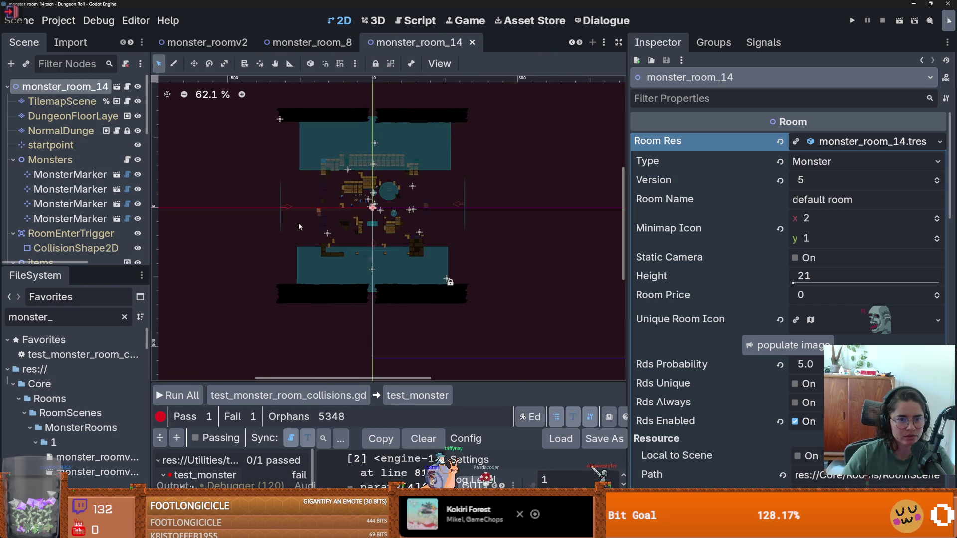
- Inspect the room's TileMap layers, trying the tile select and rectangle paint tools
click(388, 271)
scroll(389, 272, down, 1)
scroll(388, 271, down, 1)
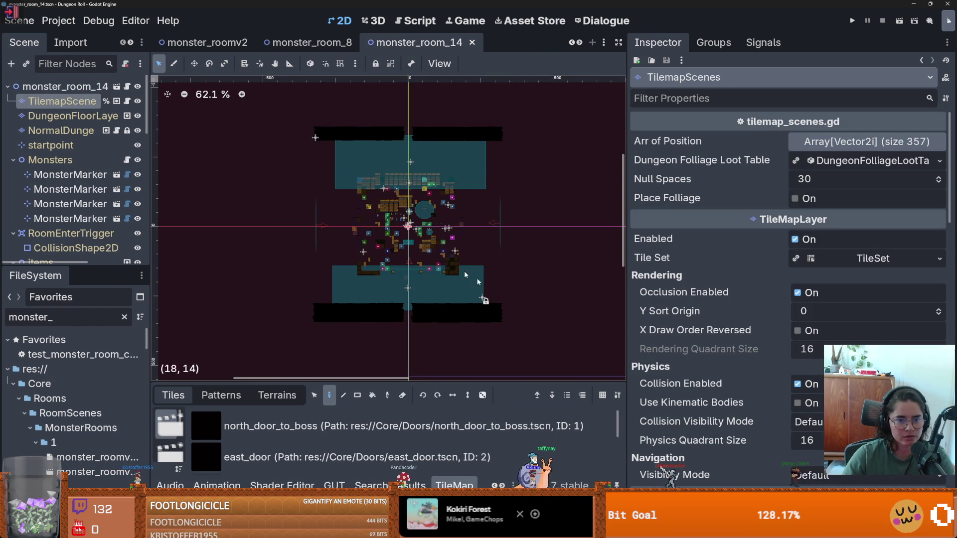
click(314, 395)
click(357, 395)
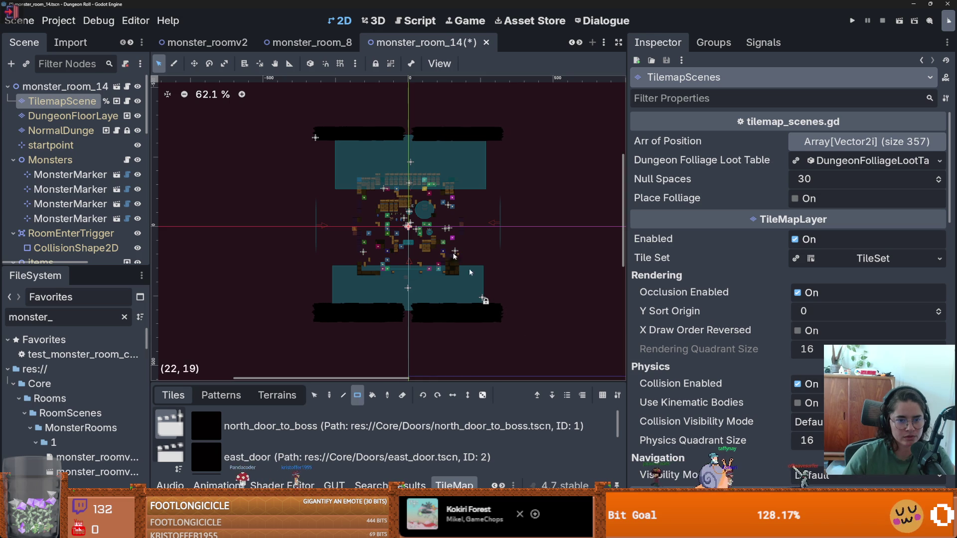
click(73, 115)
key(Down)
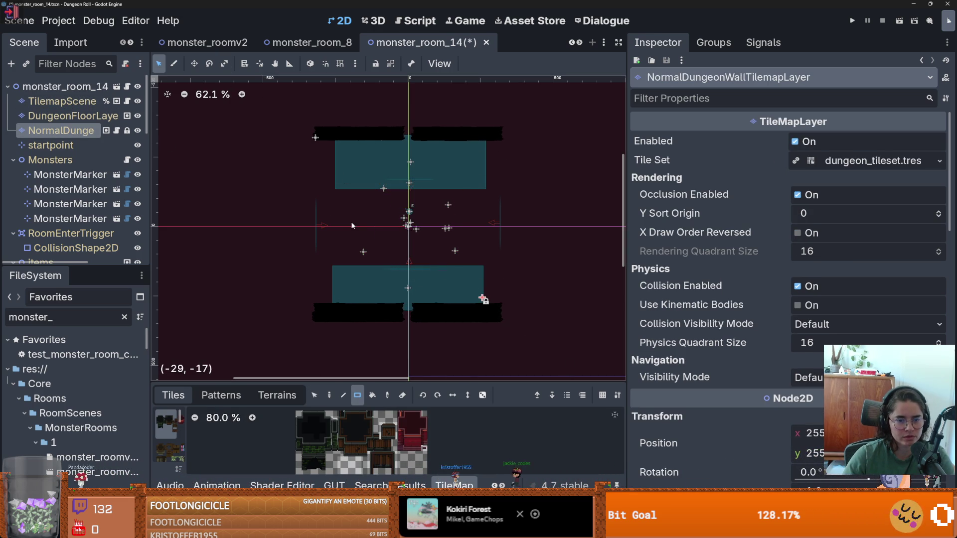
scroll(88, 204, down, 3)
- Delete the three nodes from WallShooter through Lever in the Scene tree
click(69, 190)
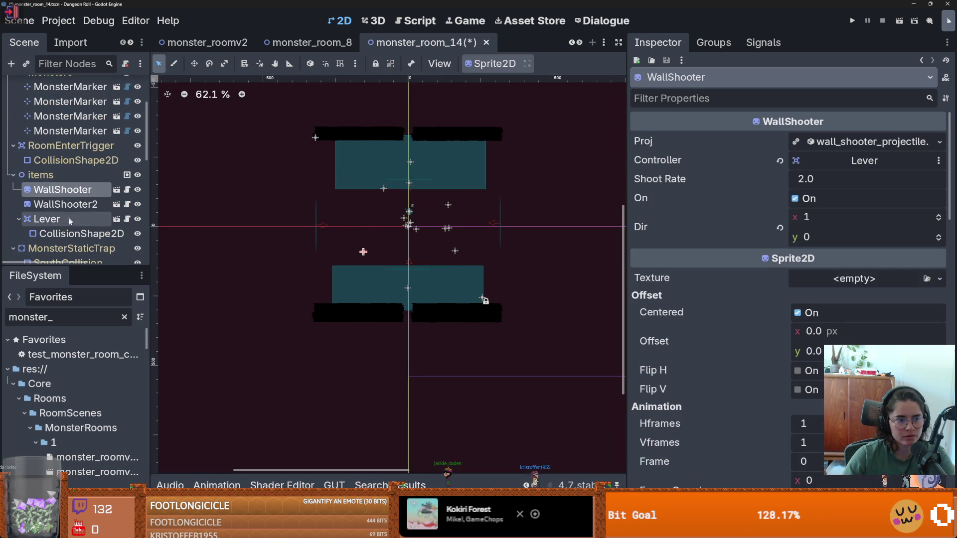
shift+click(73, 234)
right_click(73, 235)
click(107, 456)
click(422, 271)
- Browse the wall layer's terrain sets and saved tile patterns, and list nodes under the room
scroll(75, 149, up, 3)
click(73, 116)
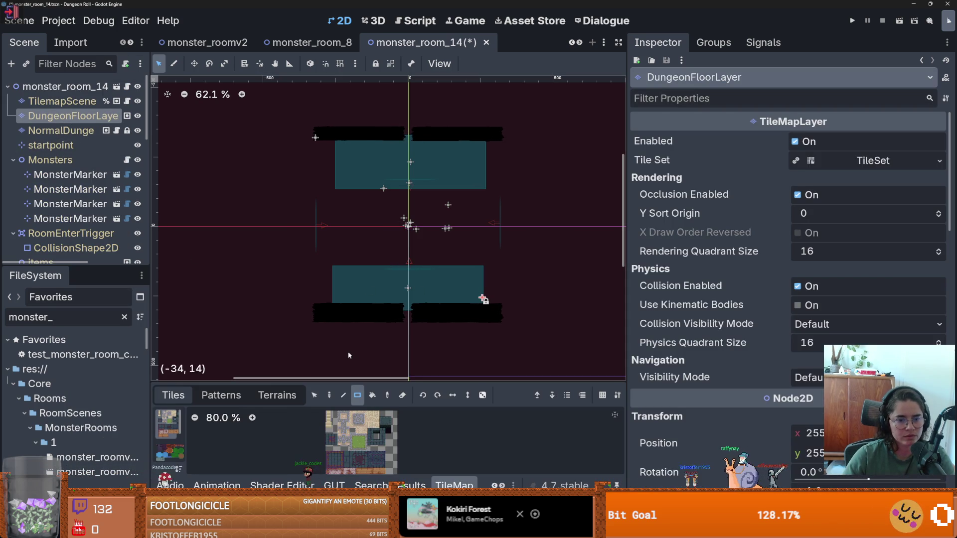
click(60, 131)
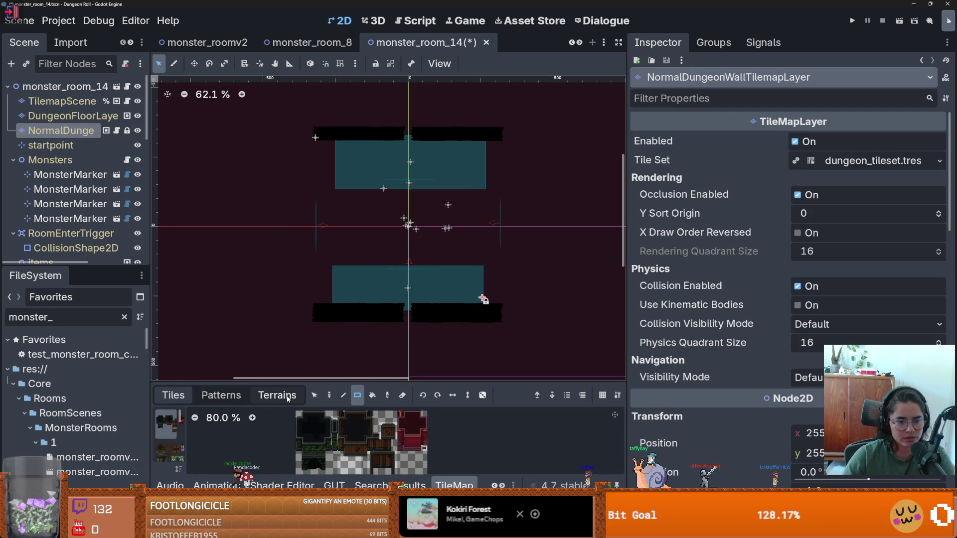
click(272, 395)
click(221, 394)
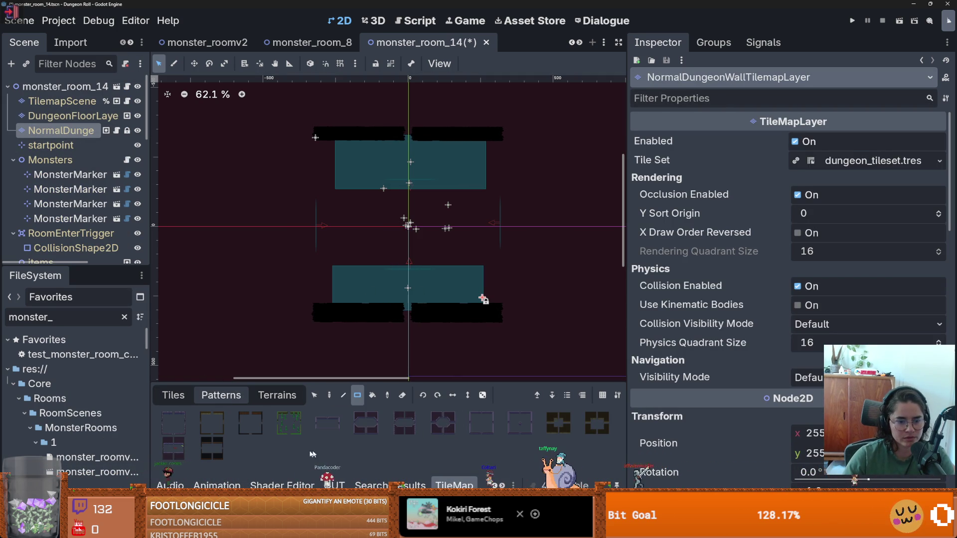
click(208, 451)
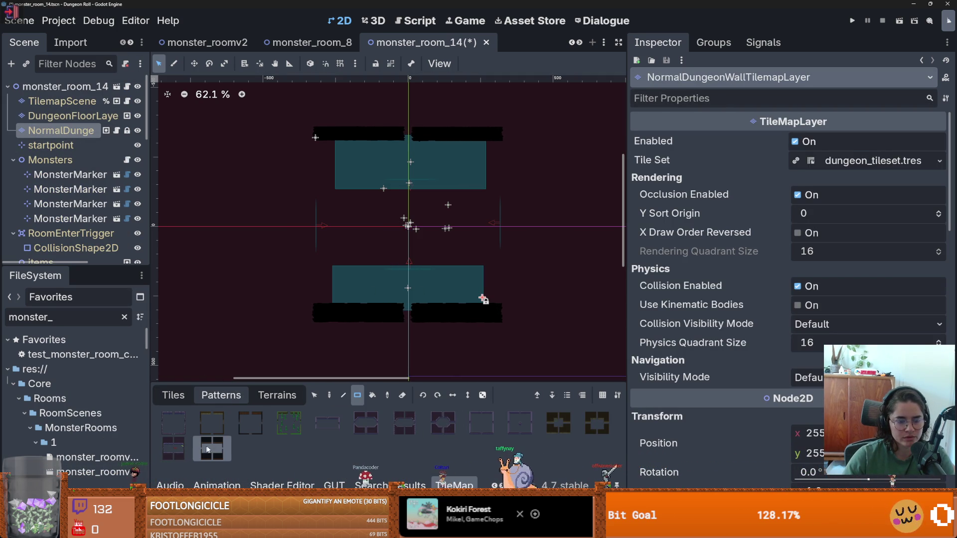
click(329, 395)
alt+right_click(408, 230)
key(Escape)
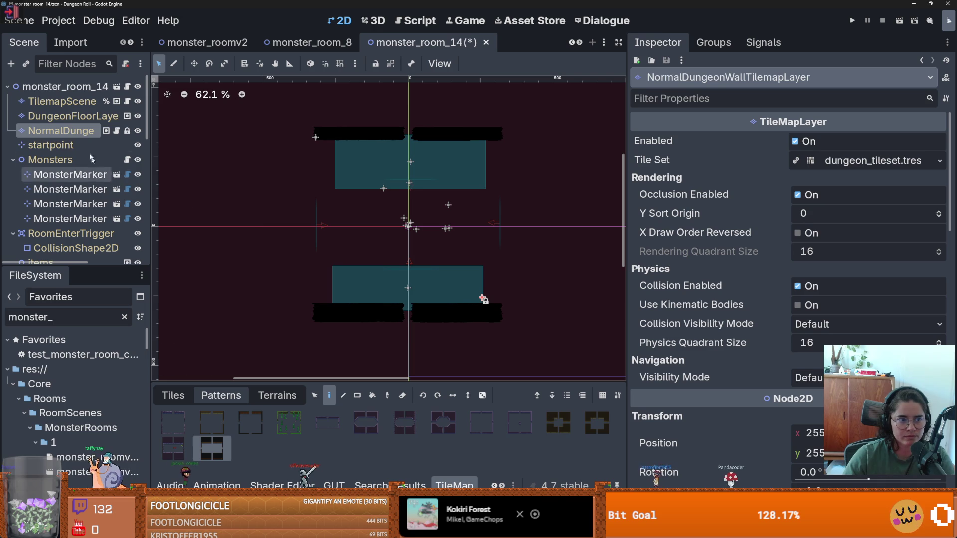
- Pick floor and wall tile patterns, save the room scene, and select the trigger's collision shape
click(73, 116)
click(259, 424)
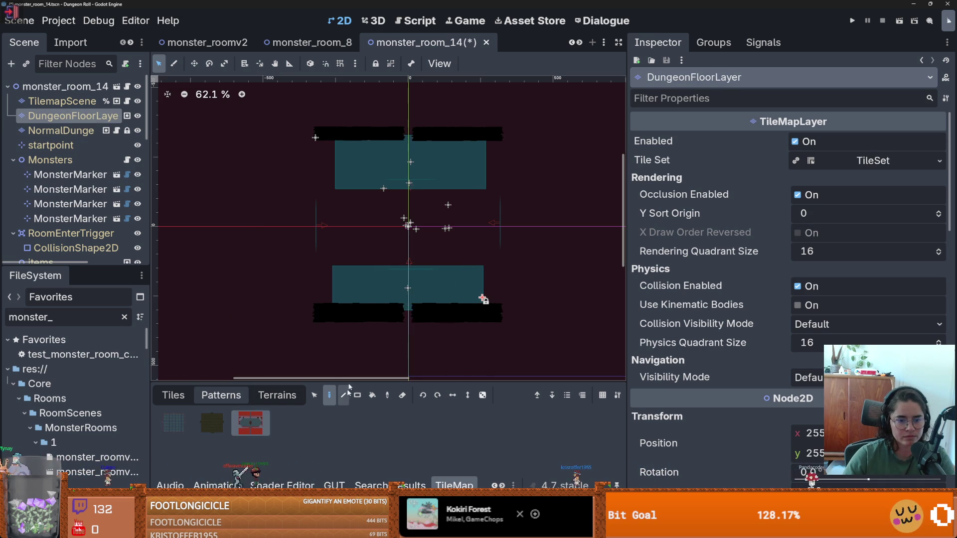
scroll(412, 232, up, 5)
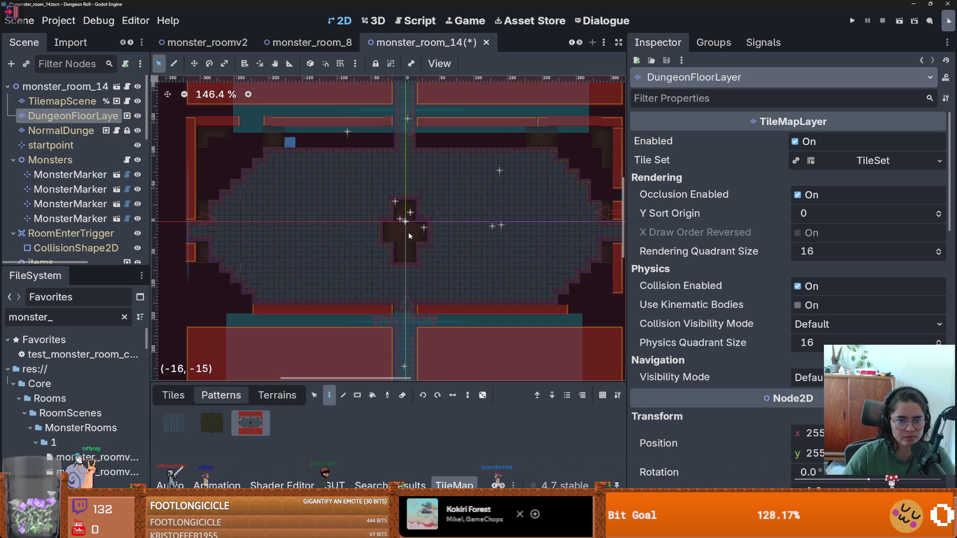
click(60, 130)
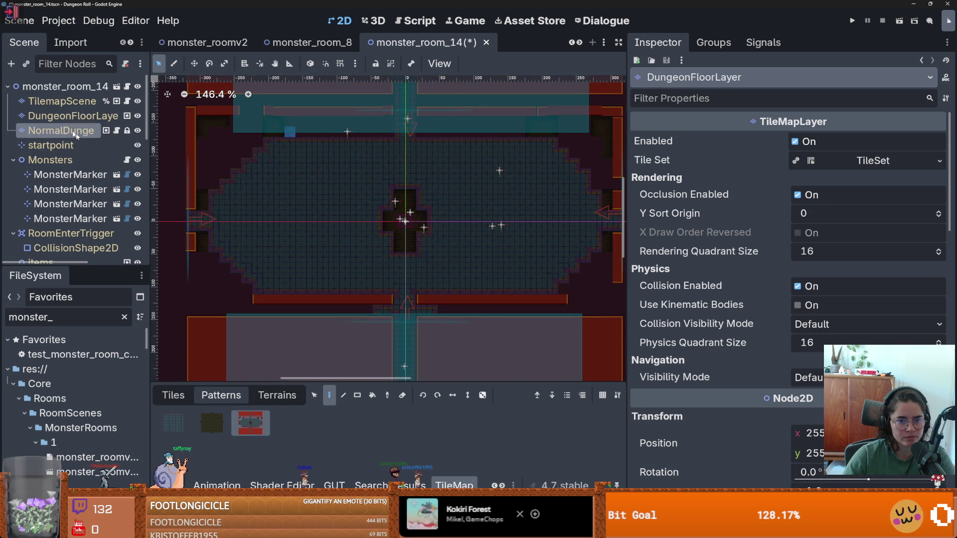
scroll(361, 251, down, 6)
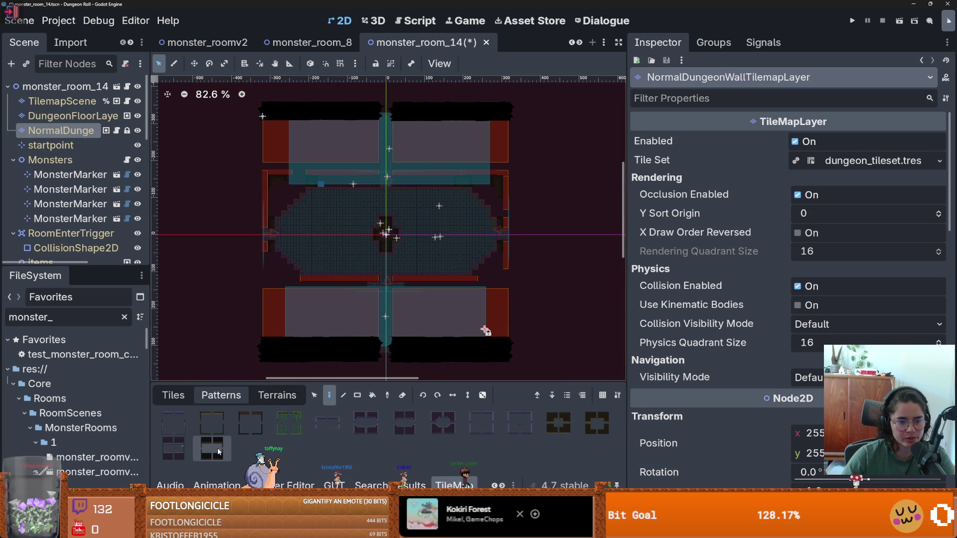
click(202, 454)
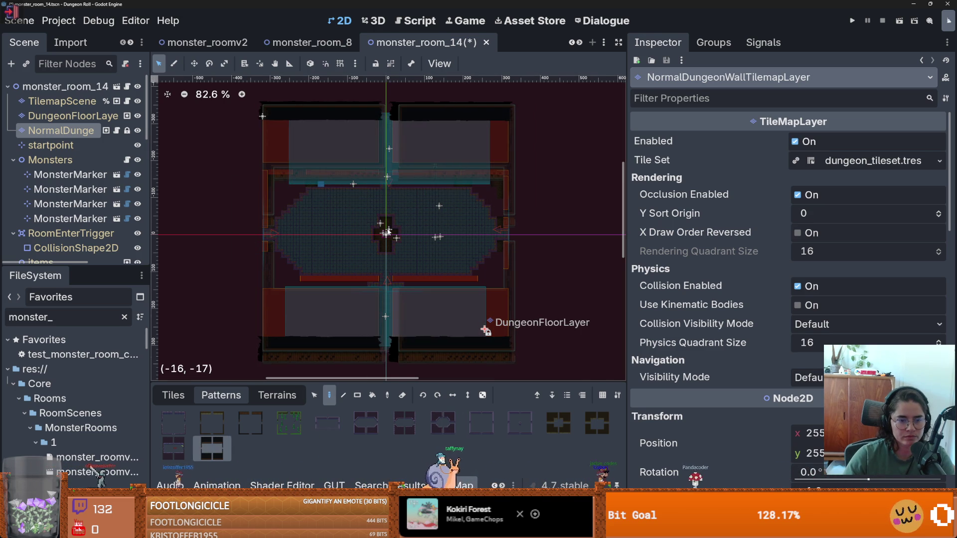
scroll(389, 231, up, 5)
scroll(388, 227, down, 3)
scroll(388, 219, up, 3)
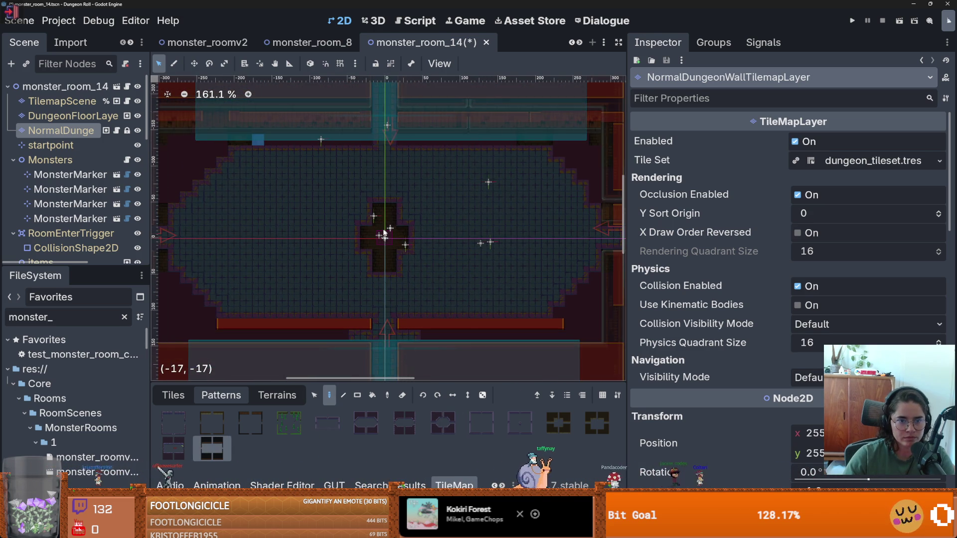
scroll(383, 238, down, 1)
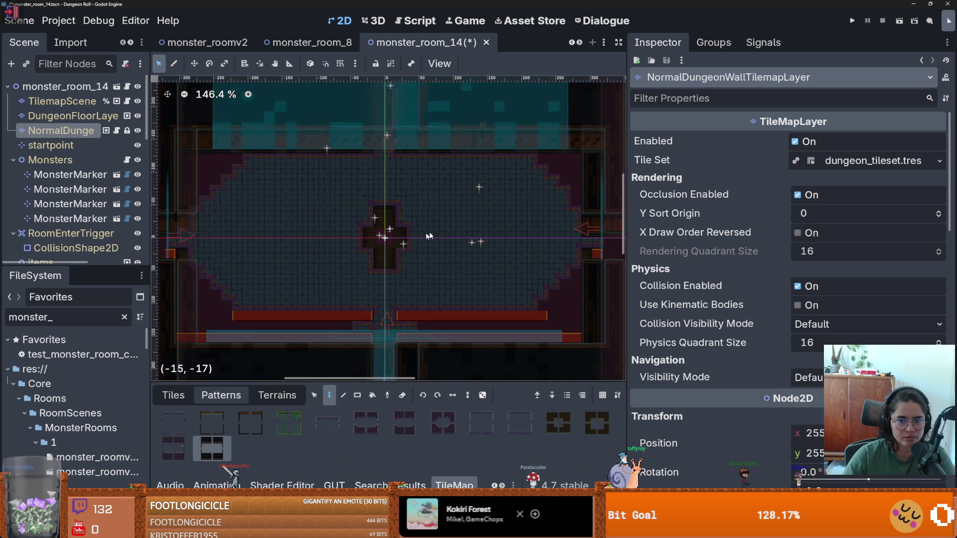
scroll(389, 232, right, 2)
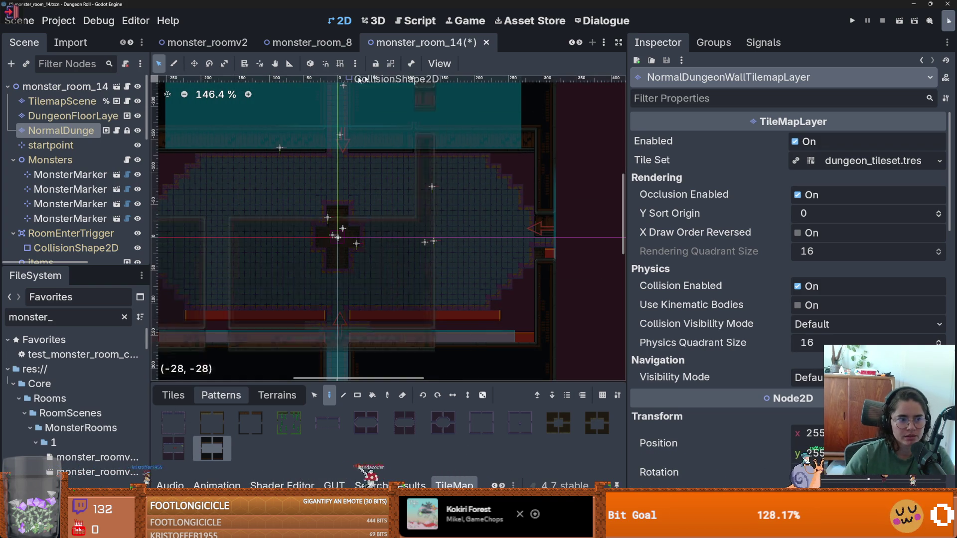
key(ctrl+s)
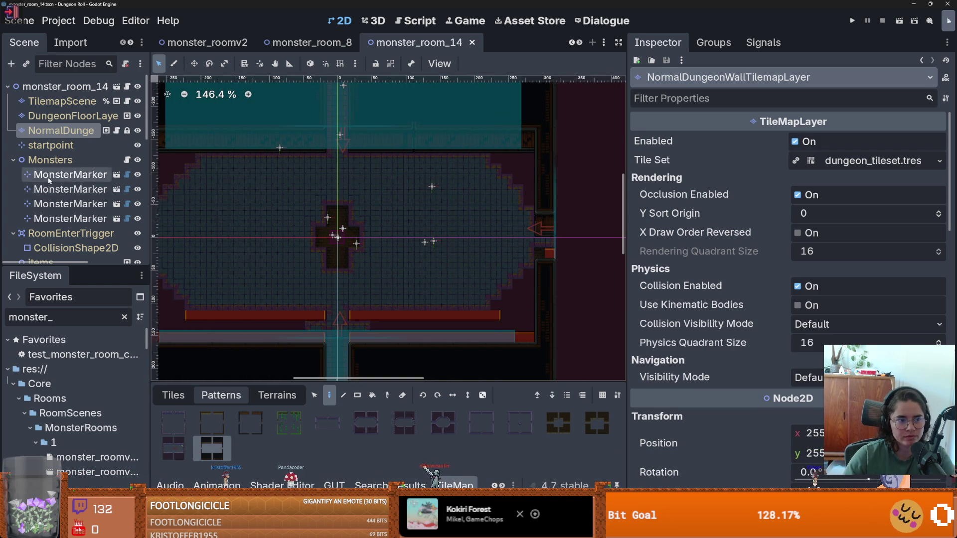
click(75, 248)
- Drag the RoomEnterTrigger rectangle's right, left, bottom and top edges outward, then save and rerun GUT
drag(345, 239, 555, 240)
scroll(397, 235, down, 5)
drag(357, 237, 226, 237)
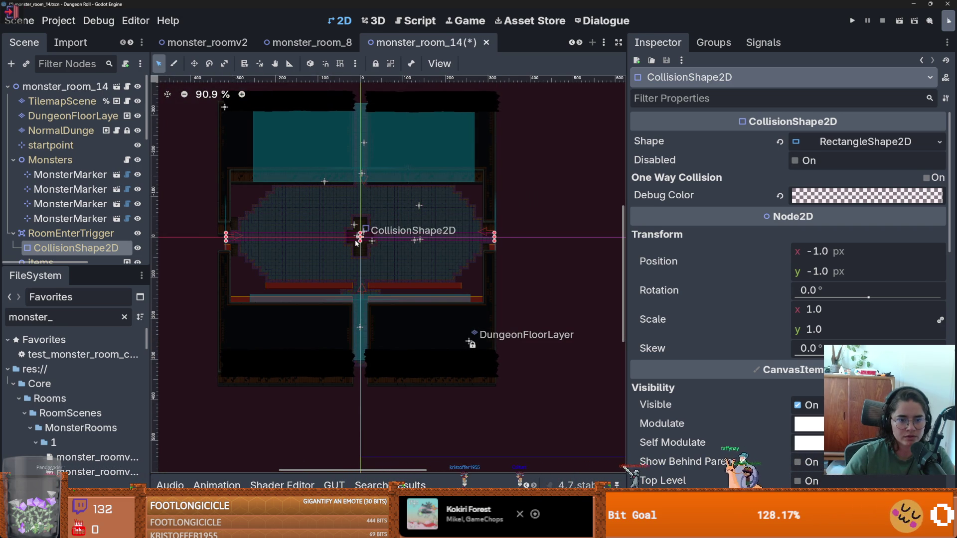
drag(360, 241, 360, 325)
drag(360, 233, 360, 109)
scroll(340, 268, up, 11)
scroll(375, 258, down, 9)
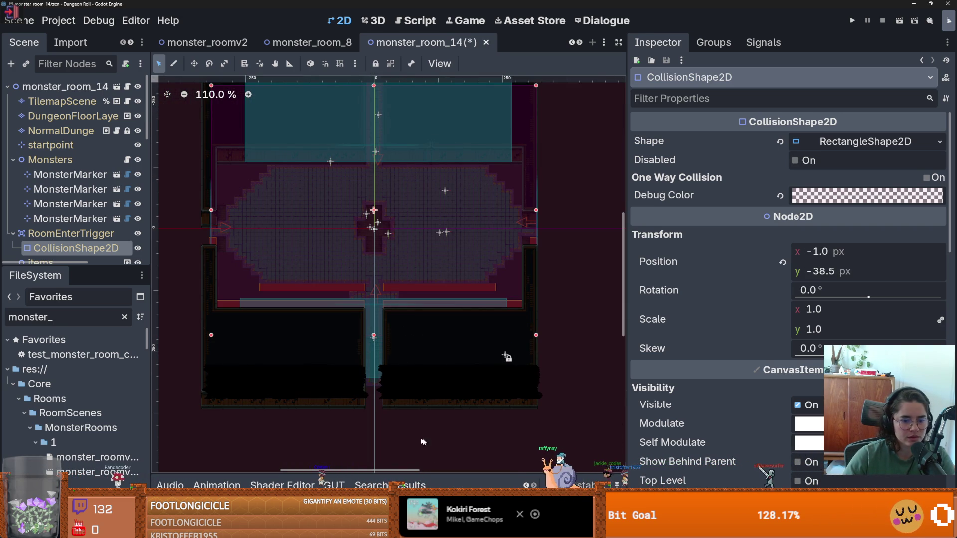
key(ctrl+shift+r)
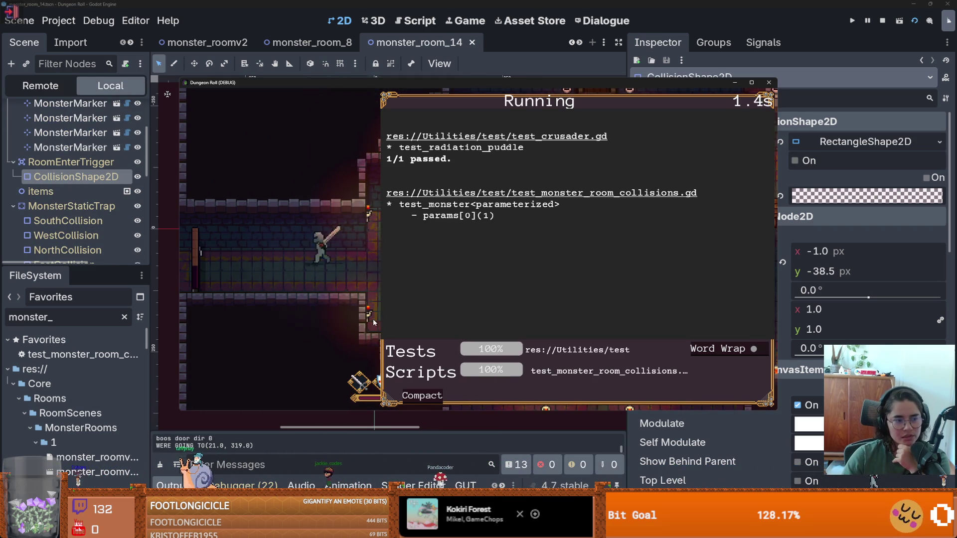
- Compact the GUT overlay, enlarge the Output log, and open test_monster_room_collisions.gd from Favorites
click(428, 397)
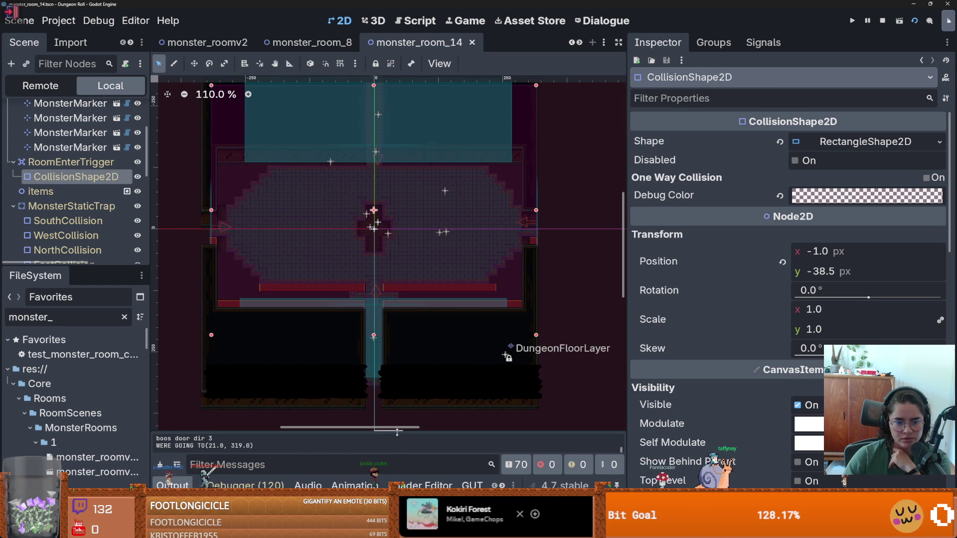
drag(398, 432, 496, 163)
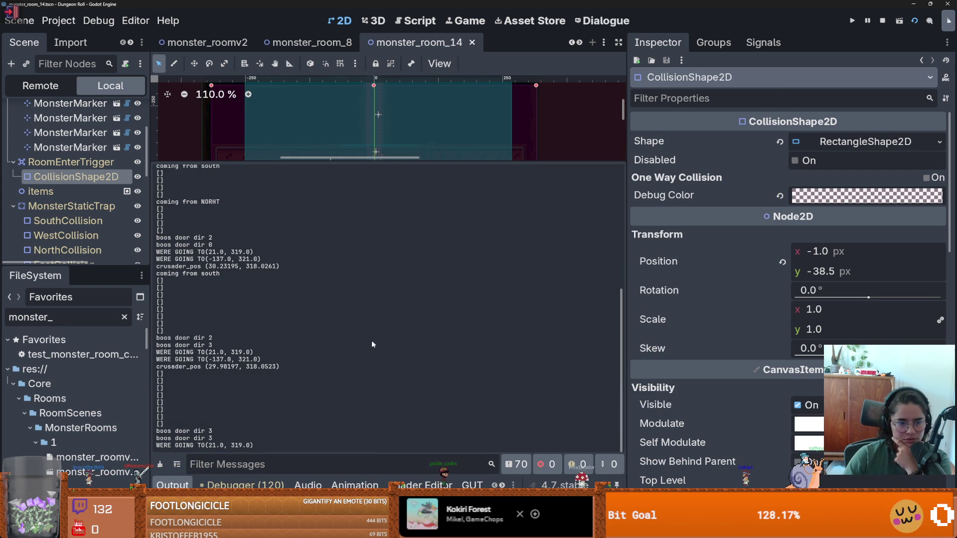
click(123, 356)
double_click(95, 356)
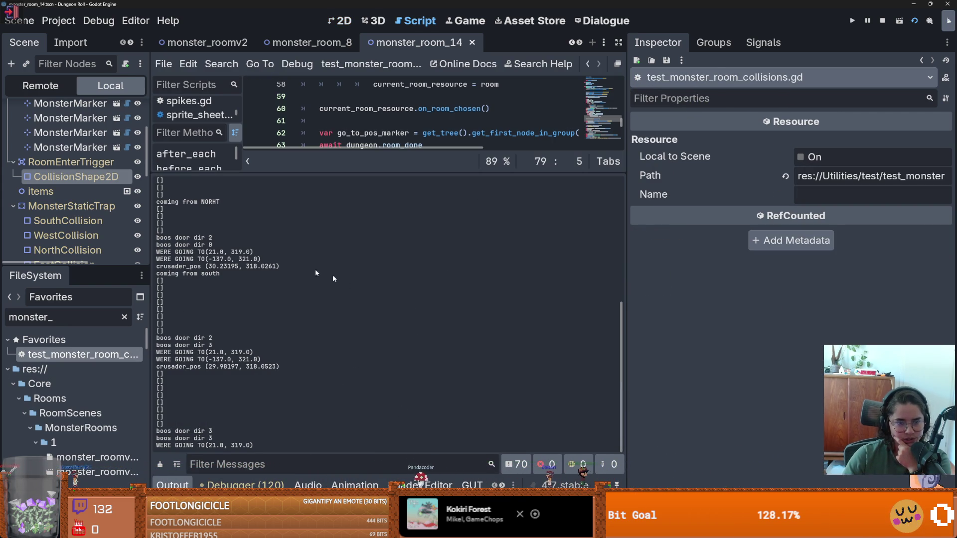
- Stop the running test game, shrink the Output log for more code, and switch to the format-strings docs
double_click(110, 353)
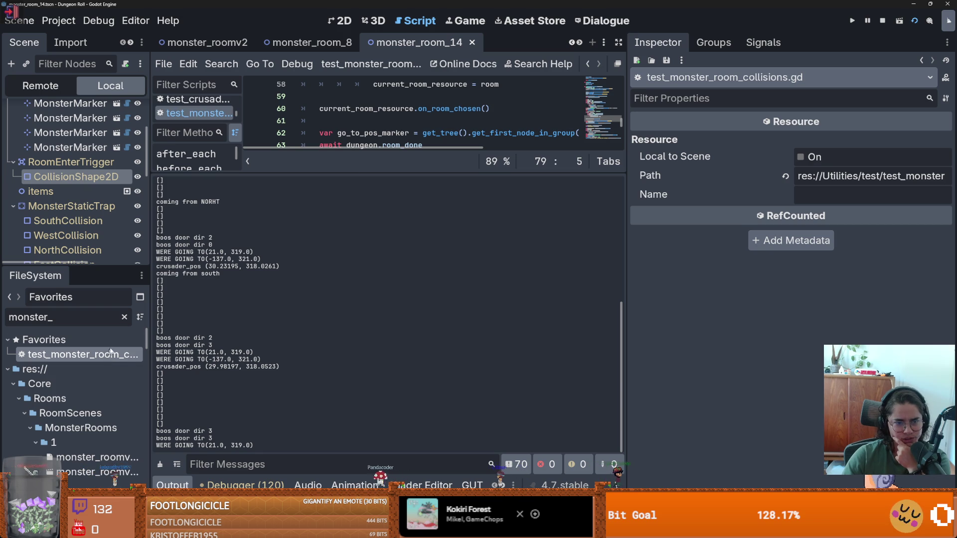
click(876, 21)
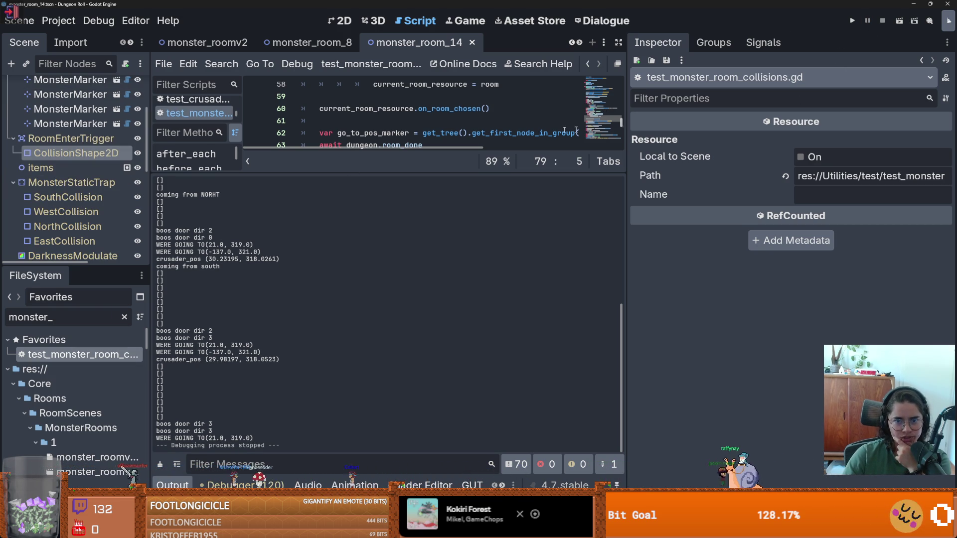
drag(623, 173, 623, 430)
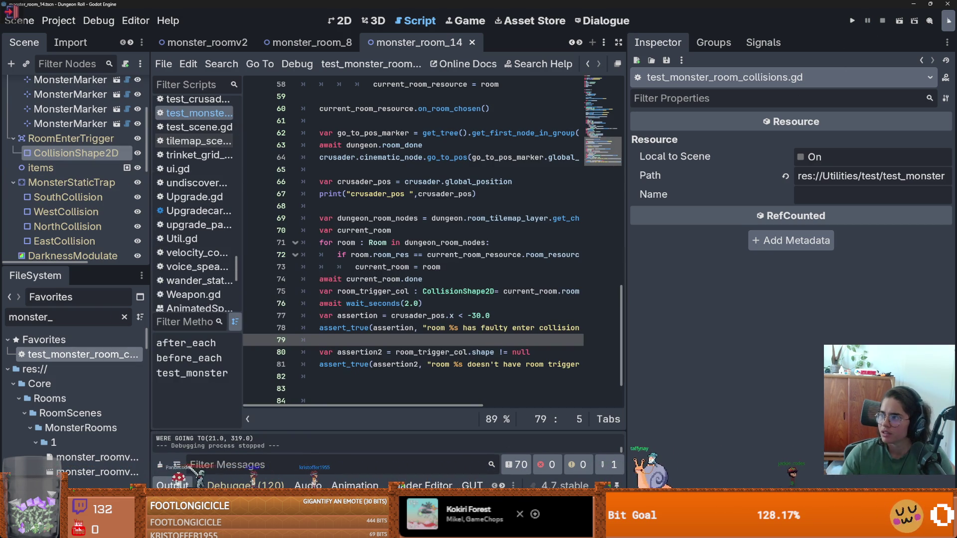
key(alt+Tab)
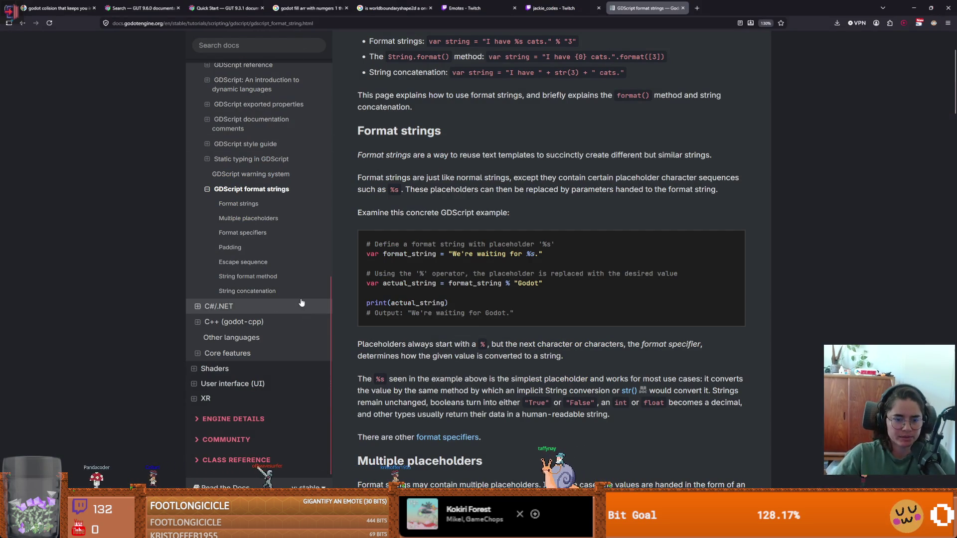
- Open the GUT Awaiting docs page from the Quick Start tab's sidebar
scroll(458, 279, up, 2)
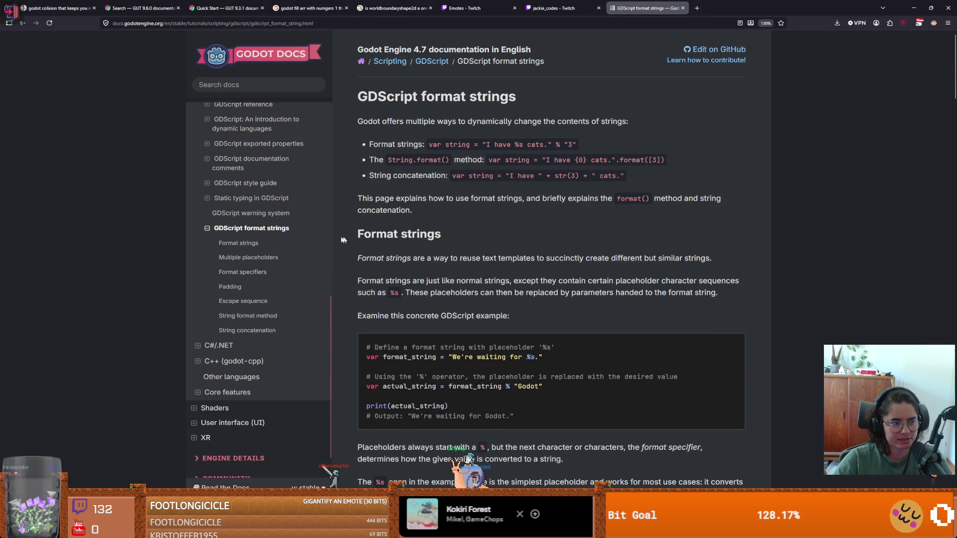
scroll(258, 301, up, 3)
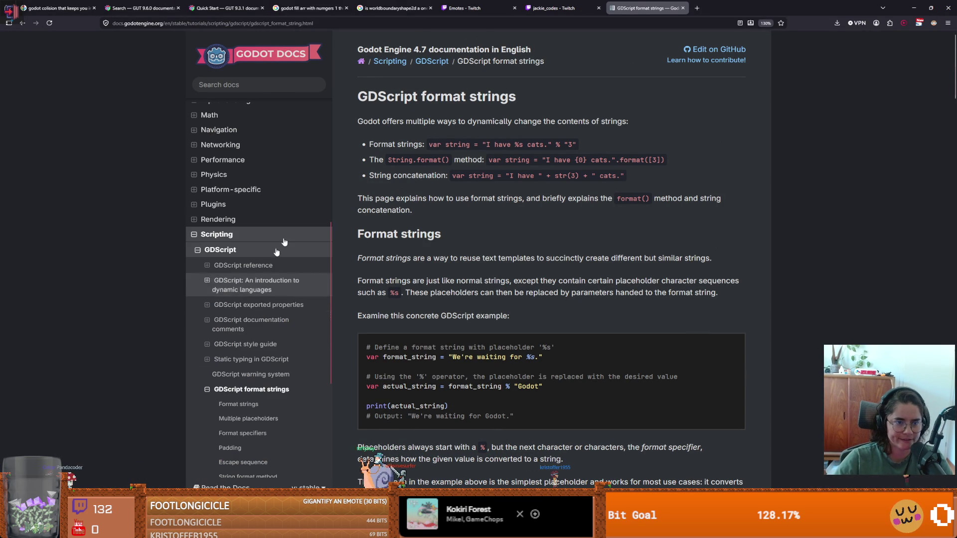
click(225, 8)
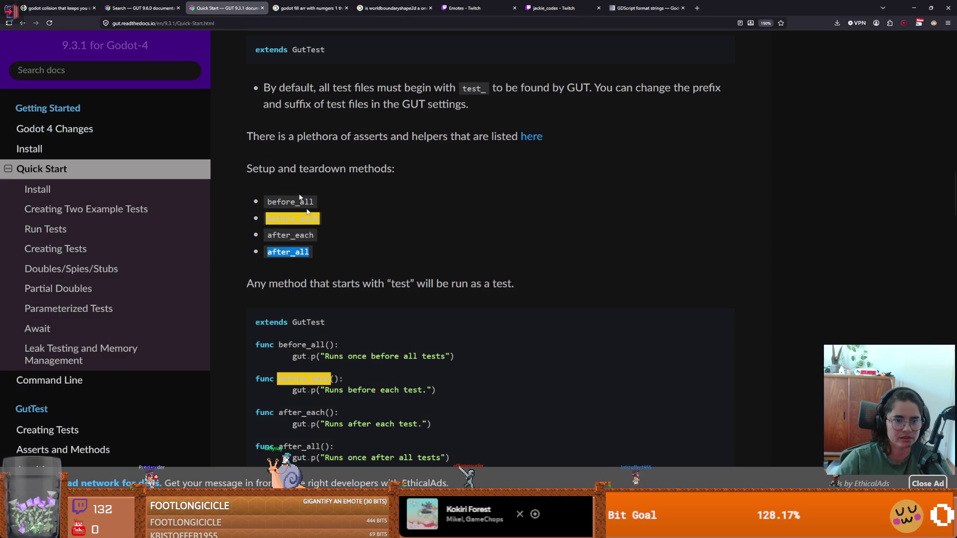
click(303, 240)
scroll(140, 240, down, 3)
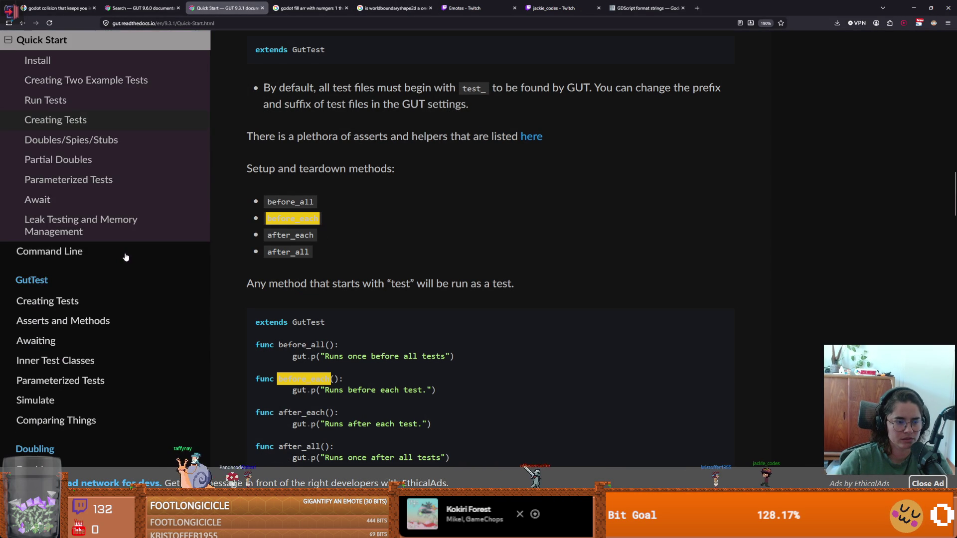
scroll(127, 257, down, 3)
click(81, 212)
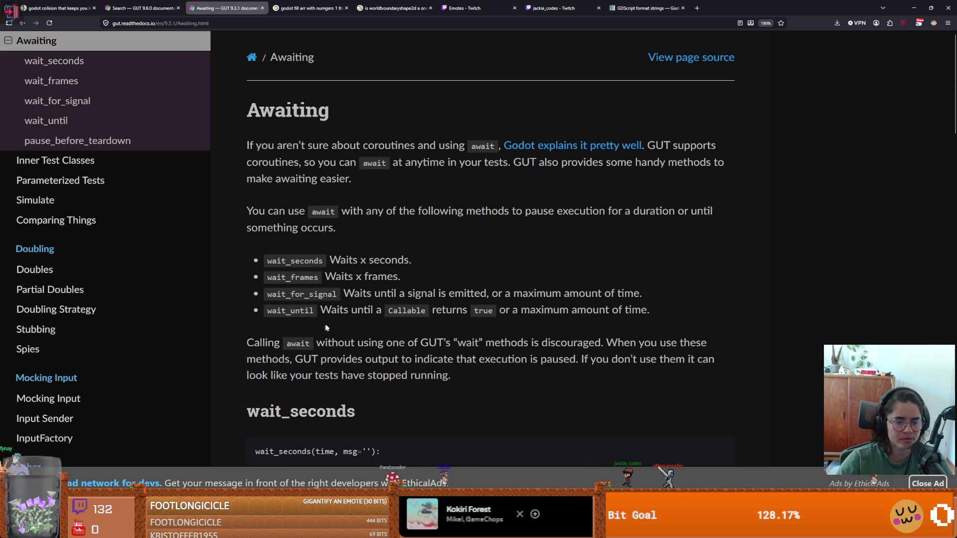
- Scroll to wait_for_signal, select its signature line, and return to the Godot test script
scroll(321, 327, down, 2)
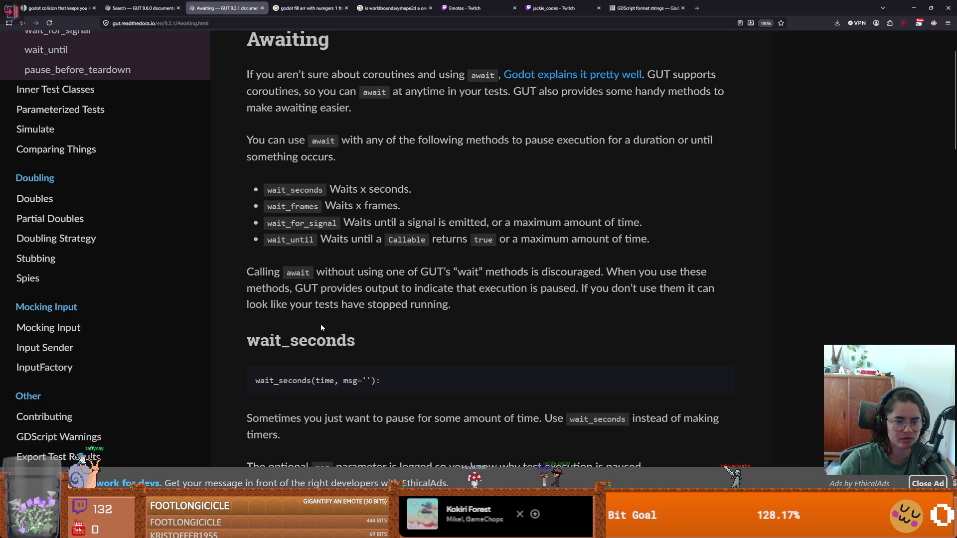
scroll(357, 288, down, 2)
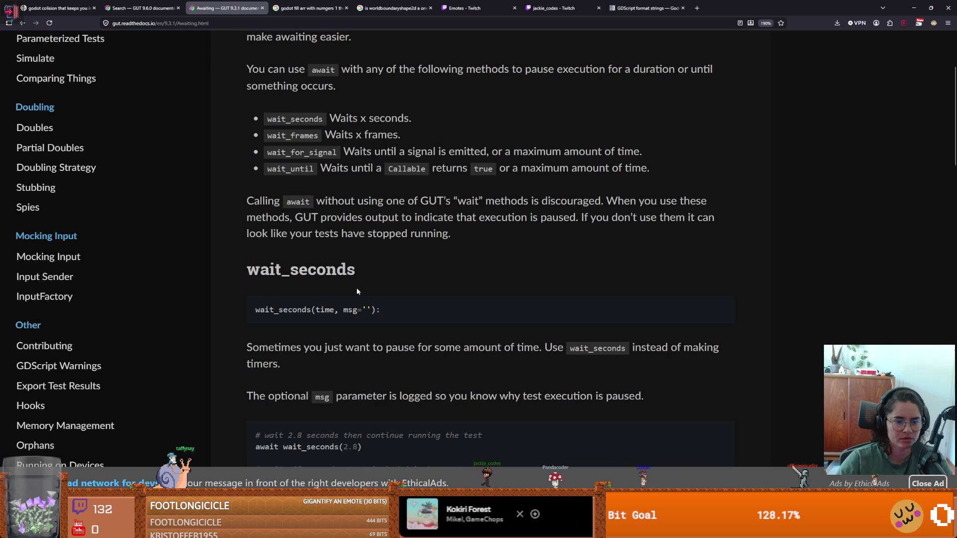
scroll(357, 291, down, 6)
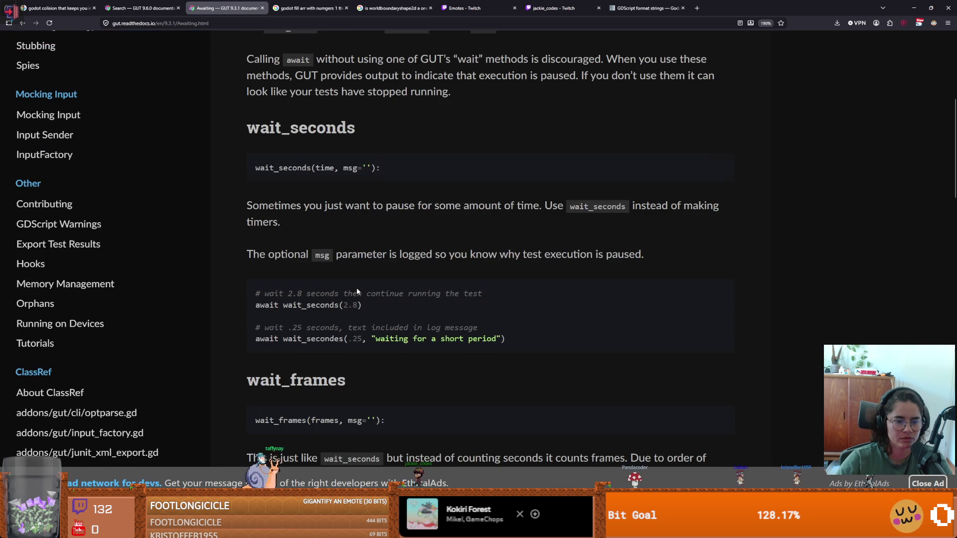
scroll(357, 291, down, 2)
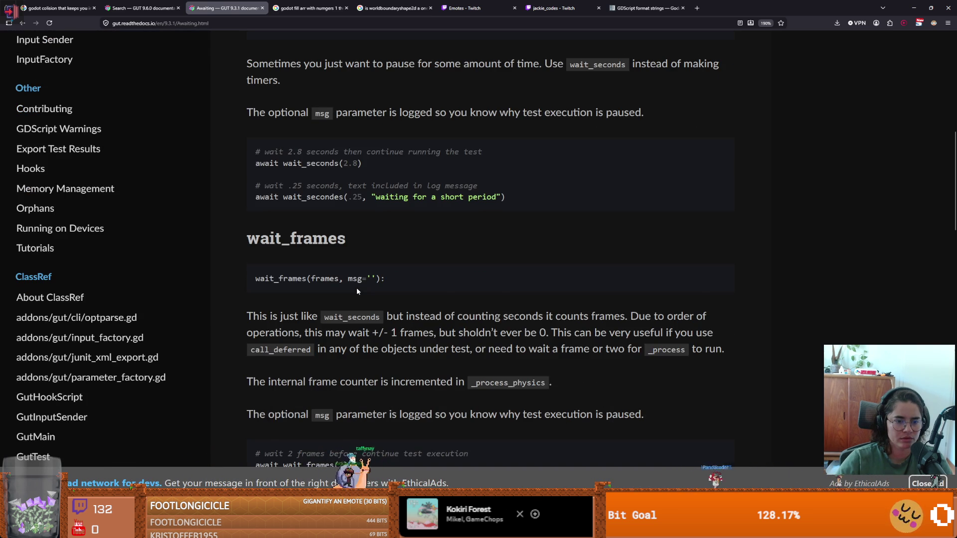
scroll(357, 291, down, 2)
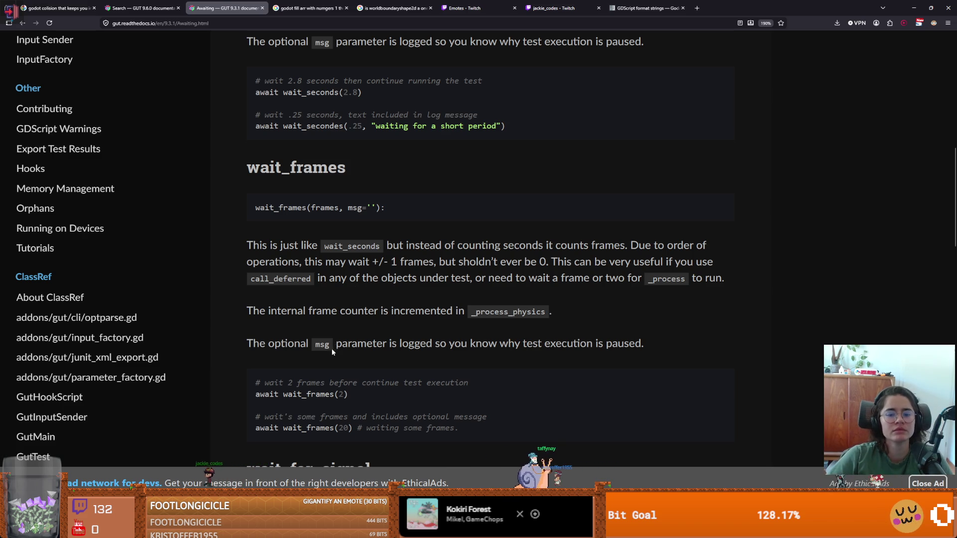
scroll(331, 348, down, 8)
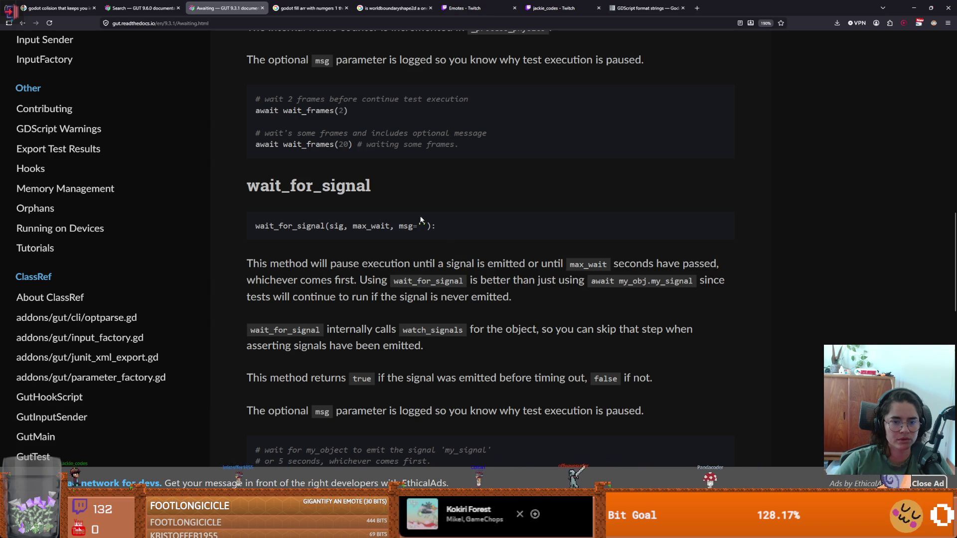
drag(436, 227, 258, 229)
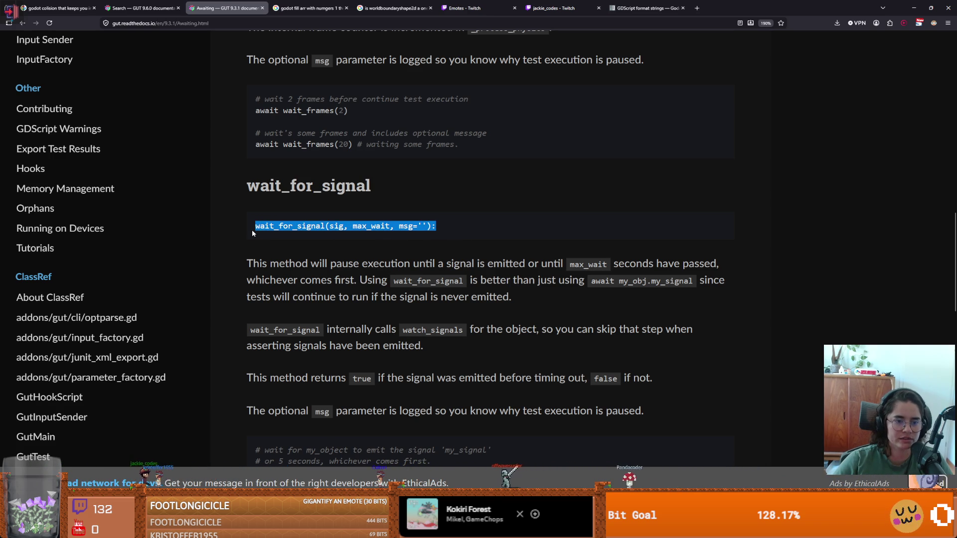
key(alt+Tab)
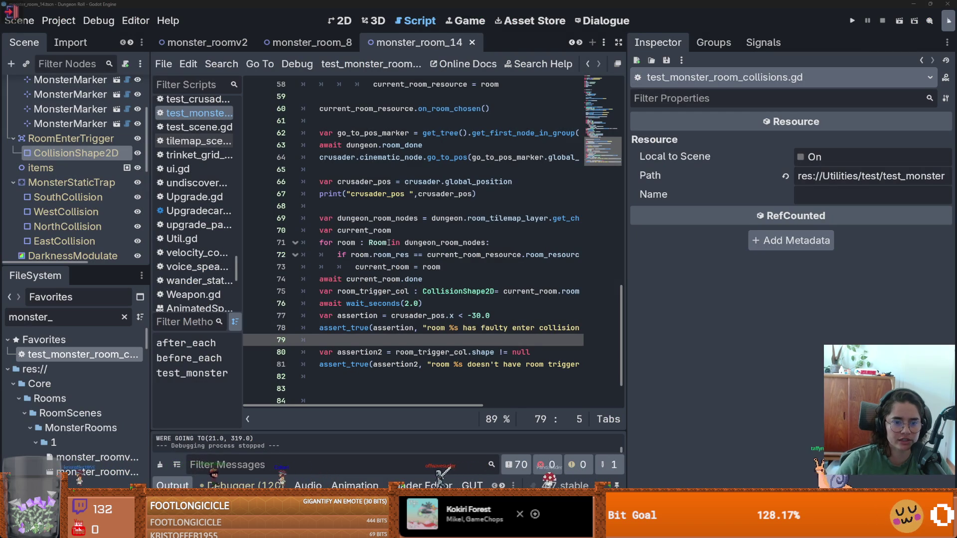
- Insert an await wait_for_signal call on a new line 74 via autocomplete
click(427, 268)
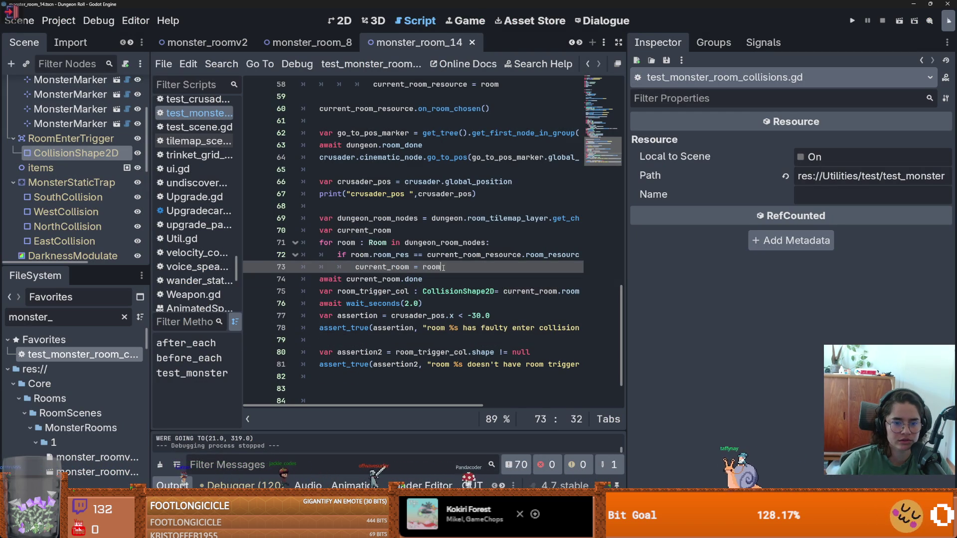
key(Return)
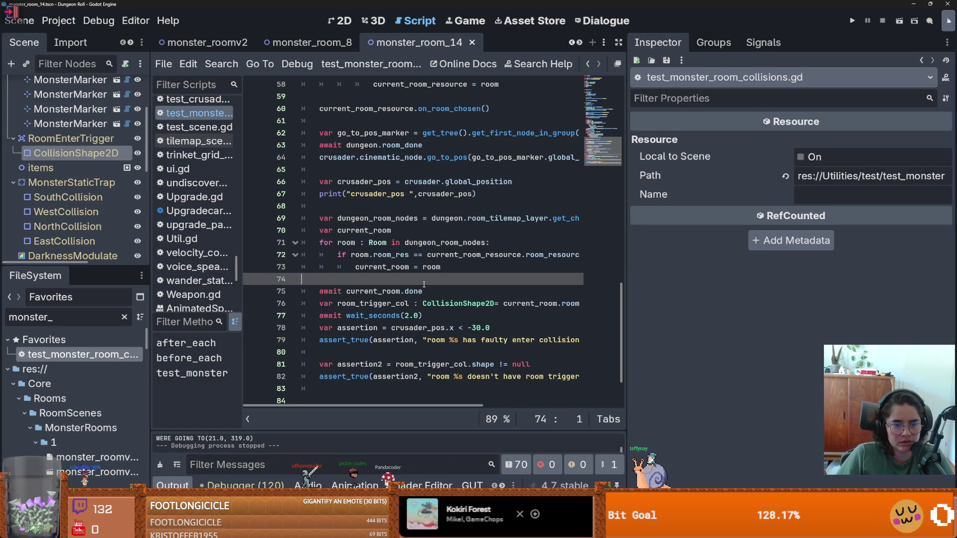
key(BackSpace)
key(BackSpace)
key(BackSpace)
text(m)
key(Return)
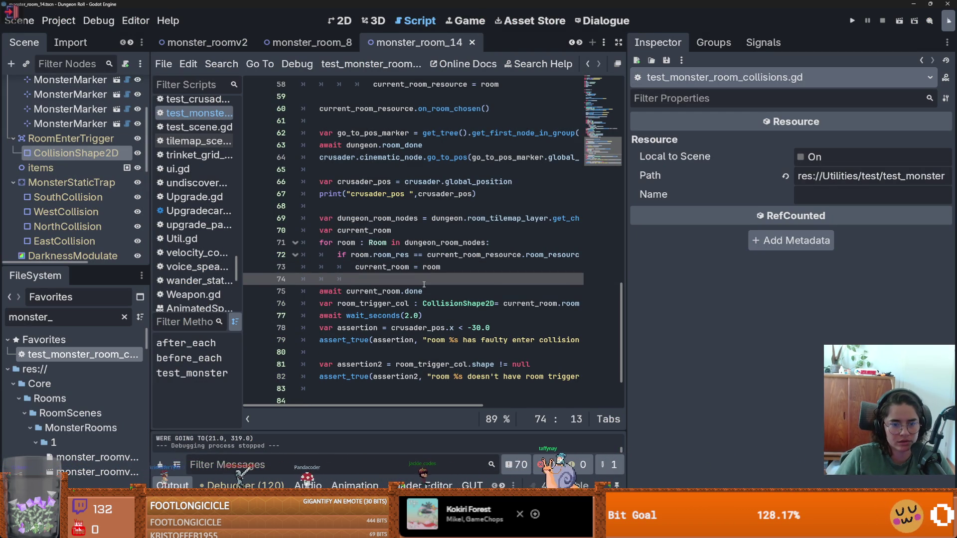
text(await)
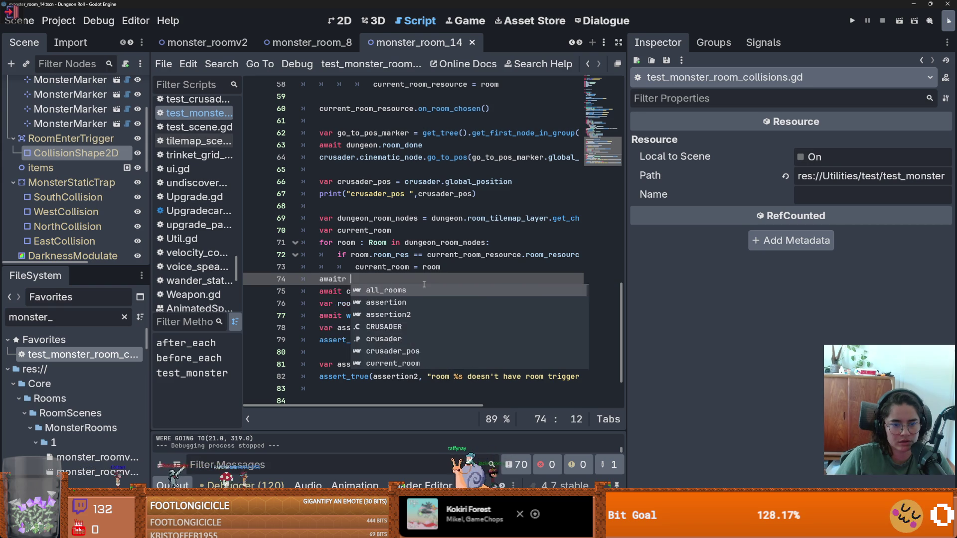
text(wait_for_signal(sig, max_wait, msg=''):)
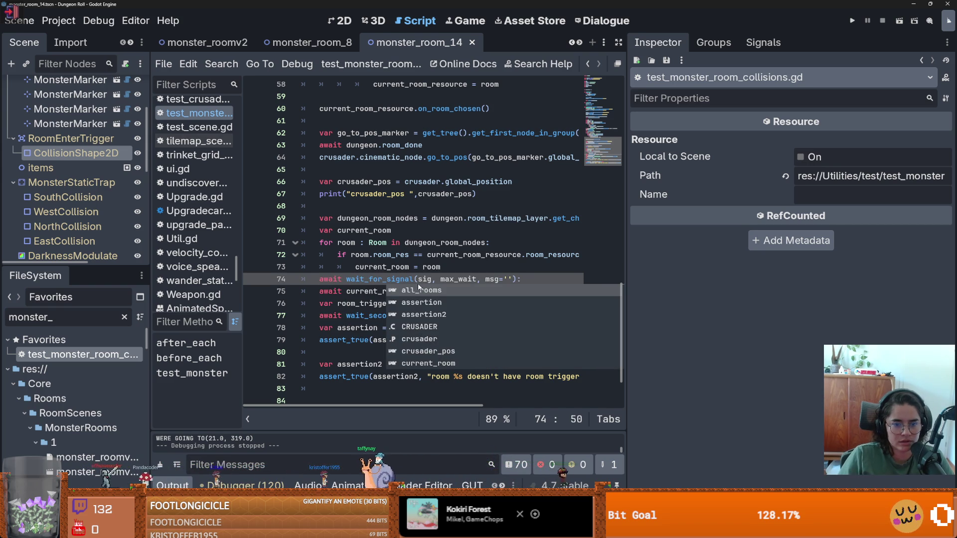
key(Escape)
- Fill wait_for_signal with current_room.done, a 5.0 timeout and the 'room never emitted ready' message
drag(423, 291, 346, 291)
key(ctrl+x)
double_click(424, 279)
key(ctrl+v)
double_click(514, 279)
text(1)
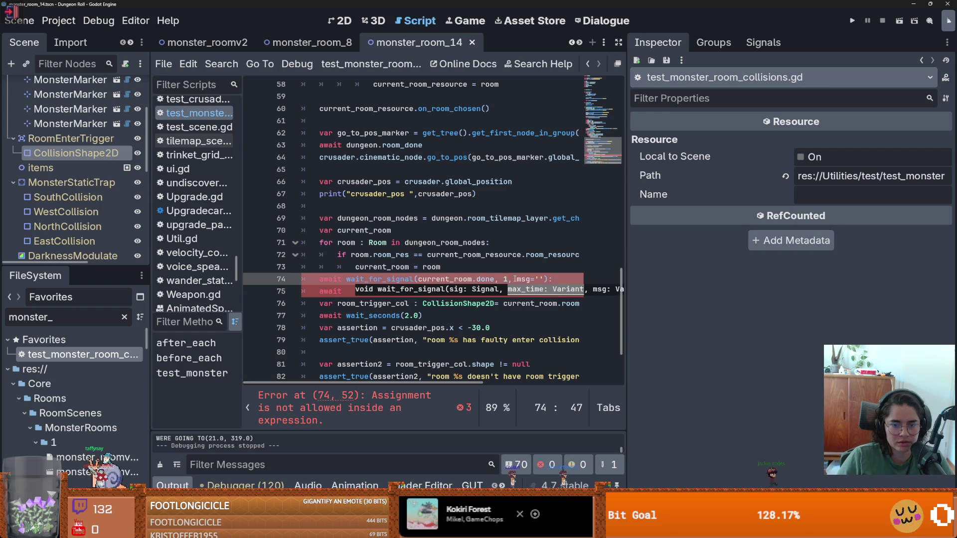
key(BackSpace)
text(5.0)
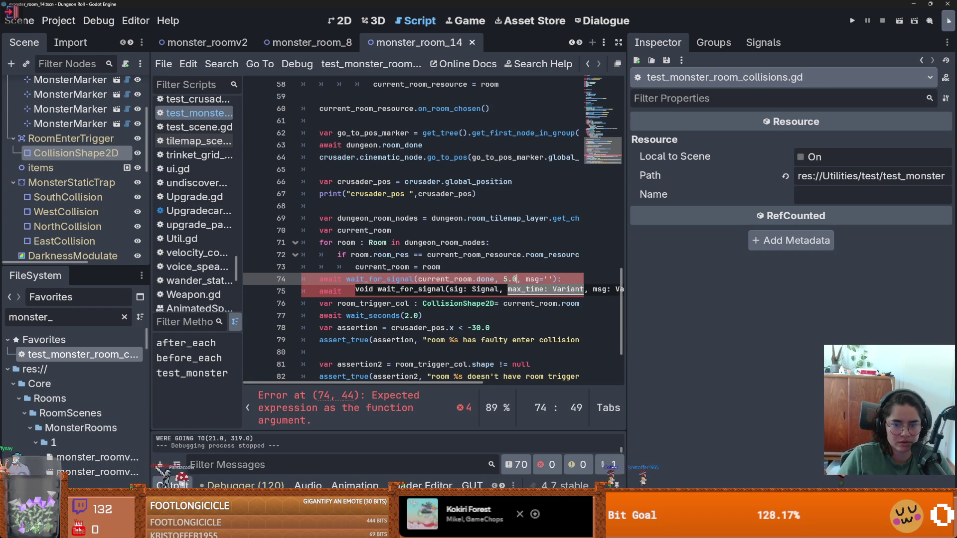
text(room ne)
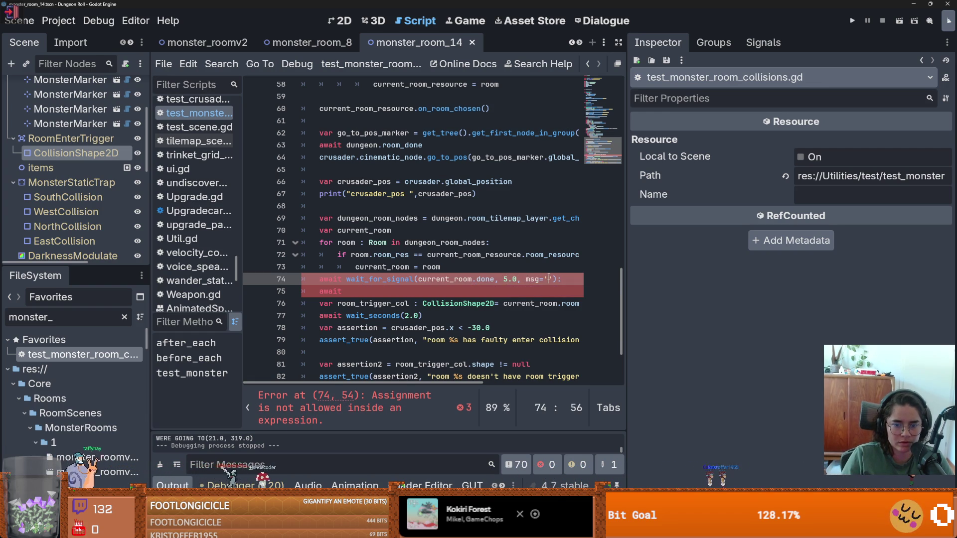
text(ver )
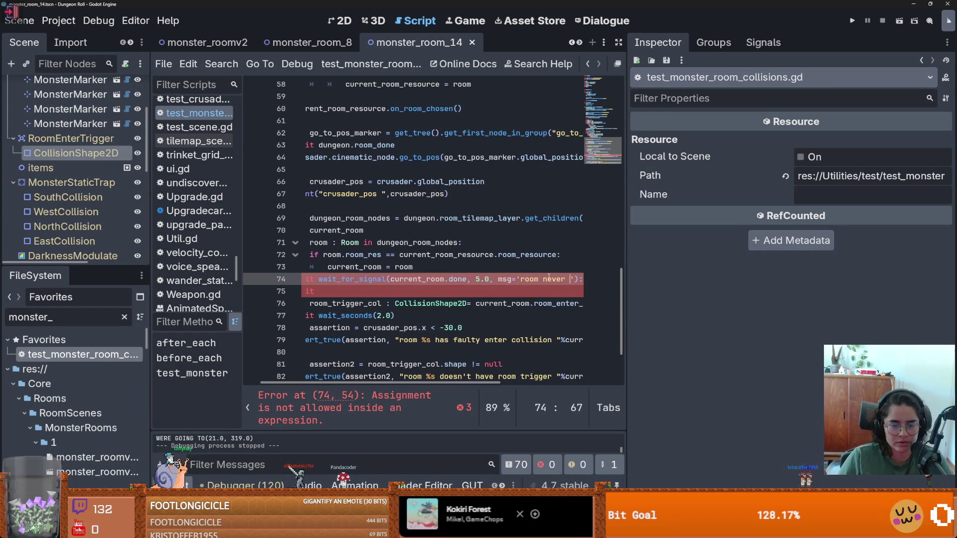
text(emitted ready)
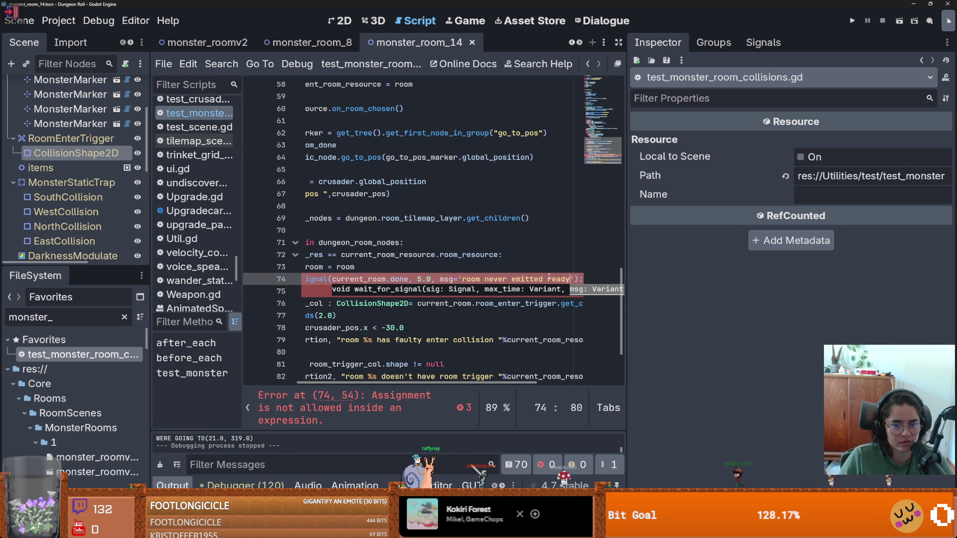
- Clear the stray await on line 75 and copy line 74's wait_for_signal call
key(Return)
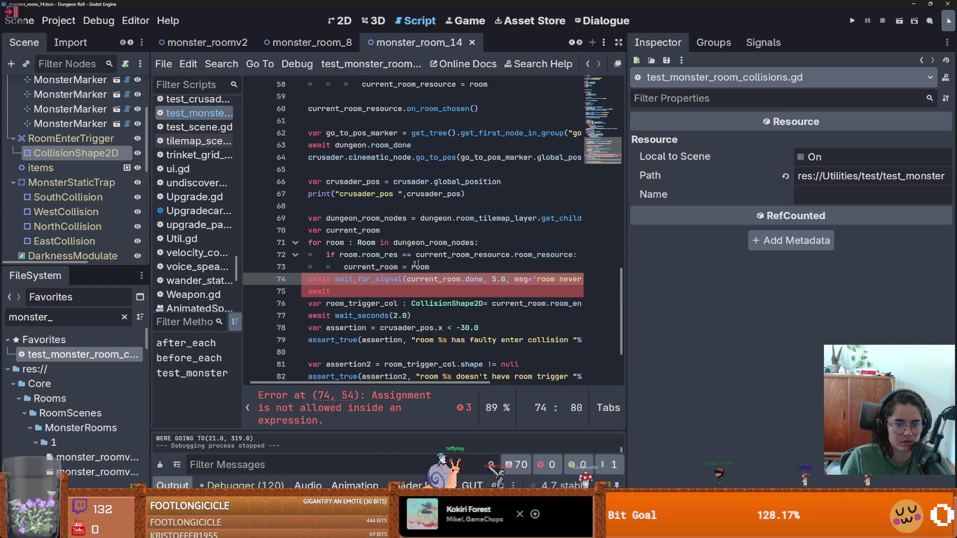
text(await)
key(BackSpace)
key(BackSpace)
key(BackSpace)
key(Up)
key(shift+End)
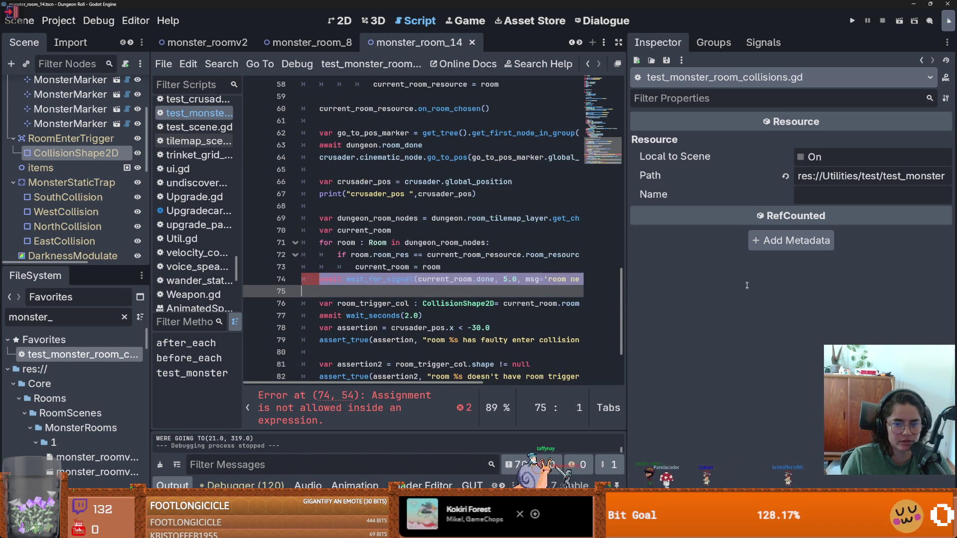
click(444, 291)
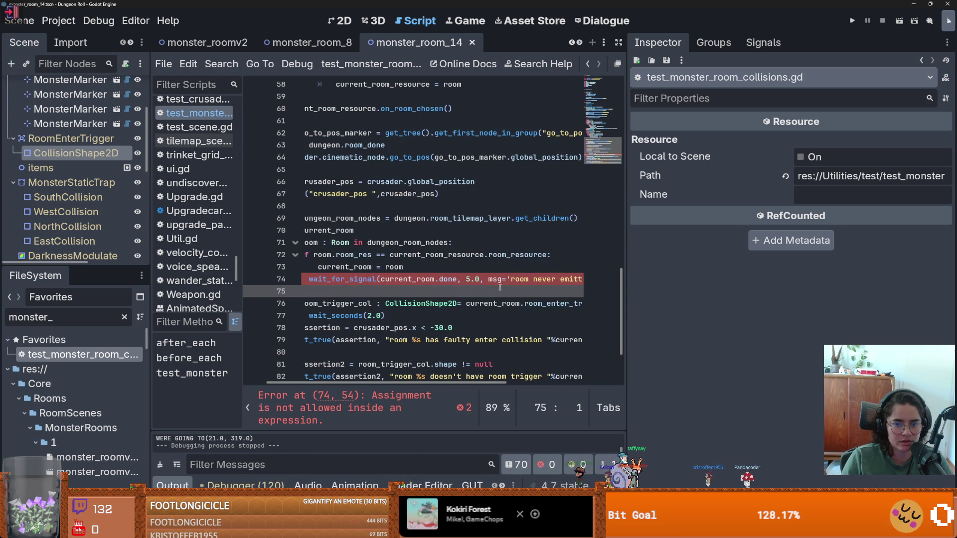
key(Up)
key(End)
drag(515, 280, 320, 279)
drag(225, 280, 224, 281)
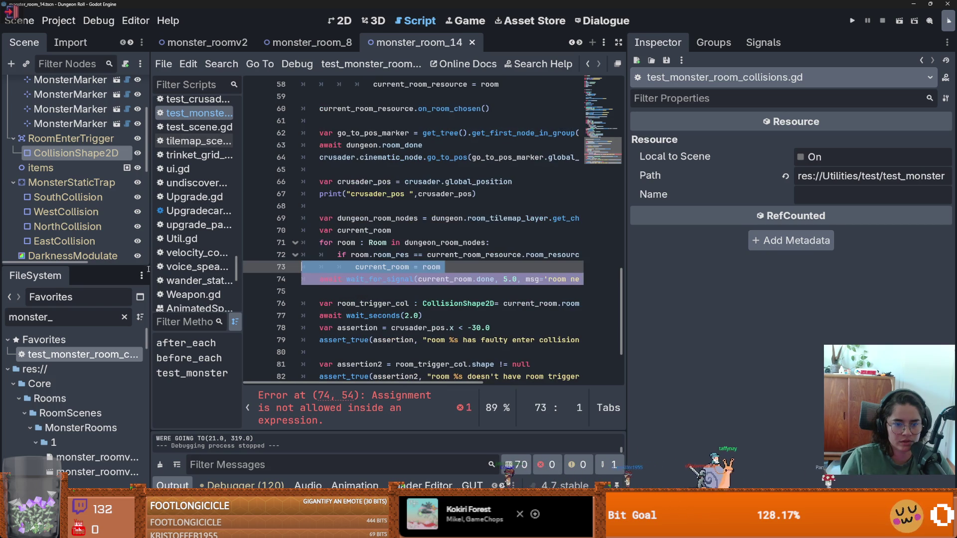
scroll(439, 219, up, 2)
key(ctrl+c)
click(439, 218)
- Paste the call as line 64 with dungeon.room_done as its signal, deleting line 63's stray await
key(Return)
key(ctrl+v)
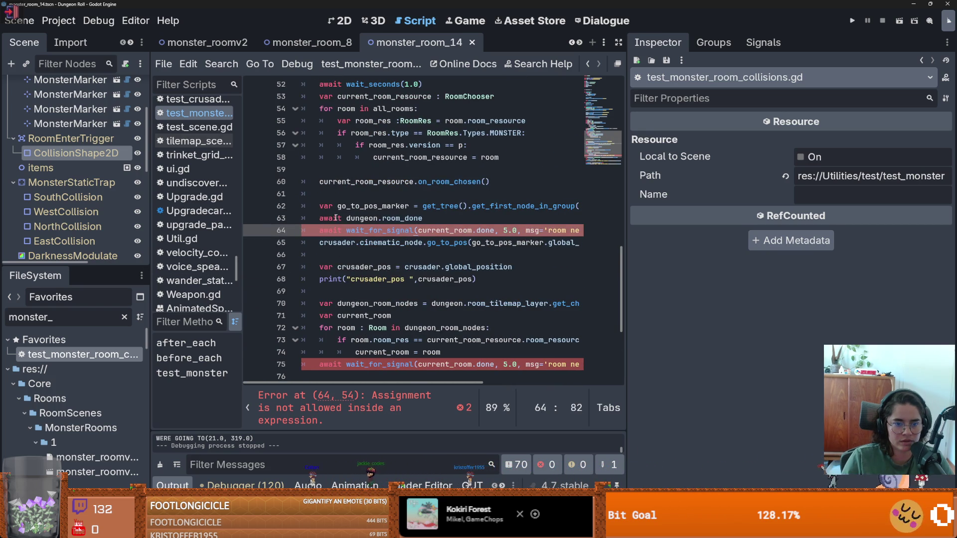
drag(420, 218, 365, 218)
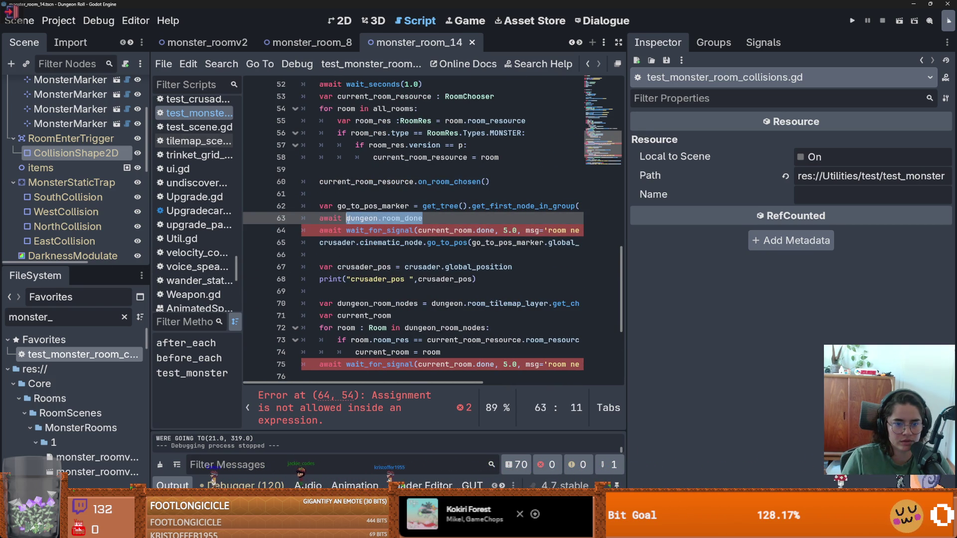
key(BackSpace)
drag(494, 230, 418, 230)
key(ctrl+v)
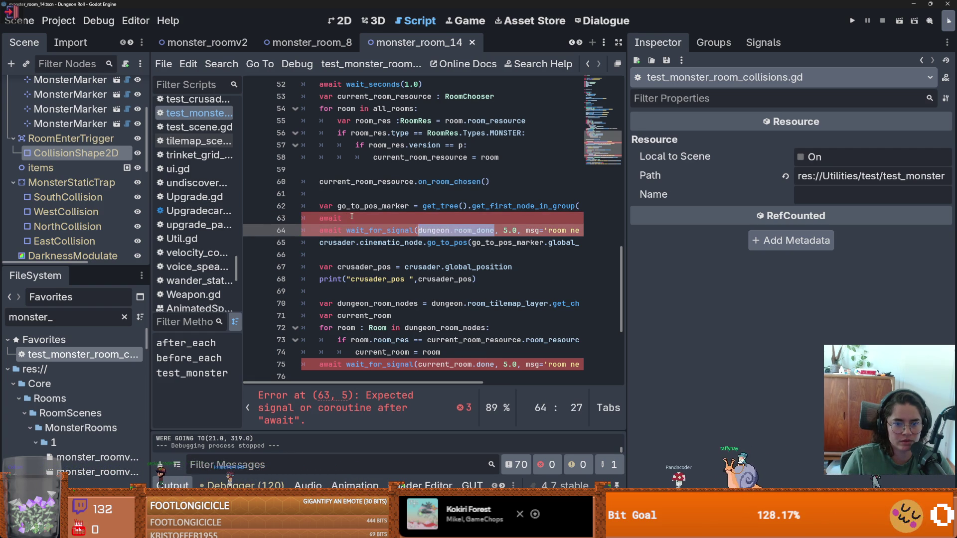
click(352, 216)
key(BackSpace)
key(BackSpace)
key(BackSpace)
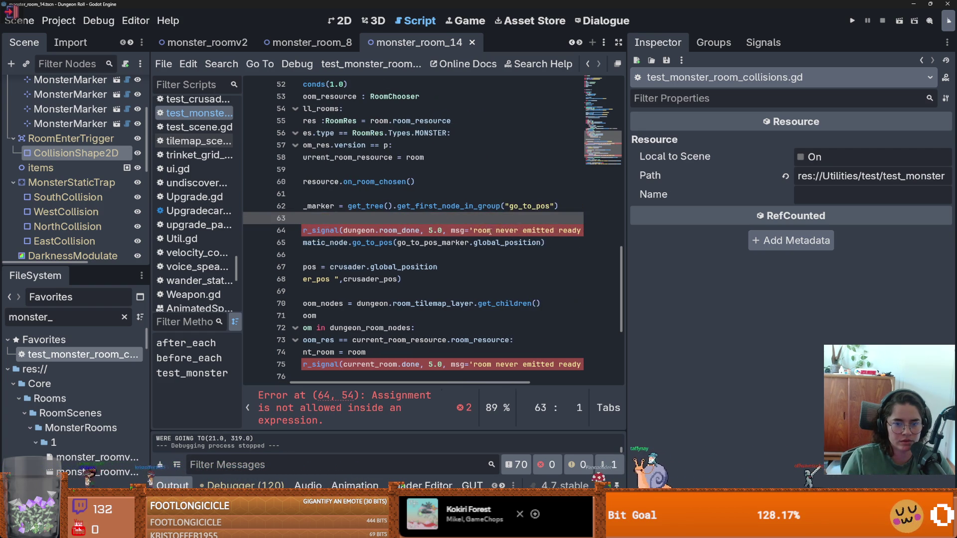
- Reword line 64's message to 'dungeon room was never caught' and save the script
double_click(482, 230)
text(dungeon)
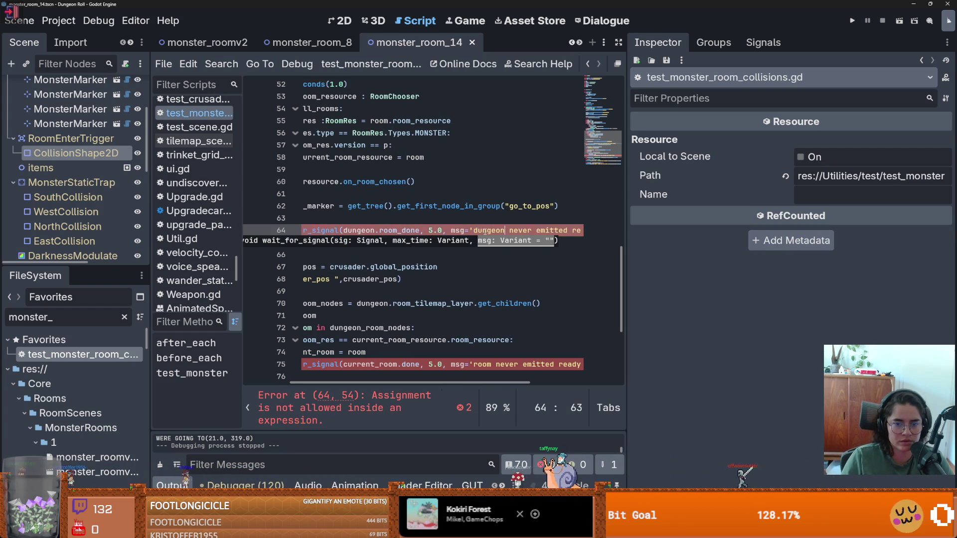
drag(507, 231, 581, 230)
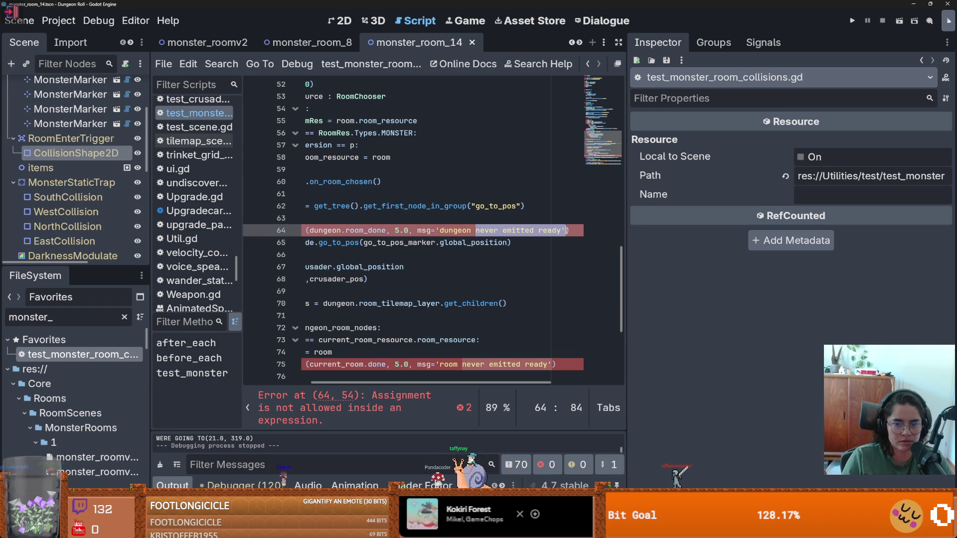
text(room was)
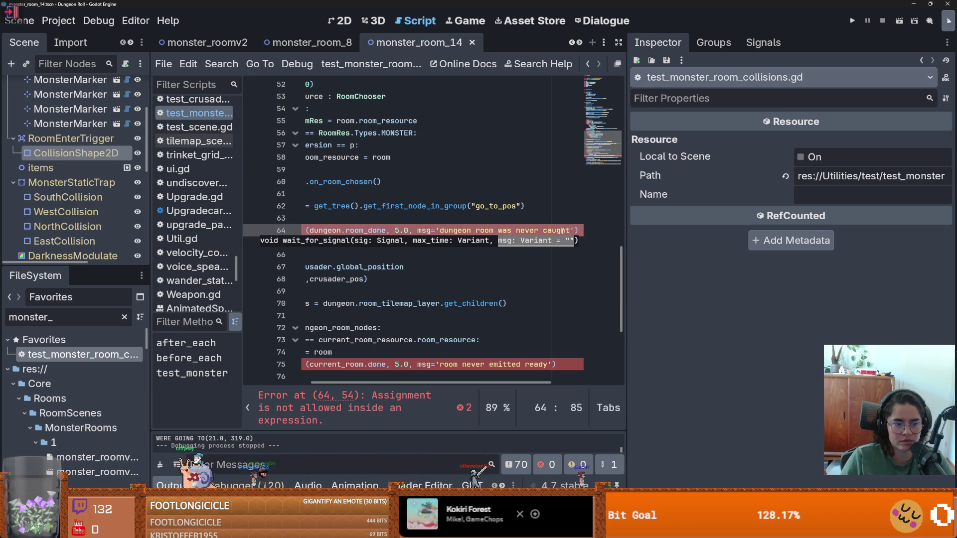
key(ctrl+s)
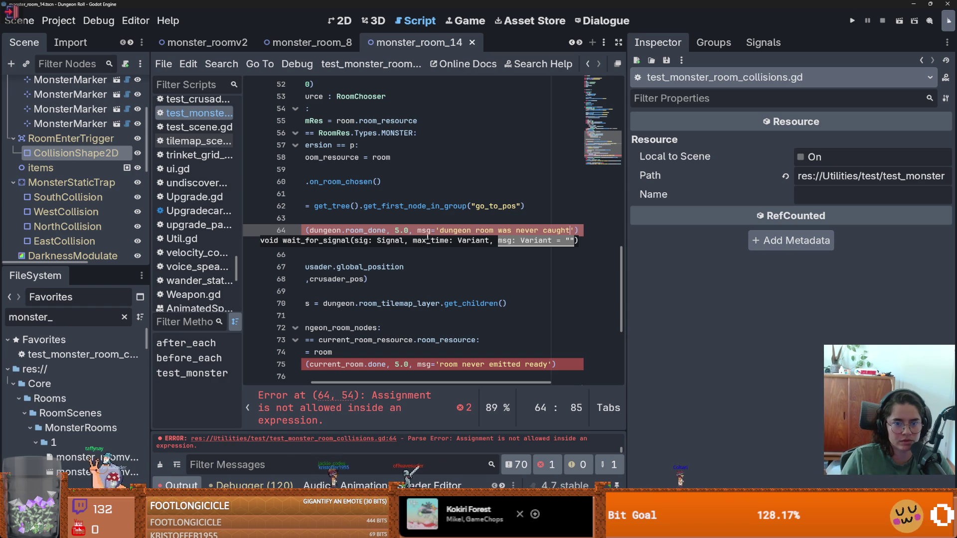
click(444, 242)
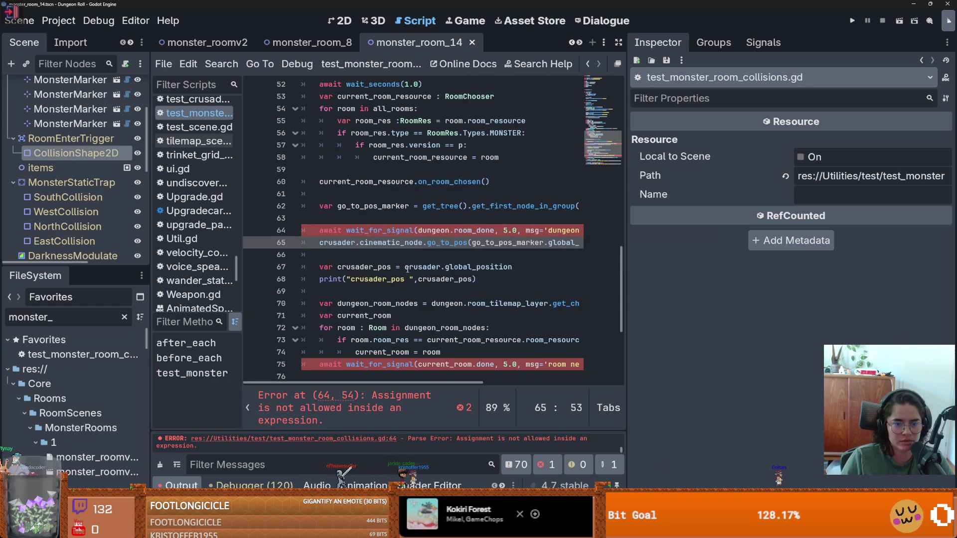
- Remove the msg= label from the message arguments on lines 64 and 75
scroll(407, 269, right, 3)
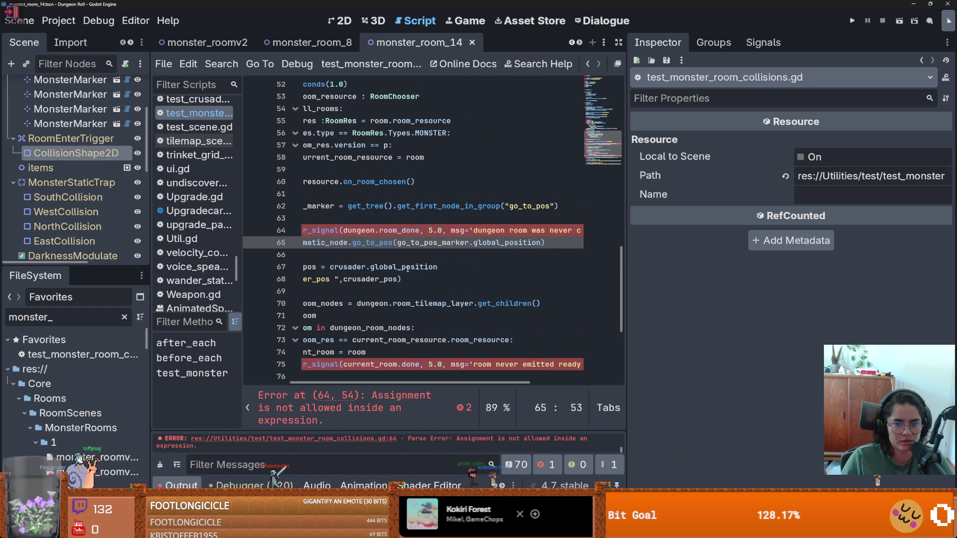
scroll(472, 232, right, 2)
scroll(472, 233, left, 2)
scroll(472, 232, down, 1)
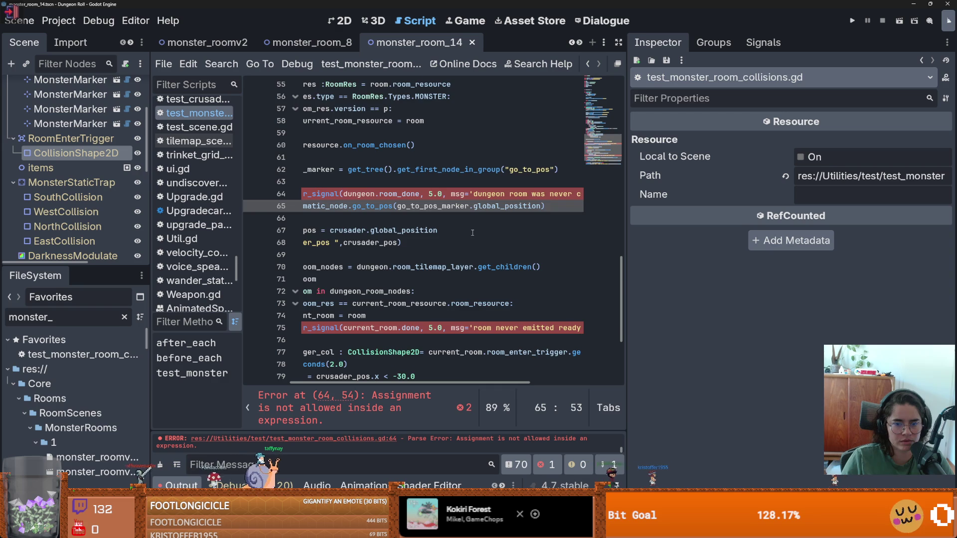
scroll(472, 232, left, 2)
scroll(472, 232, up, 1)
click(549, 229)
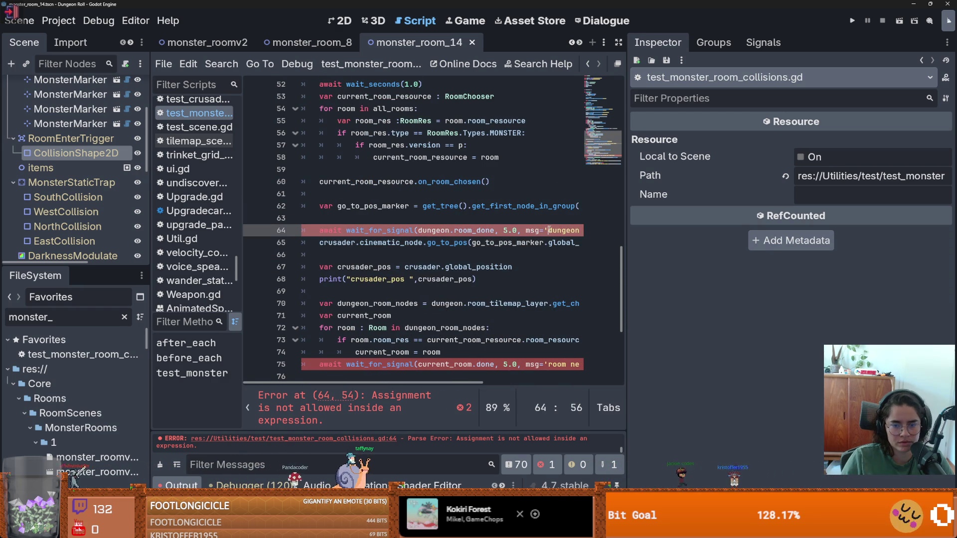
scroll(536, 234, right, 2)
key(BackSpace)
key(BackSpace)
key(BackSpace)
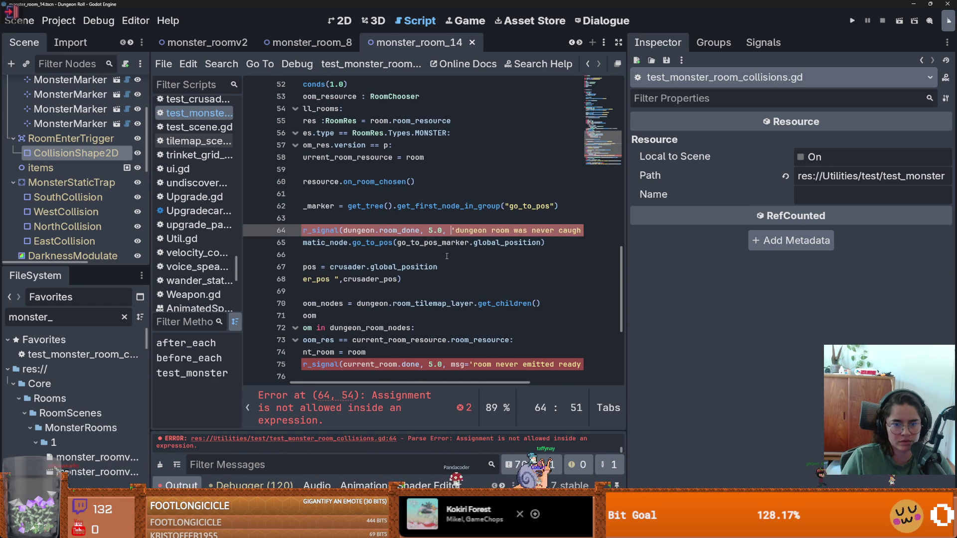
scroll(446, 256, down, 3)
click(471, 255)
key(BackSpace)
key(BackSpace)
key(BackSpace)
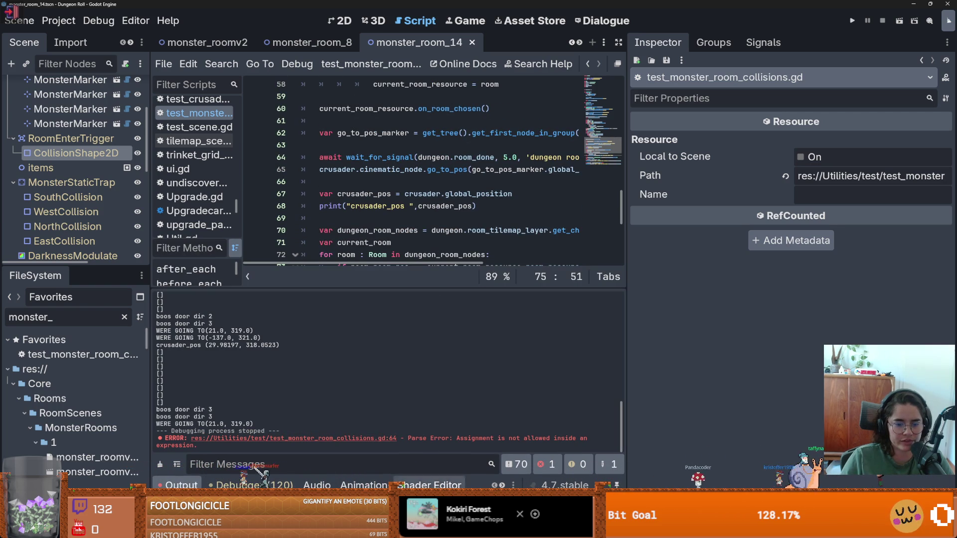
- Rerun the collision test with Ctrl+Shift+R and widen the script editor by dragging the Inspector splitter
key(ctrl+shift+r)
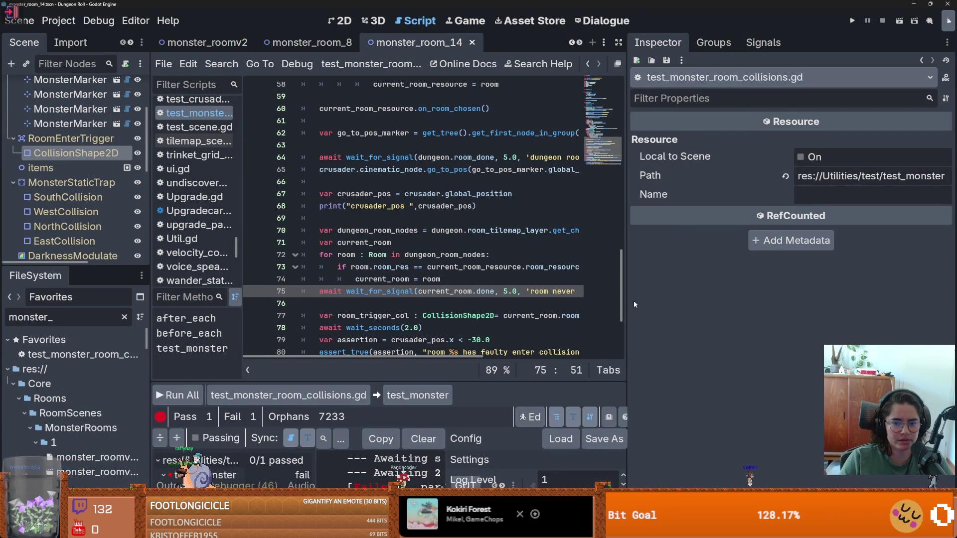
drag(629, 303, 853, 304)
scroll(478, 308, down, 1)
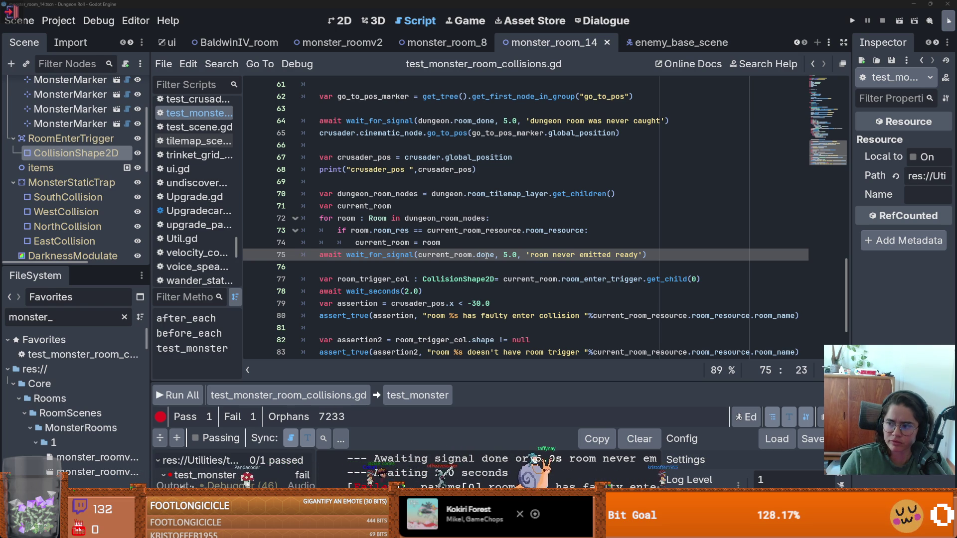
- Select the done signal on line 75 and review both wait_for_signal calls
double_click(486, 255)
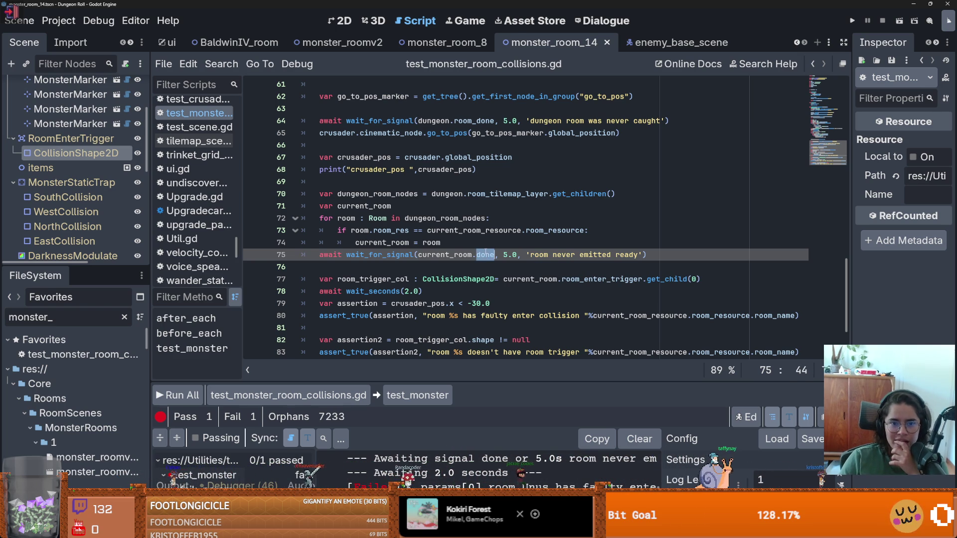
scroll(486, 253, up, 5)
mouse_move(481, 259)
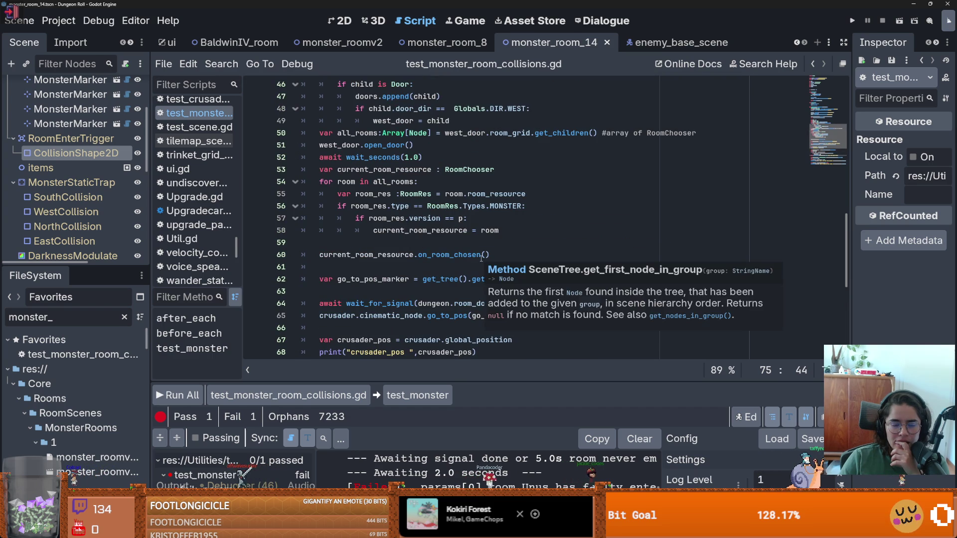
scroll(482, 258, up, 8)
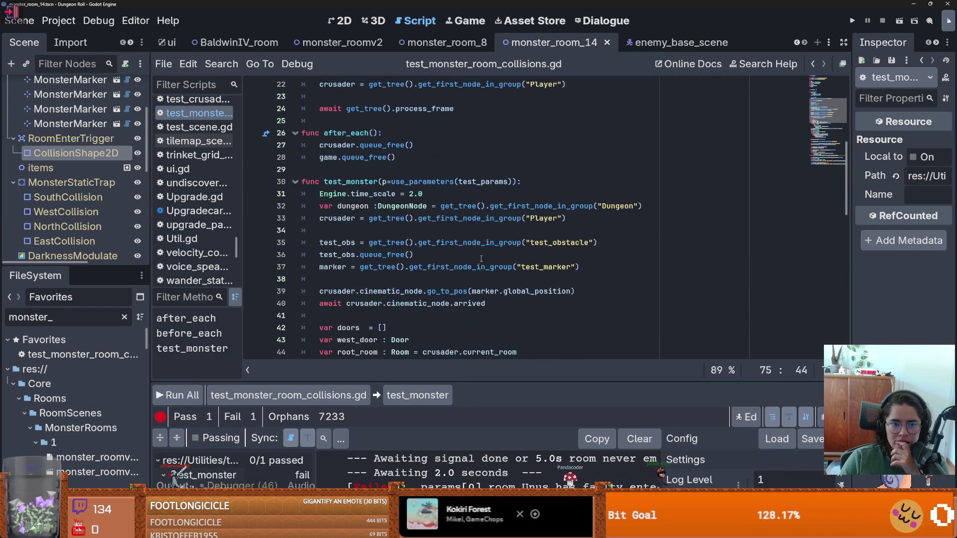
scroll(482, 259, down, 4)
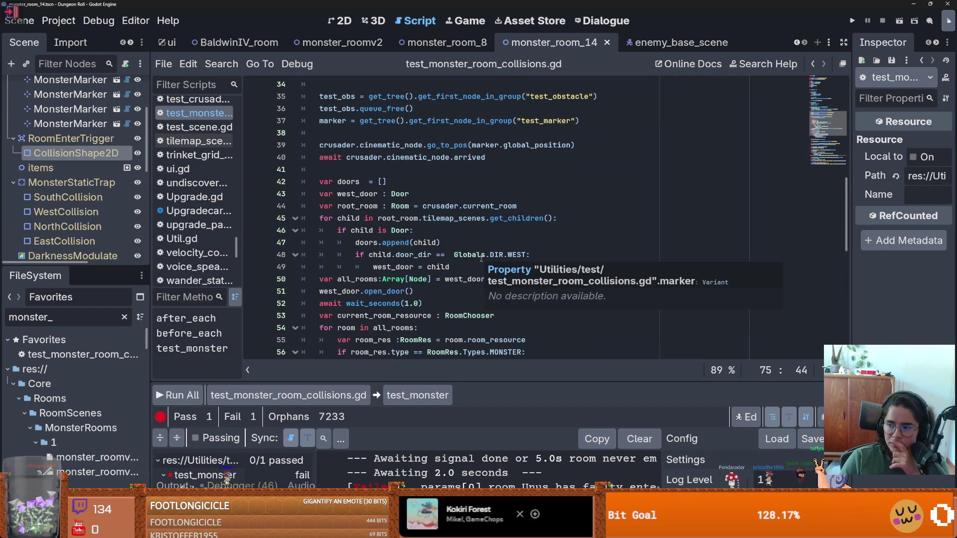
scroll(482, 258, down, 7)
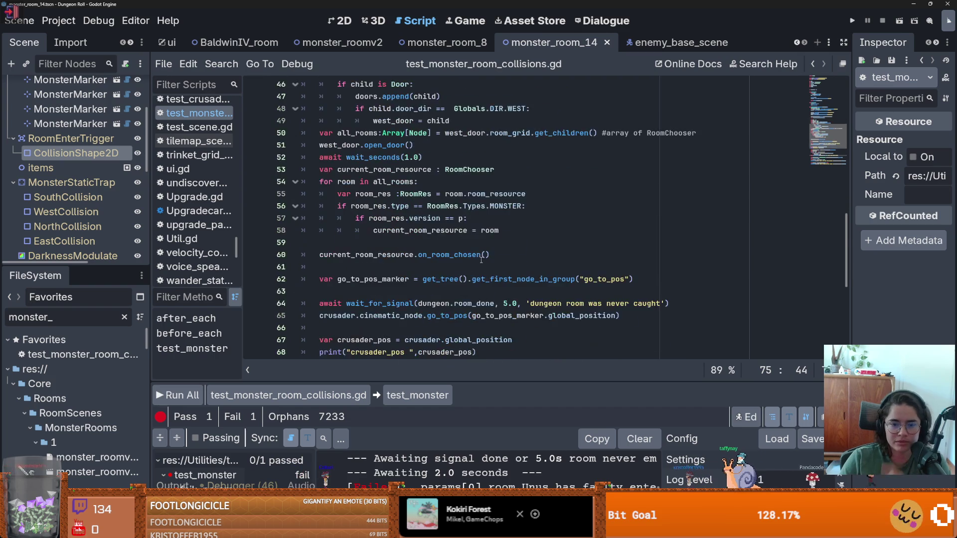
- Change the 5.0 timeouts on lines 64 and 75 to 5, save, and run the collision test
click(517, 193)
key(BackSpace)
key(BackSpace)
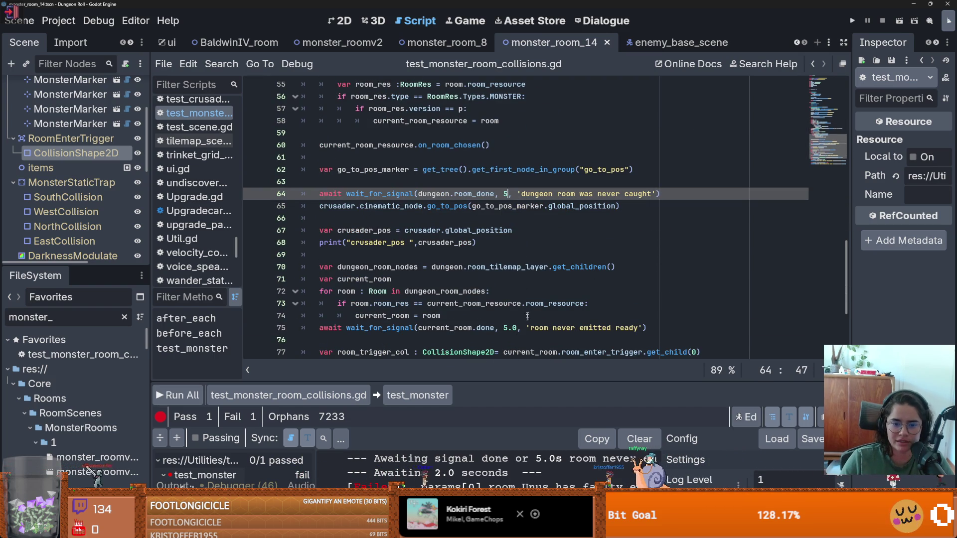
click(519, 329)
key(BackSpace)
key(BackSpace)
key(ctrl+s)
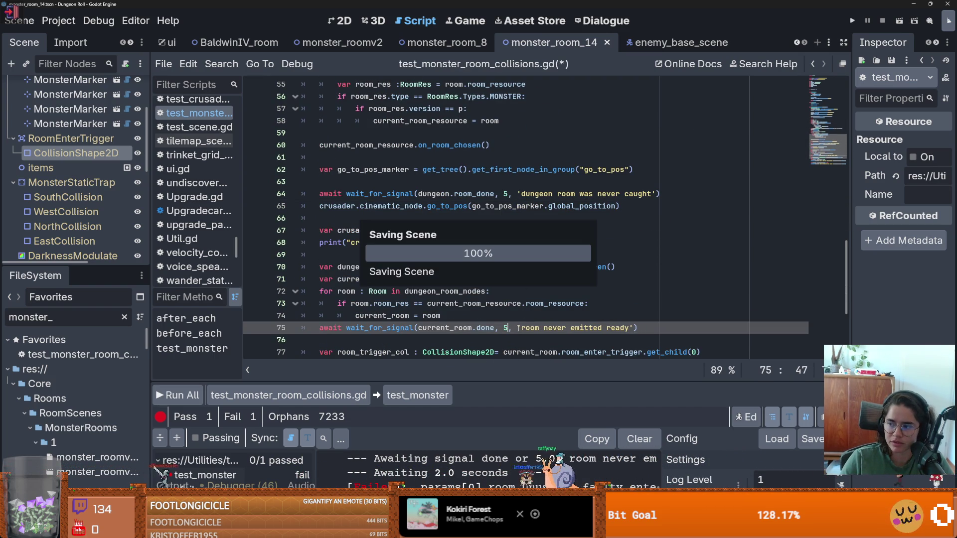
scroll(478, 303, down, 2)
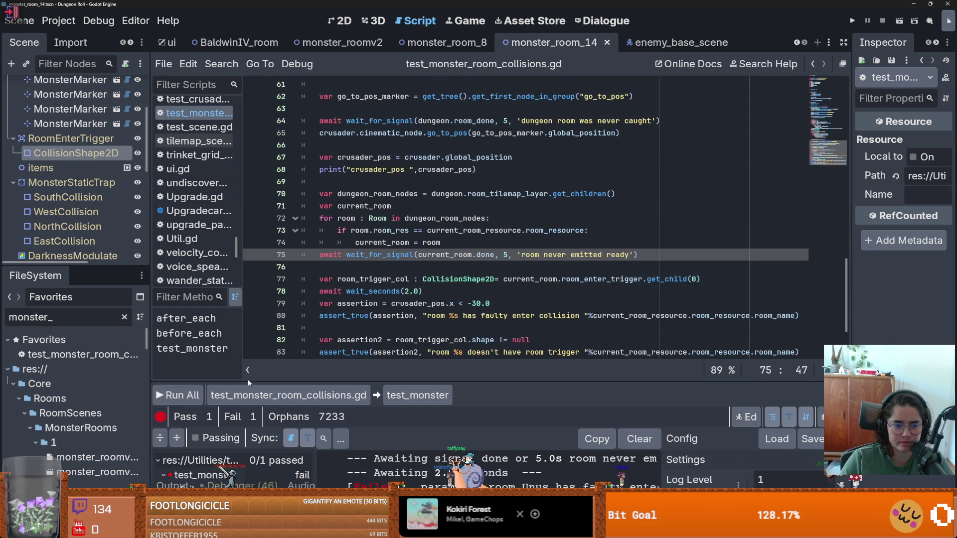
click(288, 395)
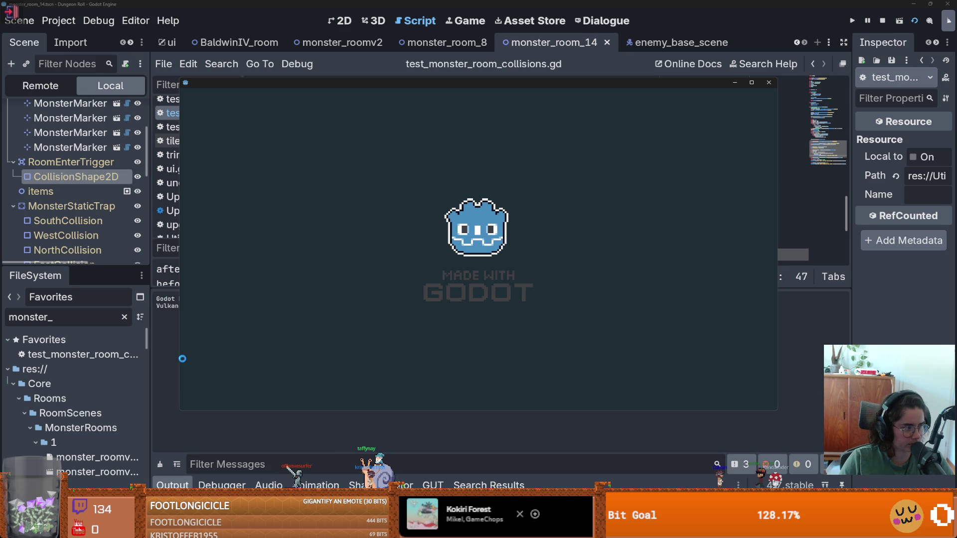
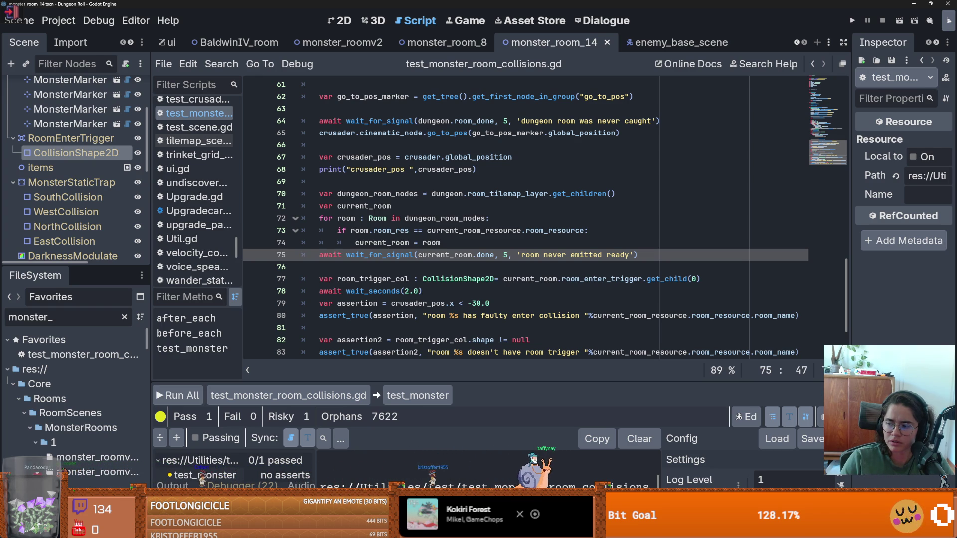
- Read the GUT documentation on awaiting signals
key(alt+Tab)
scroll(442, 247, up, 10)
scroll(442, 248, down, 4)
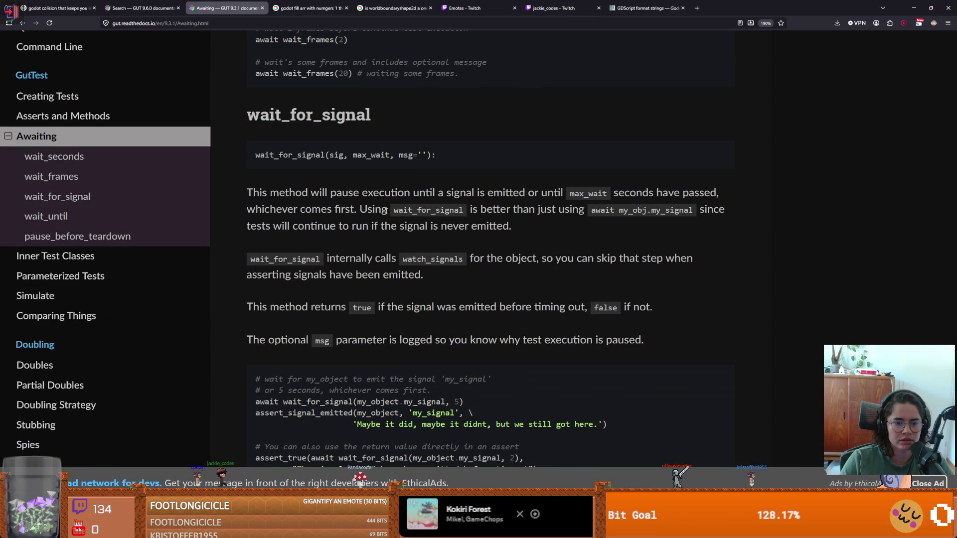
scroll(385, 210, down, 1)
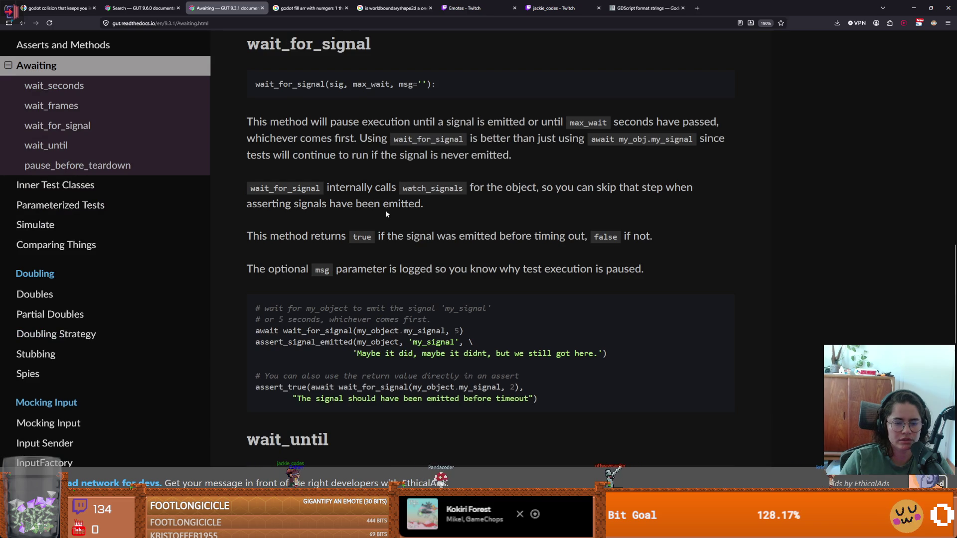
key(alt+Tab)
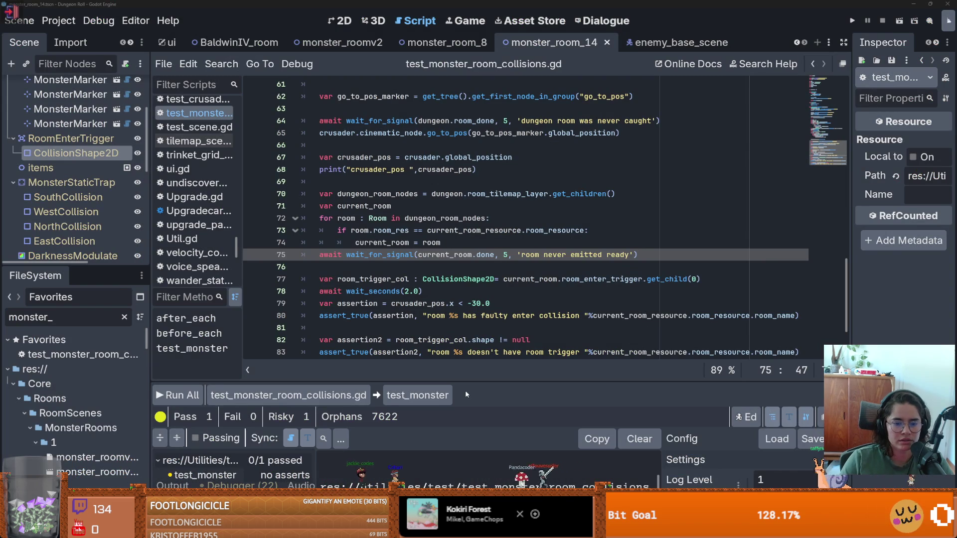
- Enlarge the GUT panel to read test_monster awaiting the done signal, then shrink it back
drag(469, 381, 469, 189)
scroll(460, 376, right, 3)
scroll(460, 376, left, 3)
scroll(459, 374, right, 3)
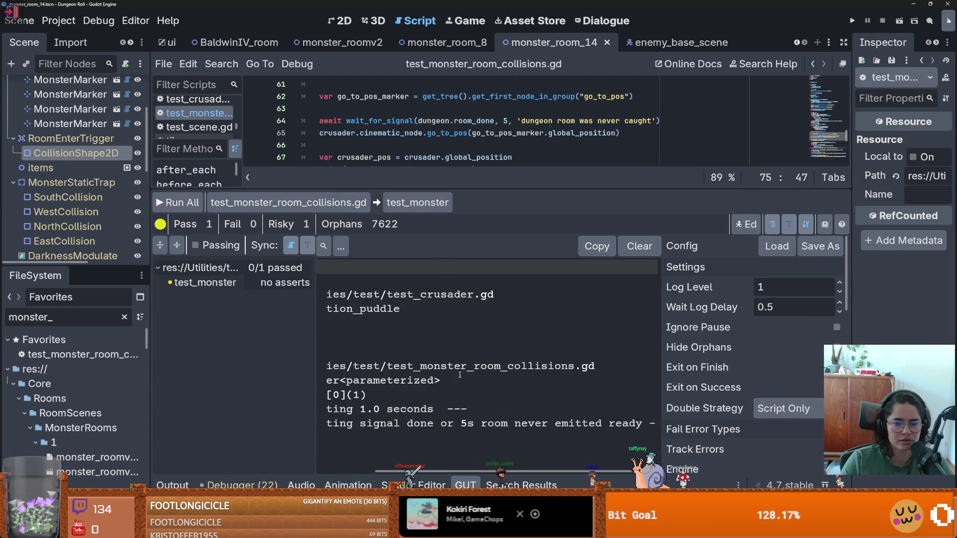
right_click(466, 369)
key(Escape)
scroll(407, 372, left, 2)
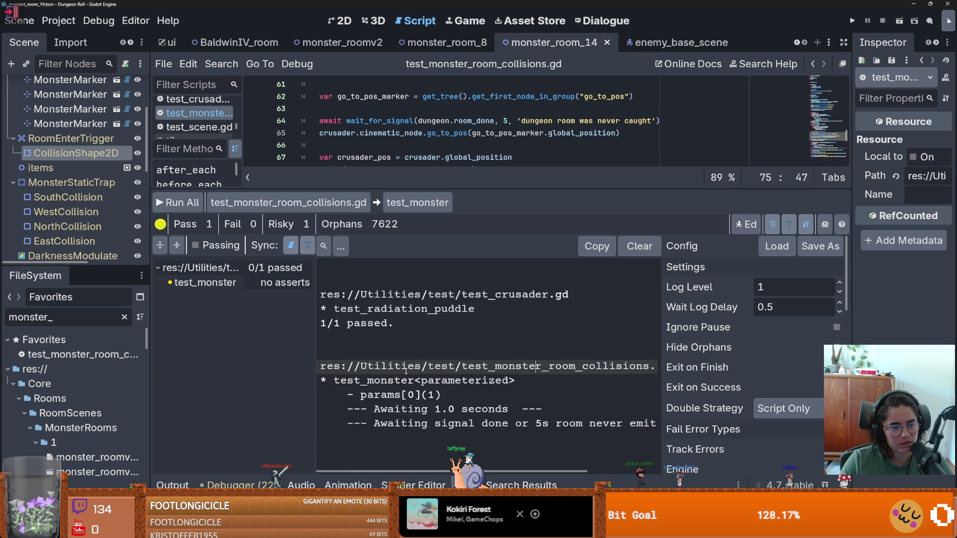
scroll(405, 368, right, 4)
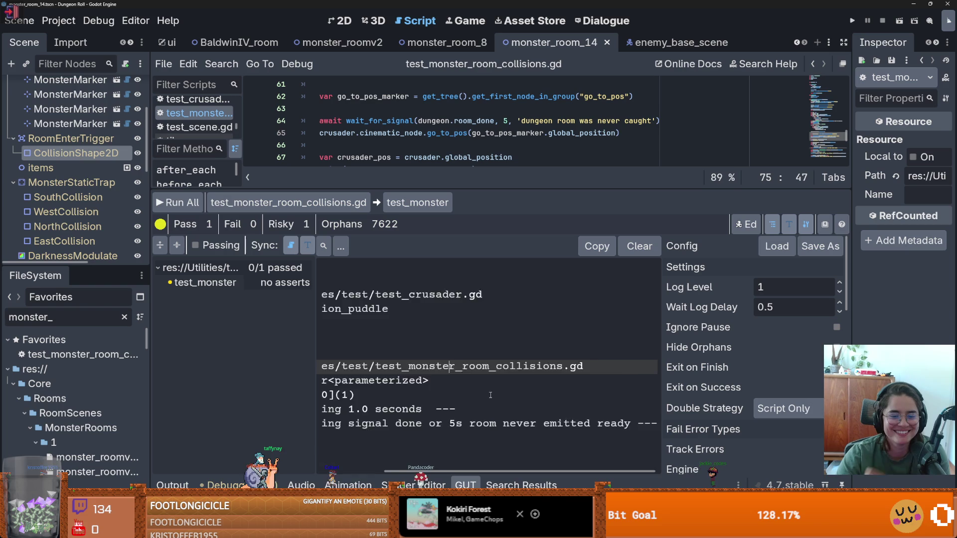
scroll(490, 395, left, 3)
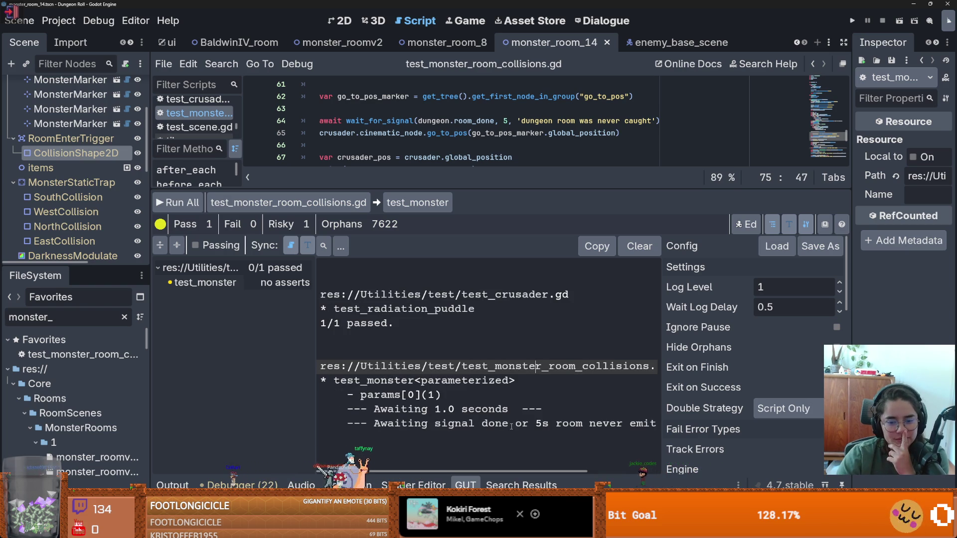
scroll(511, 426, right, 3)
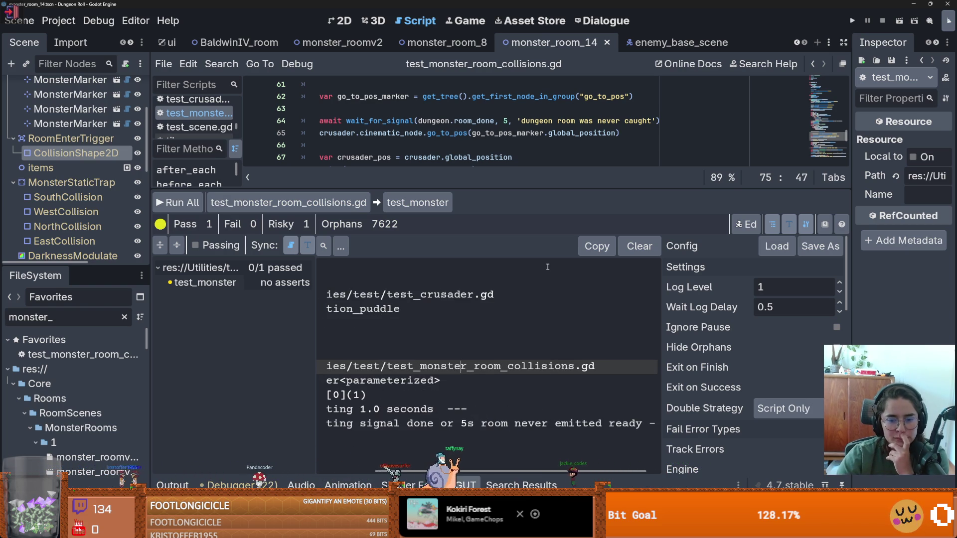
drag(521, 189, 519, 342)
- Comment out the wait_for_signal line for the room's ready signal on line 75
scroll(458, 279, down, 3)
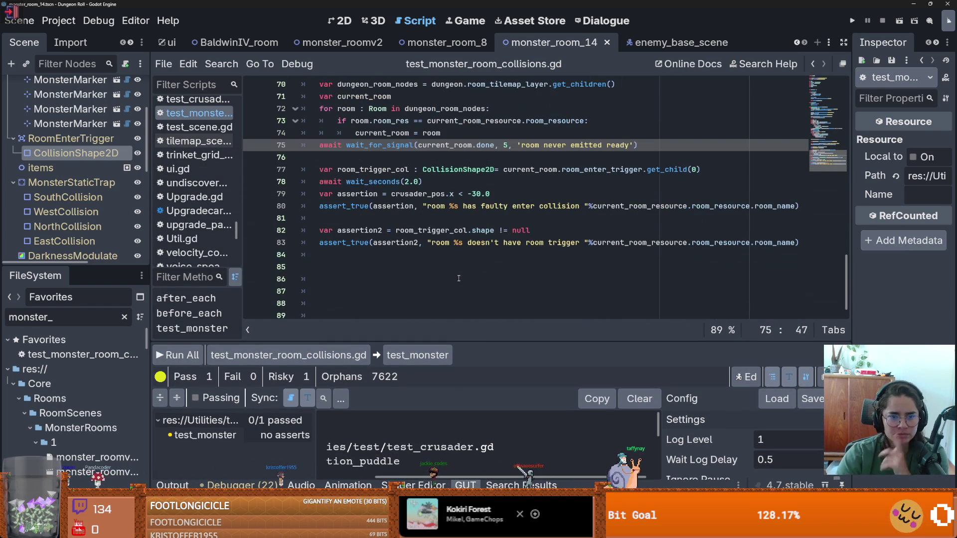
scroll(573, 181, up, 2)
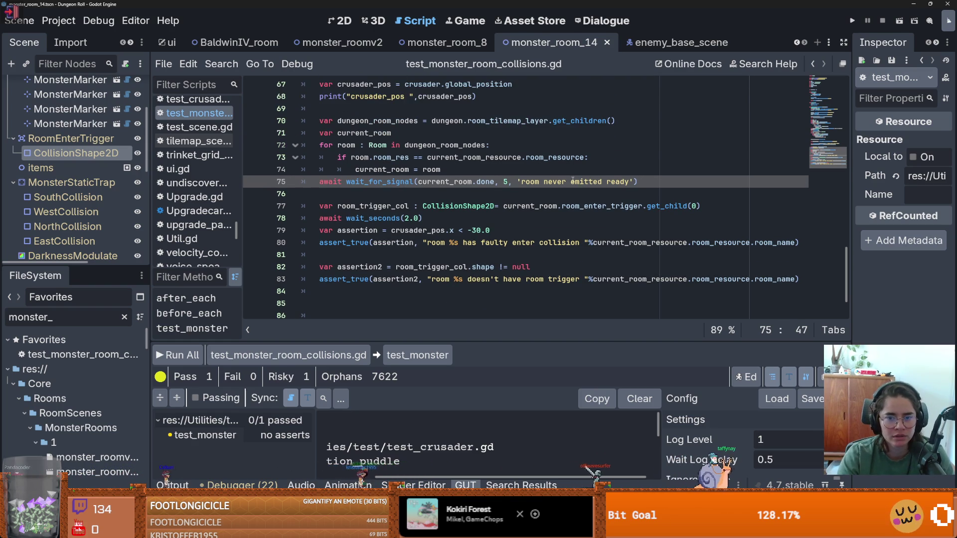
key(ctrl+k)
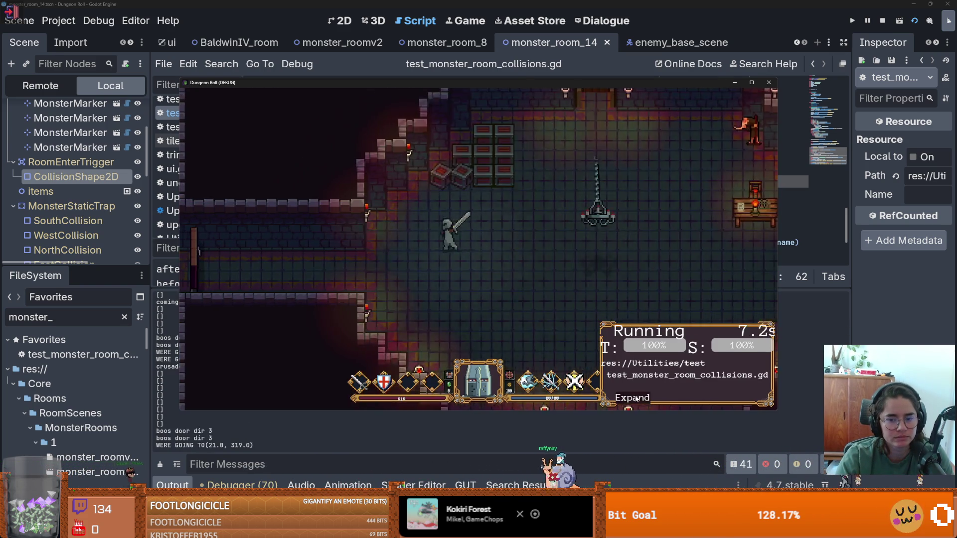
- Expand and collapse the GUT Running panel until the run breaks on the Nil room_enter_trigger error
click(633, 397)
click(426, 396)
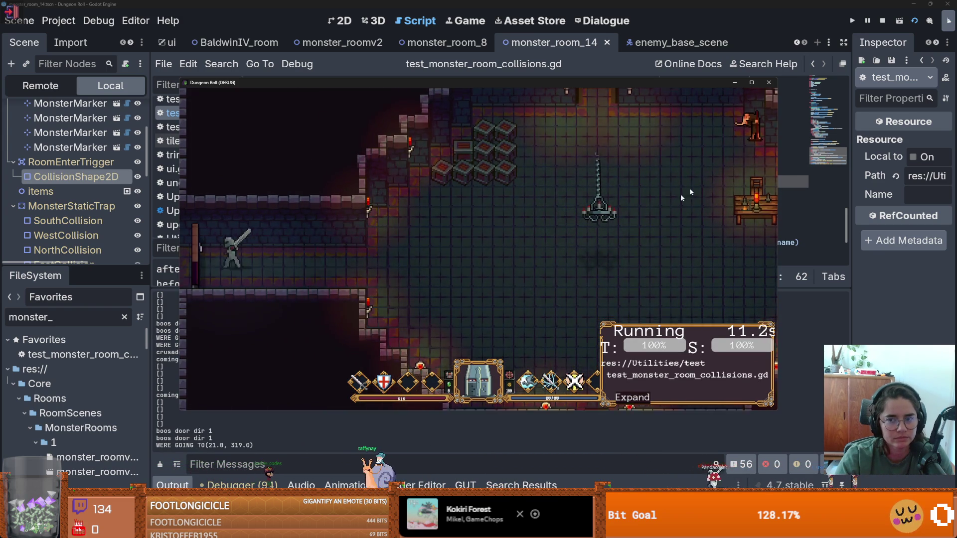
click(752, 83)
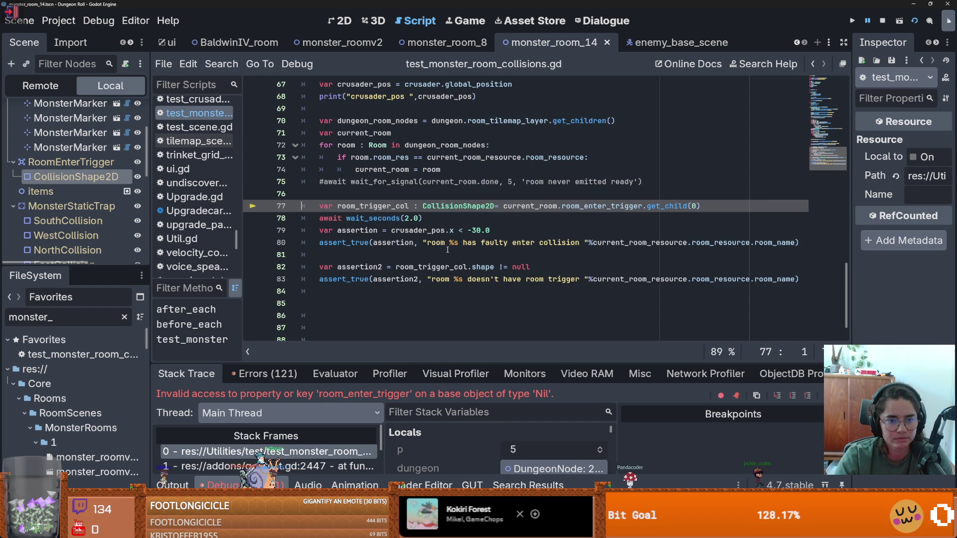
- Indent the blank line 76 in the collision test script
scroll(447, 249, up, 3)
scroll(405, 294, down, 4)
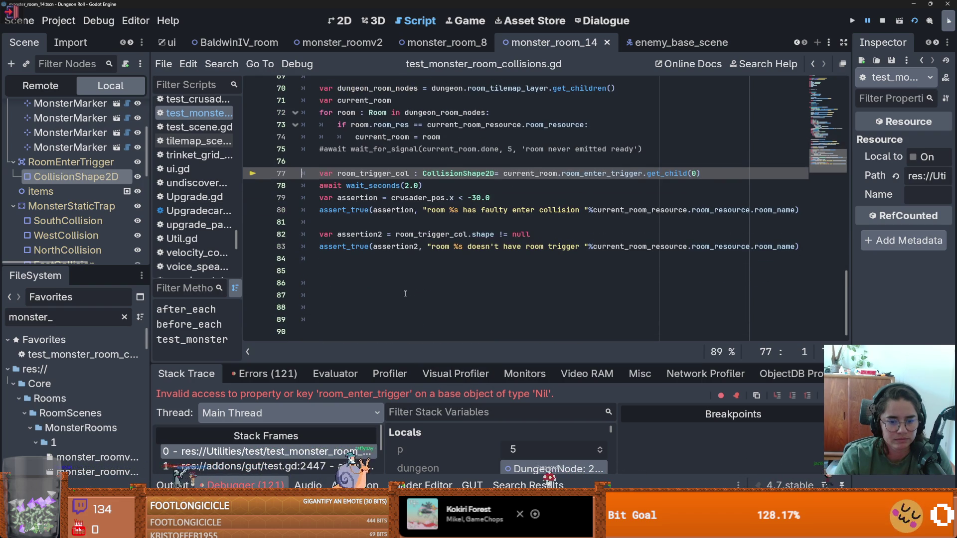
scroll(401, 257, up, 1)
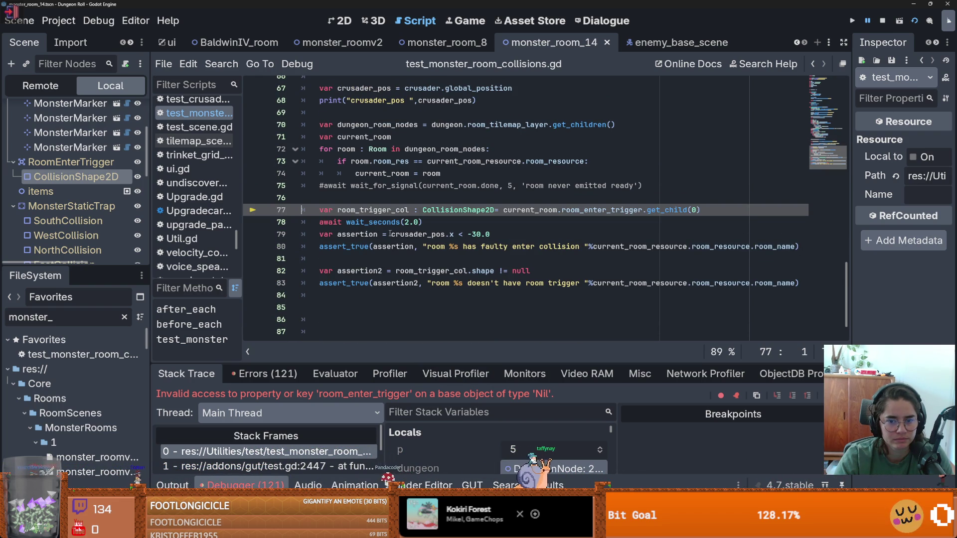
click(371, 202)
key(Tab)
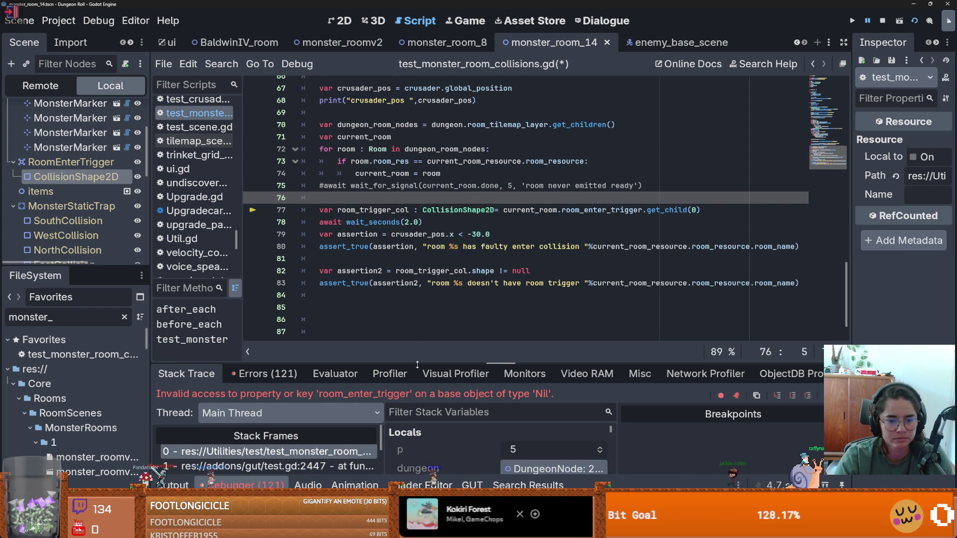
- Check debugger locals: current_room is null, dungeon_room_node holds three objects; then open the Dungeon scene
drag(478, 364, 478, 172)
scroll(479, 355, down, 3)
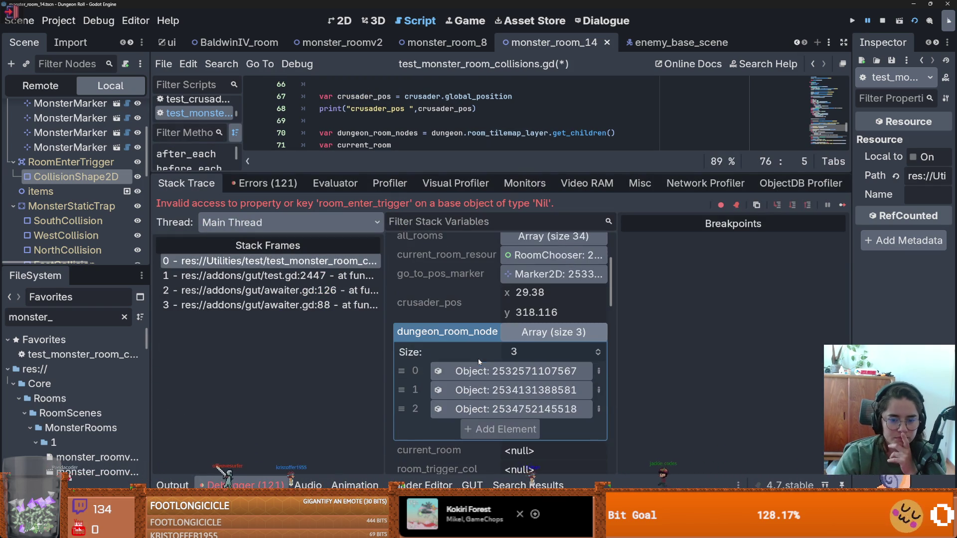
click(527, 338)
drag(423, 172, 423, 244)
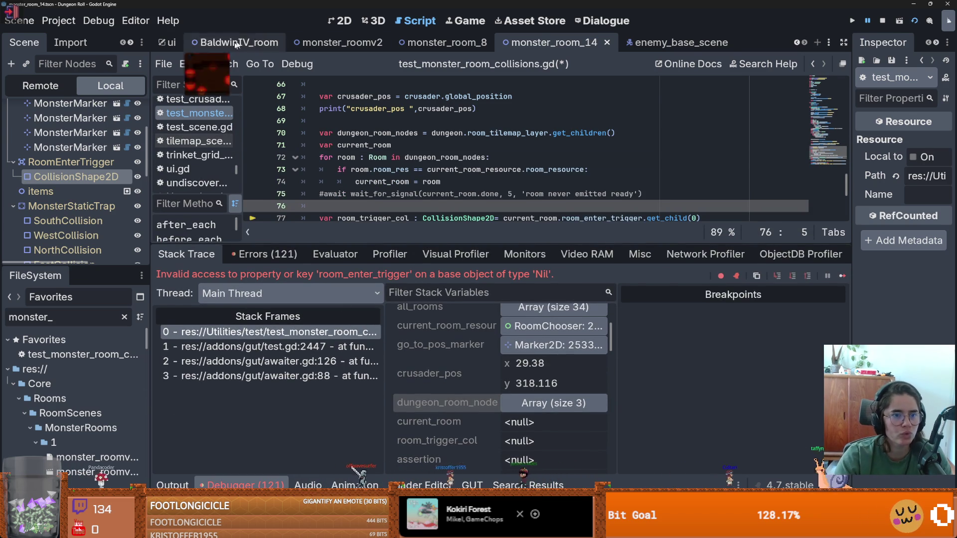
scroll(498, 42, up, 4)
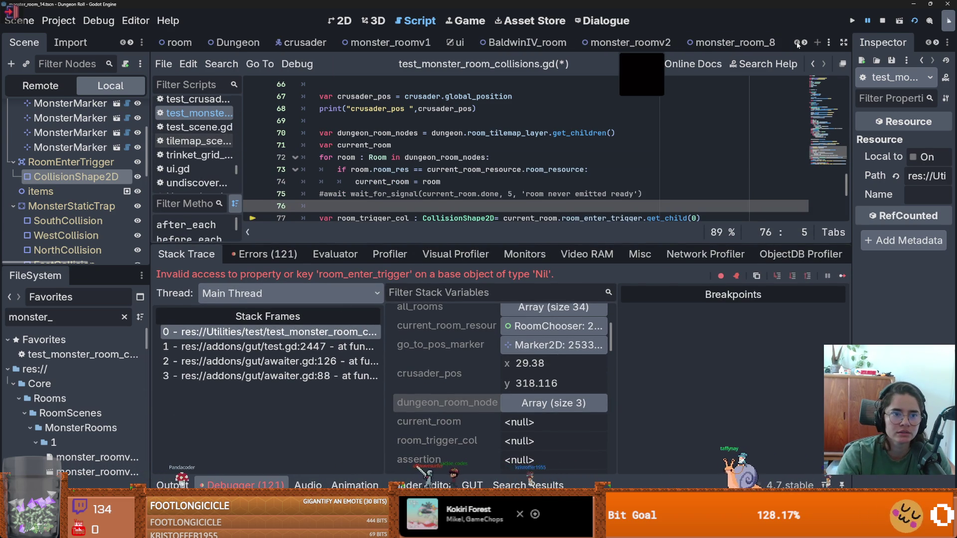
click(238, 42)
- Select RoomTilemapLayer and show the Monster scene collection in the TileSet panel
click(73, 140)
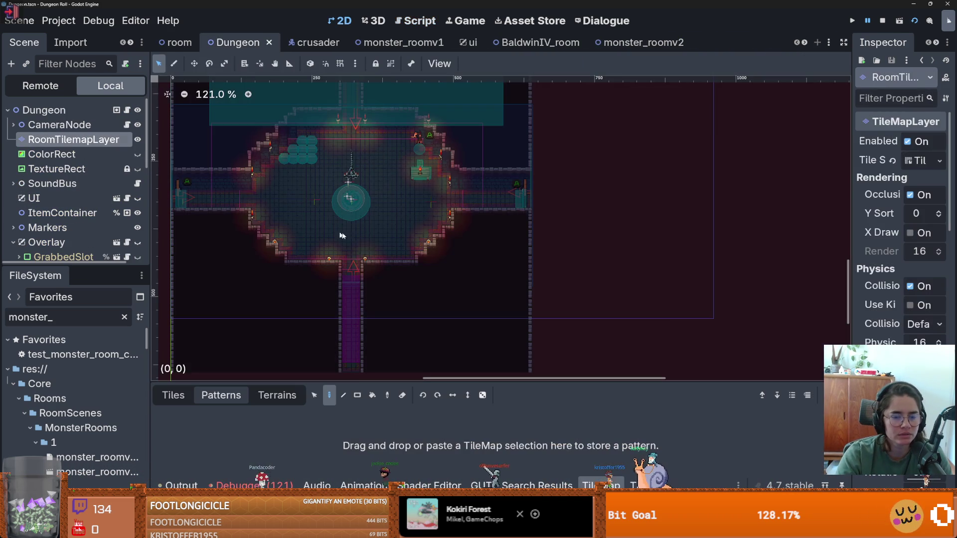
drag(354, 382, 354, 215)
click(647, 485)
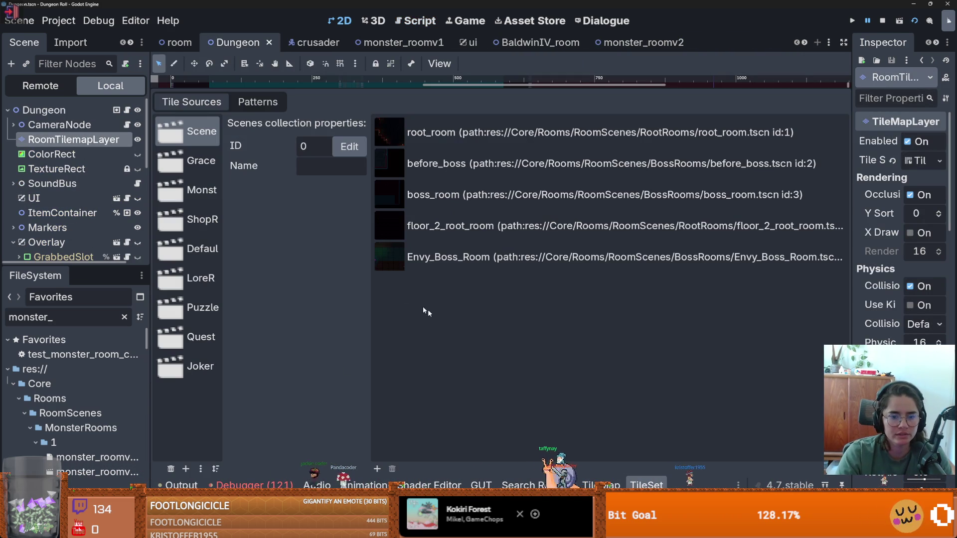
click(202, 190)
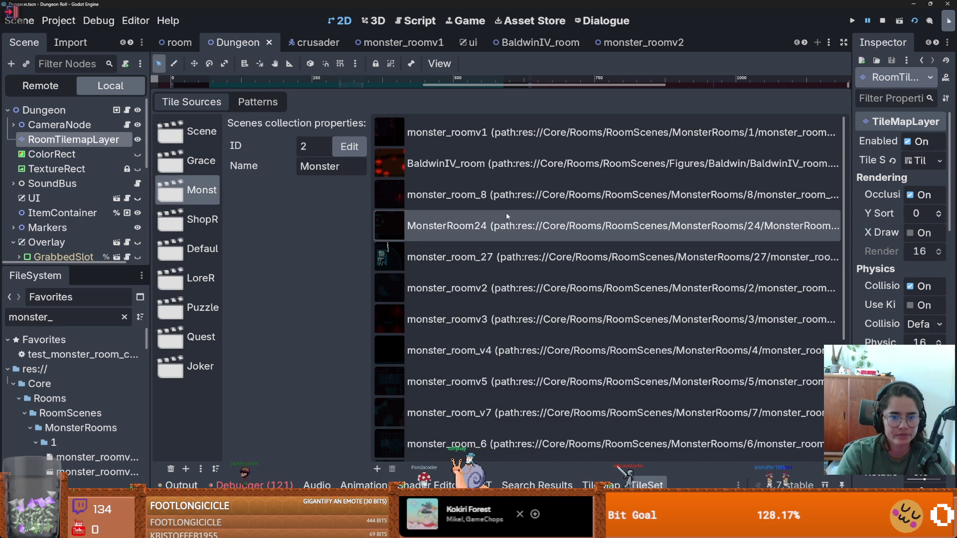
scroll(514, 388, down, 5)
scroll(514, 389, up, 5)
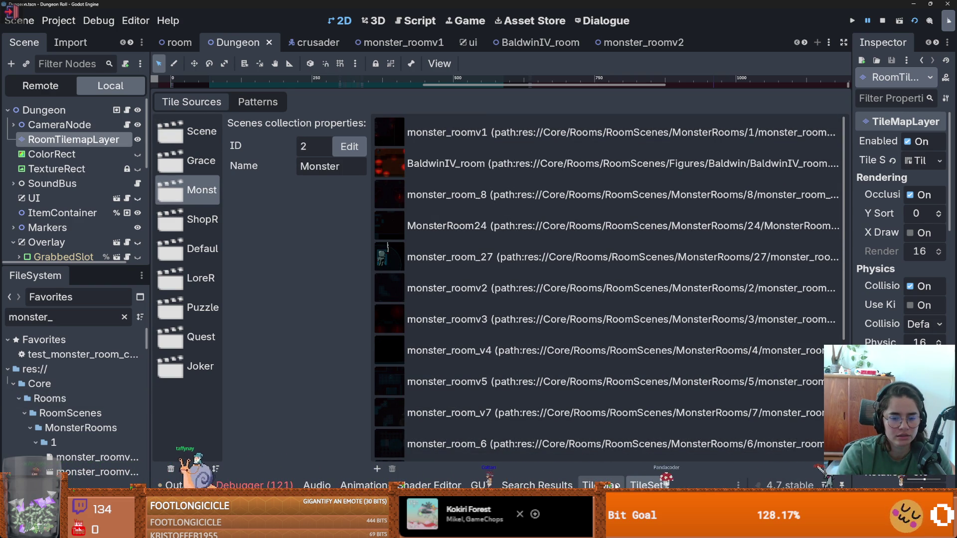
- Add Core/Rooms/RoomScenes/MonsterRooms/14/monster_room_14.tscn to the Monster collection
click(377, 469)
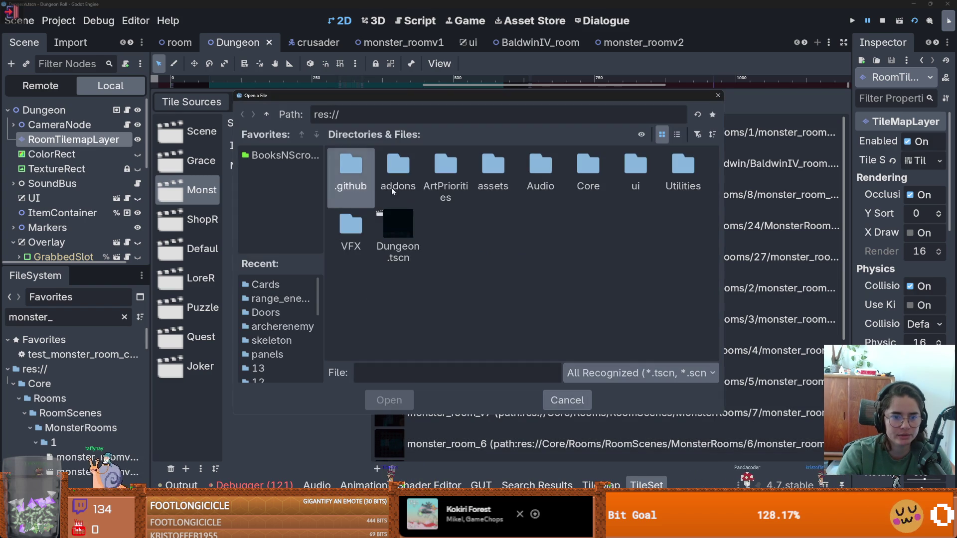
double_click(582, 166)
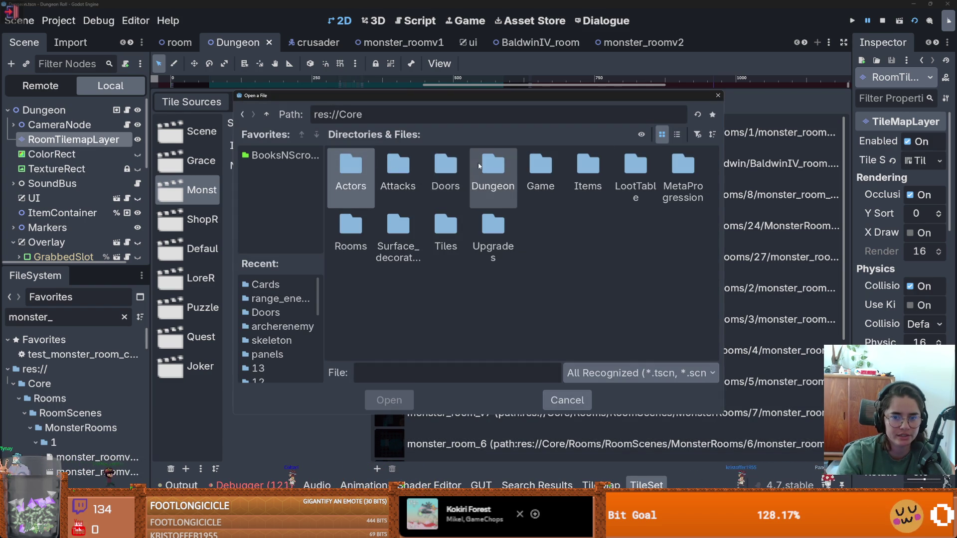
double_click(357, 227)
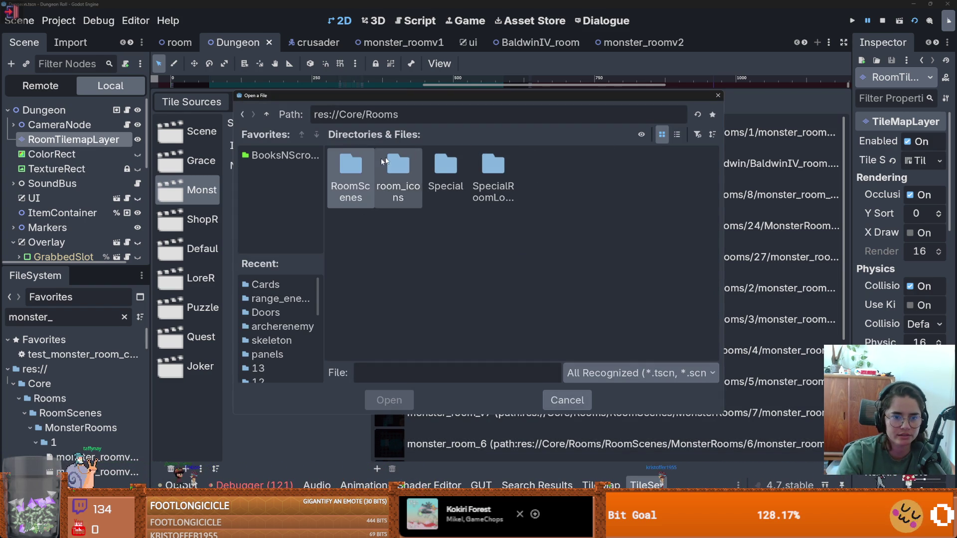
double_click(351, 169)
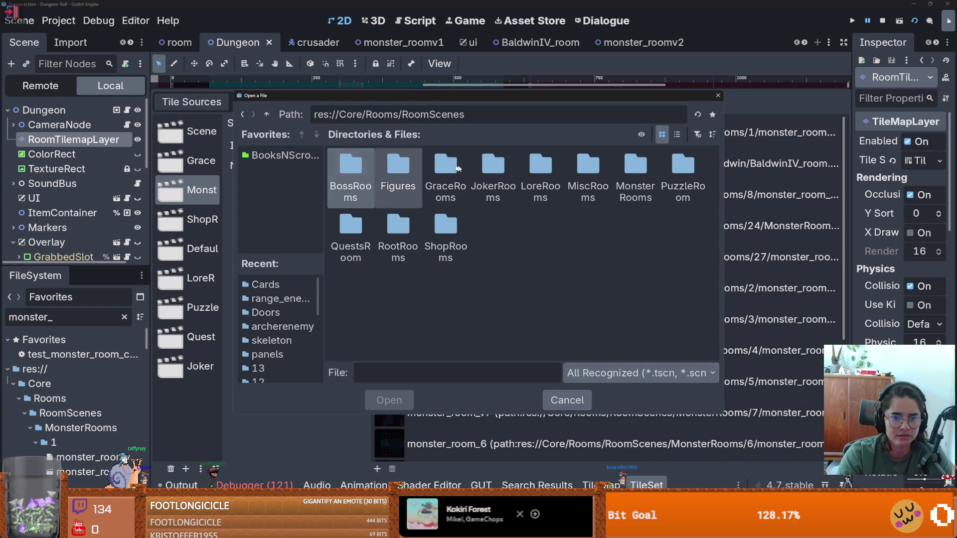
double_click(636, 172)
double_click(569, 220)
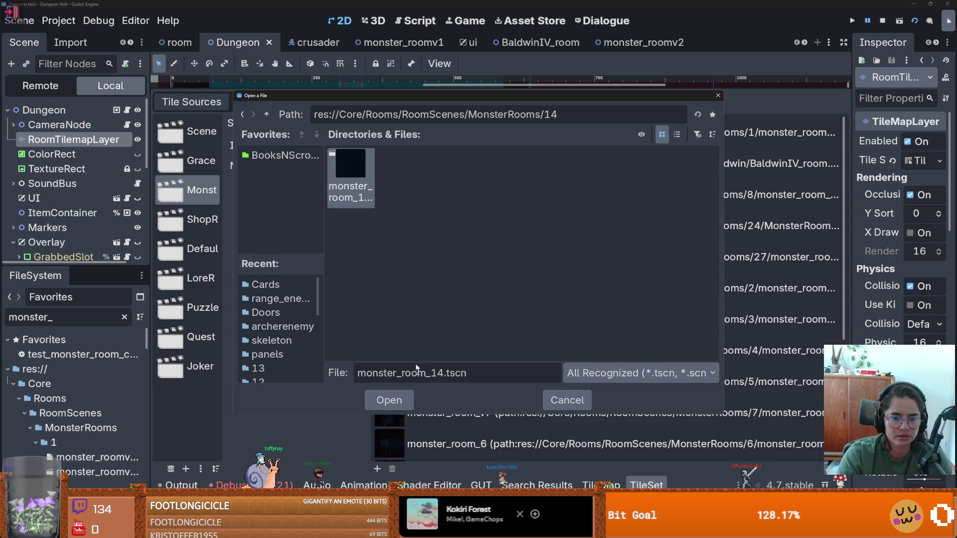
key(Return)
- Select the new monster_room_14 entry to view its tile properties
scroll(511, 396, down, 3)
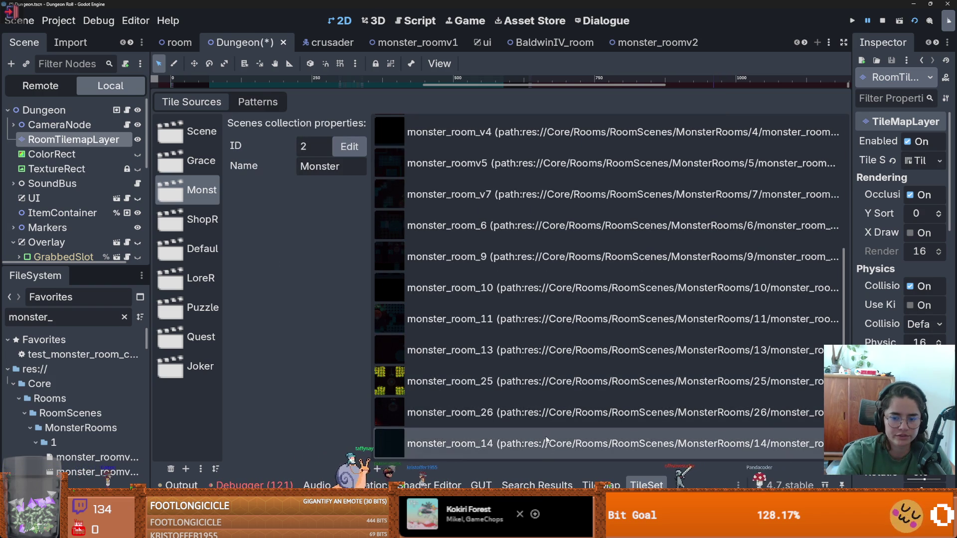
scroll(547, 440, up, 5)
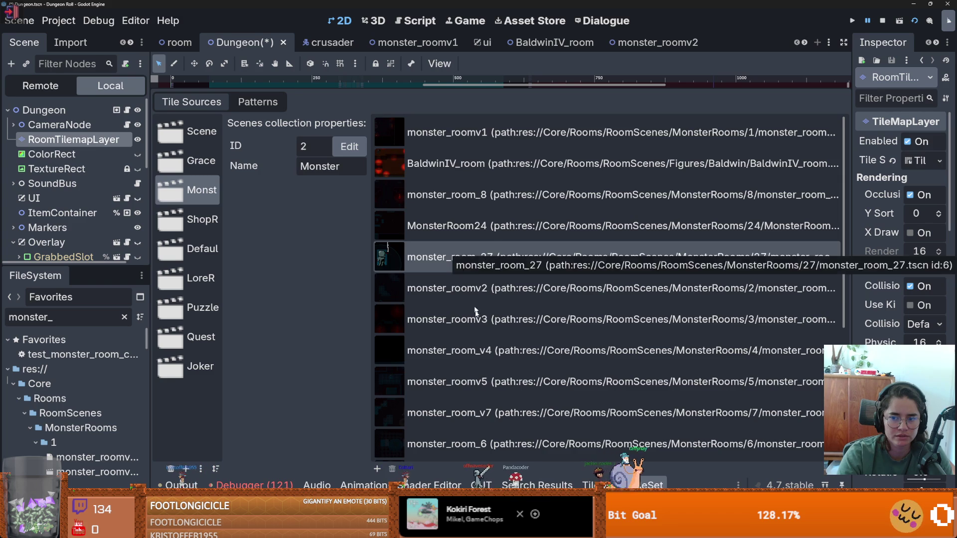
scroll(473, 257, down, 4)
click(588, 443)
text(if cu)
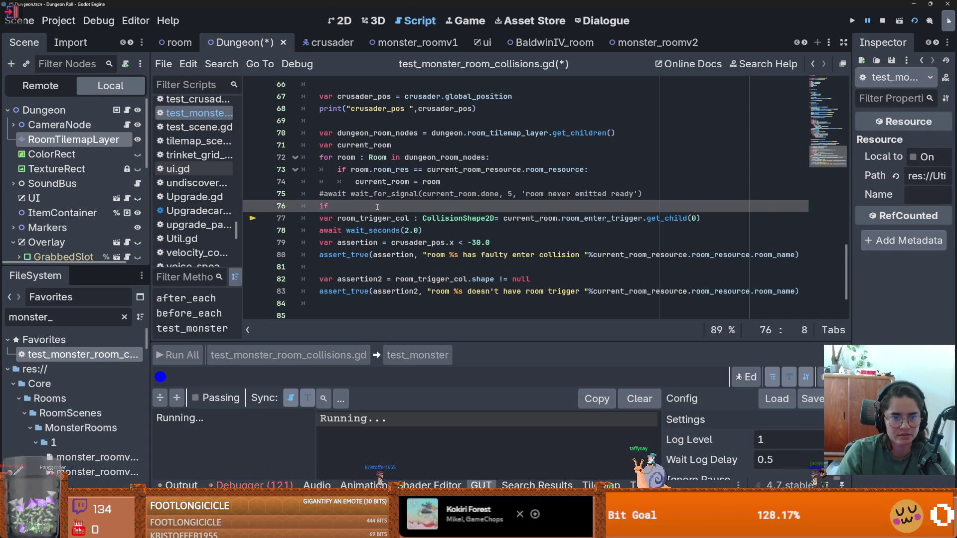
- Write 'if current_room == null:' on line 76 and begin an asset line beneath it
text(rrent_room)
key(BackSpace)
text(== null:)
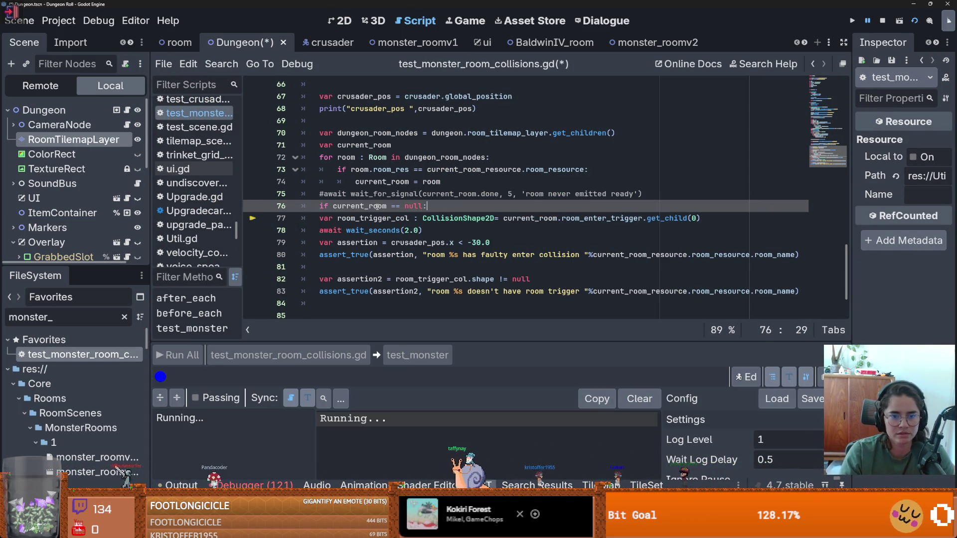
key(Return)
text(ass)
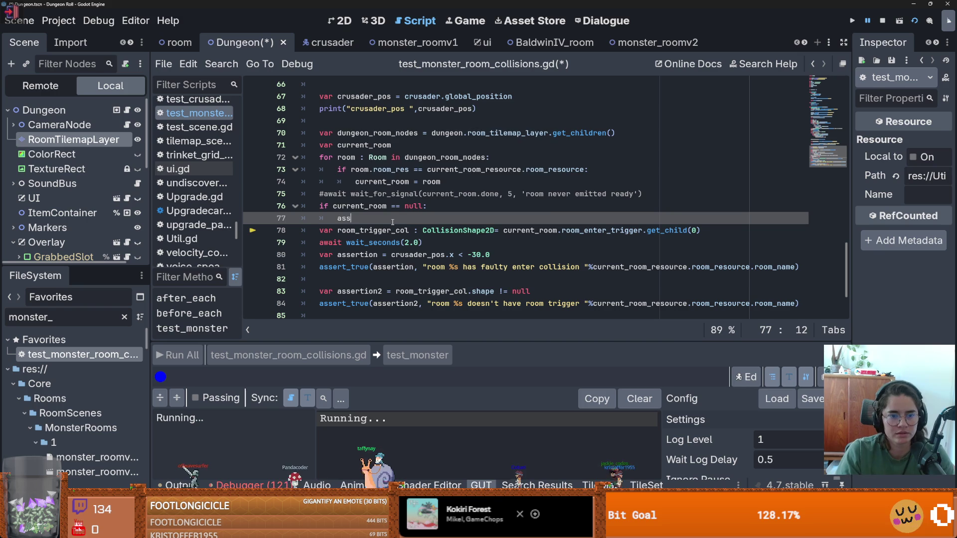
text(et)
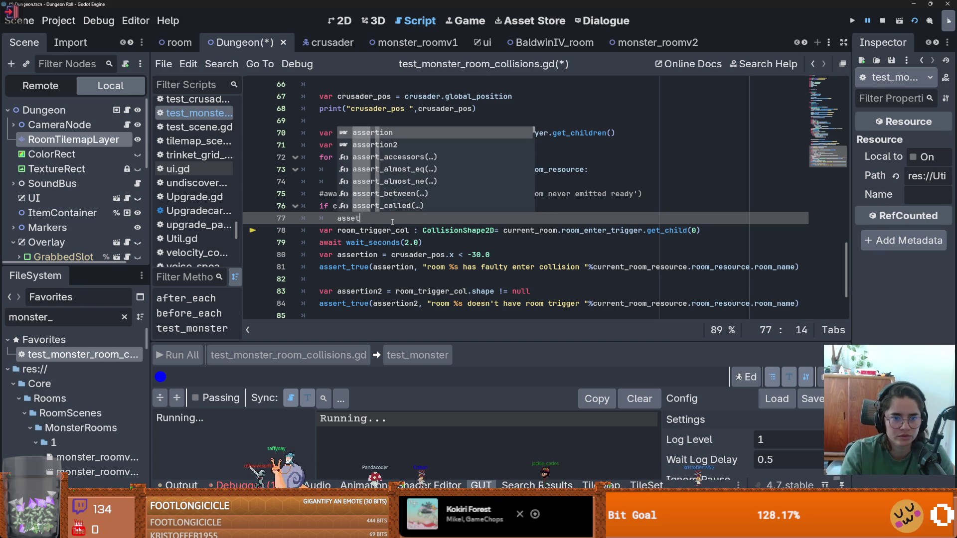
scroll(444, 160, down, 3)
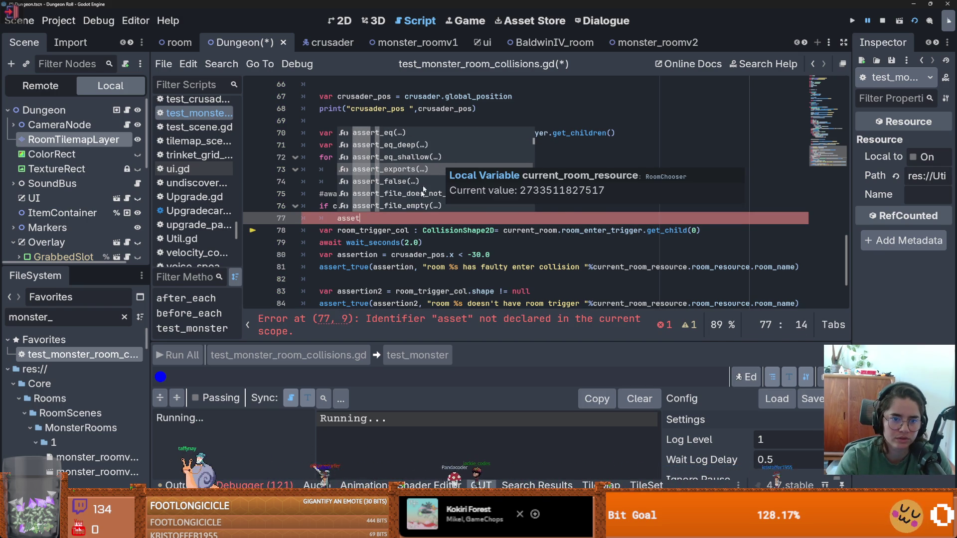
scroll(424, 184, down, 2)
scroll(420, 194, up, 3)
scroll(420, 193, up, 8)
scroll(419, 197, up, 7)
scroll(419, 196, down, 8)
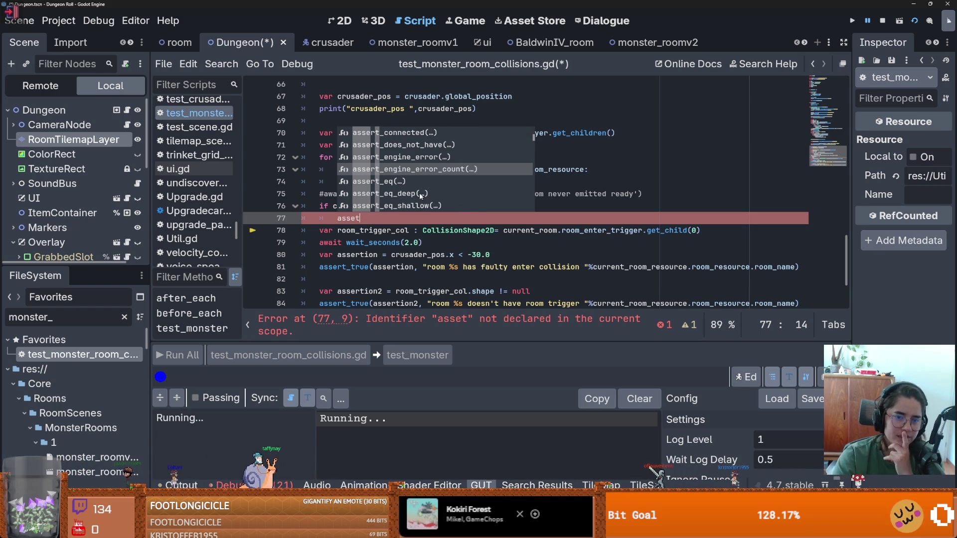
scroll(420, 196, down, 6)
scroll(420, 196, down, 10)
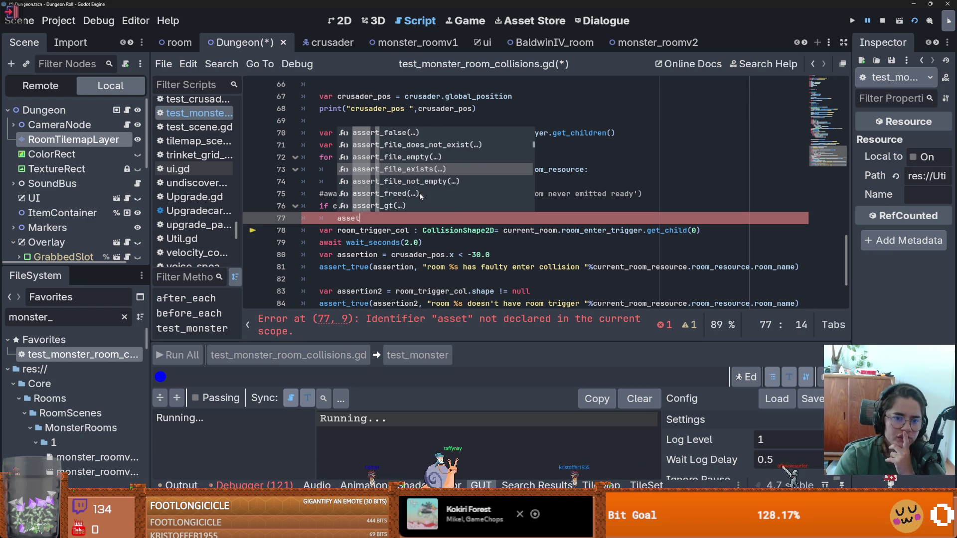
scroll(420, 195, down, 7)
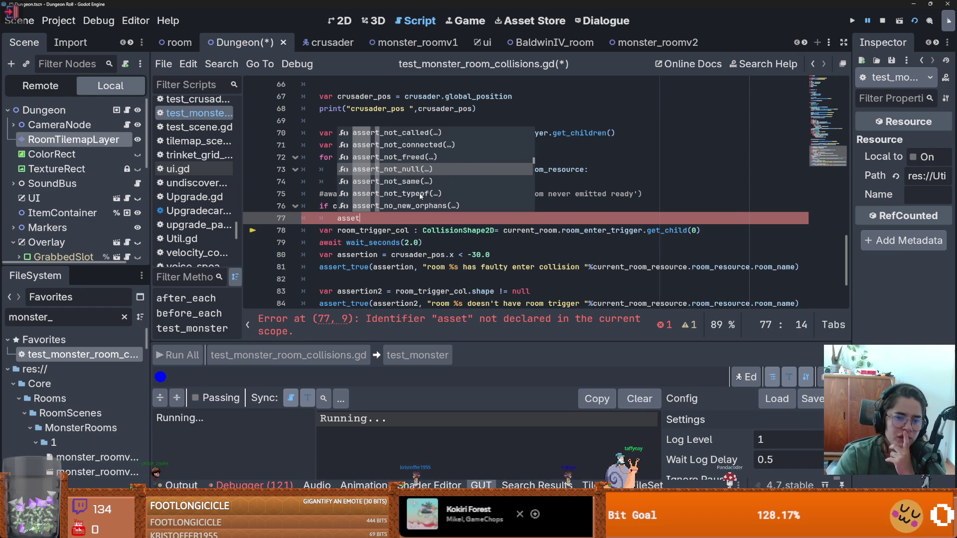
scroll(420, 196, down, 5)
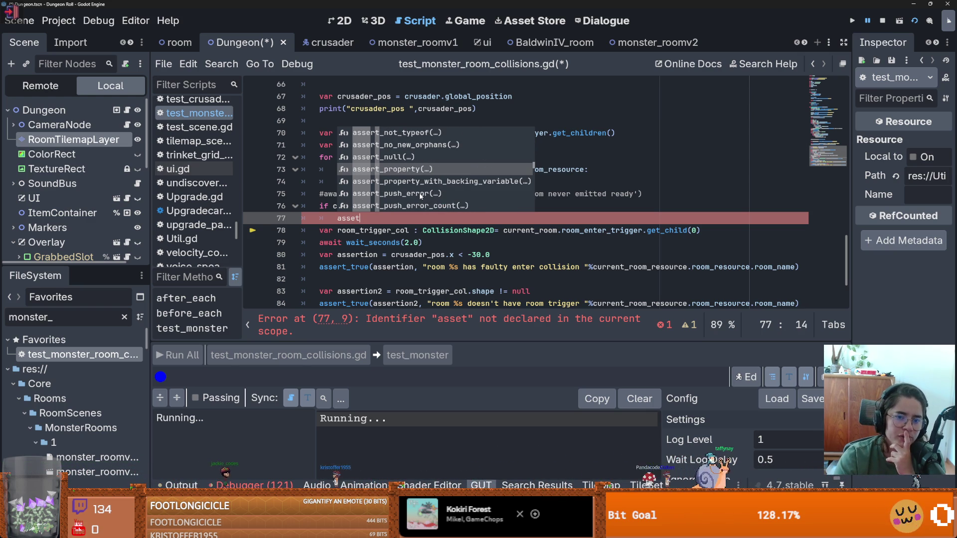
scroll(419, 185, down, 6)
scroll(417, 173, down, 15)
scroll(417, 174, down, 2)
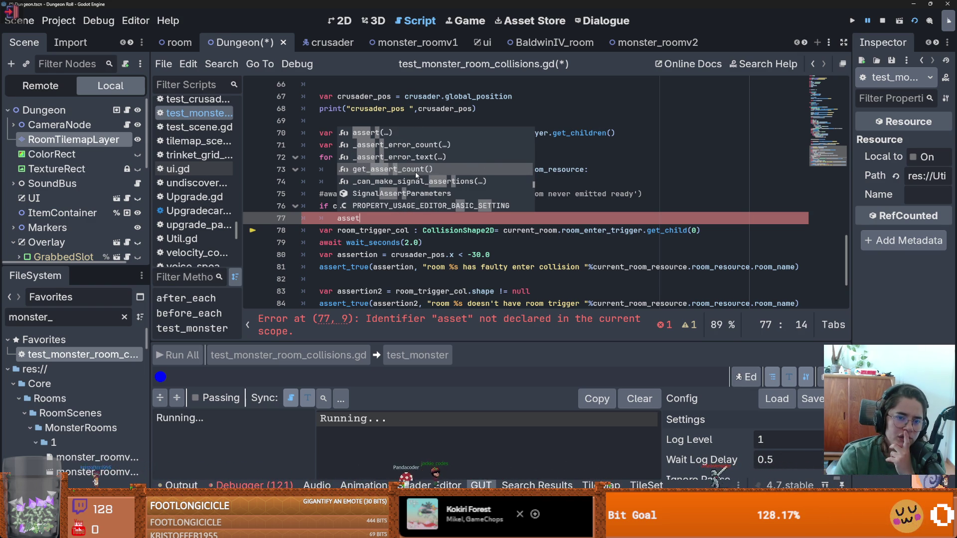
scroll(416, 174, up, 1)
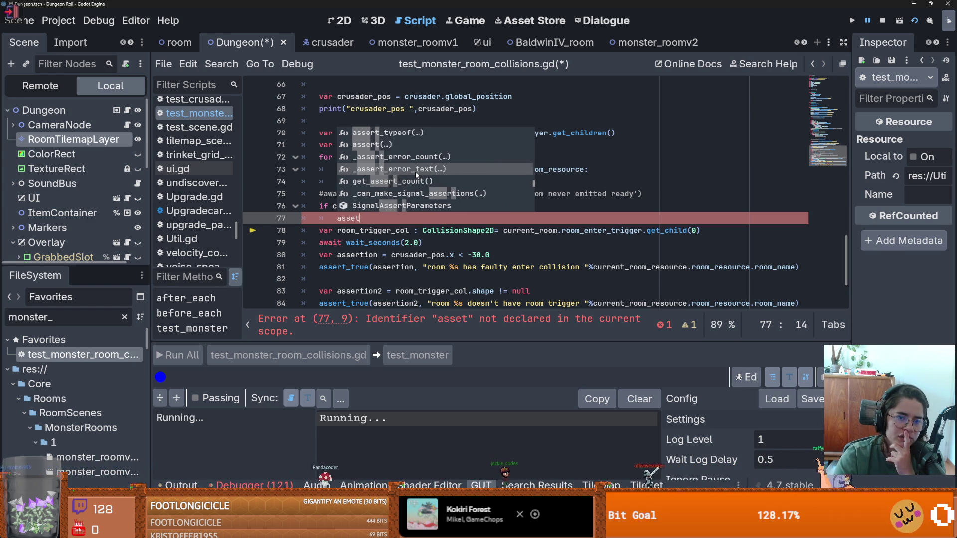
scroll(416, 174, up, 8)
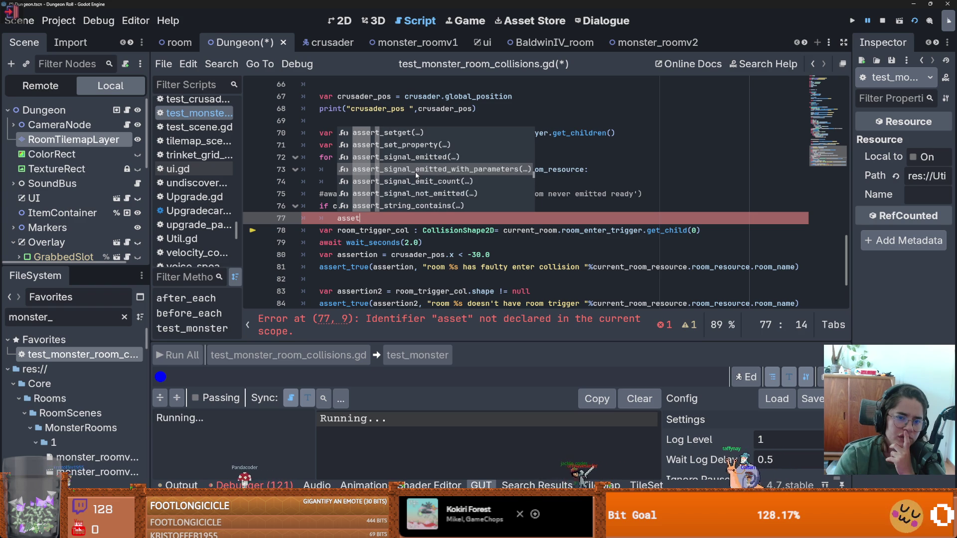
scroll(417, 174, up, 5)
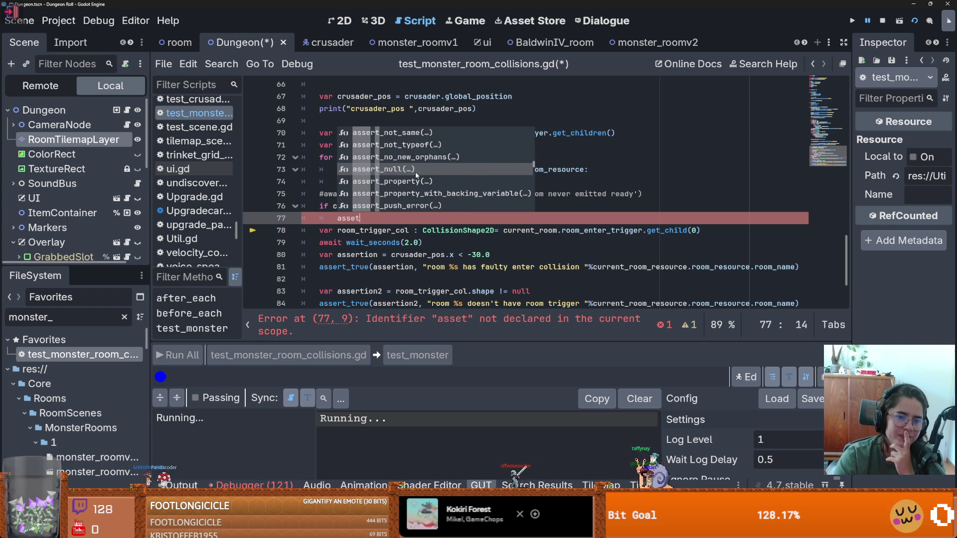
- Look up assert_property, then replace it with assert_true(current_room) on line 77
click(417, 175)
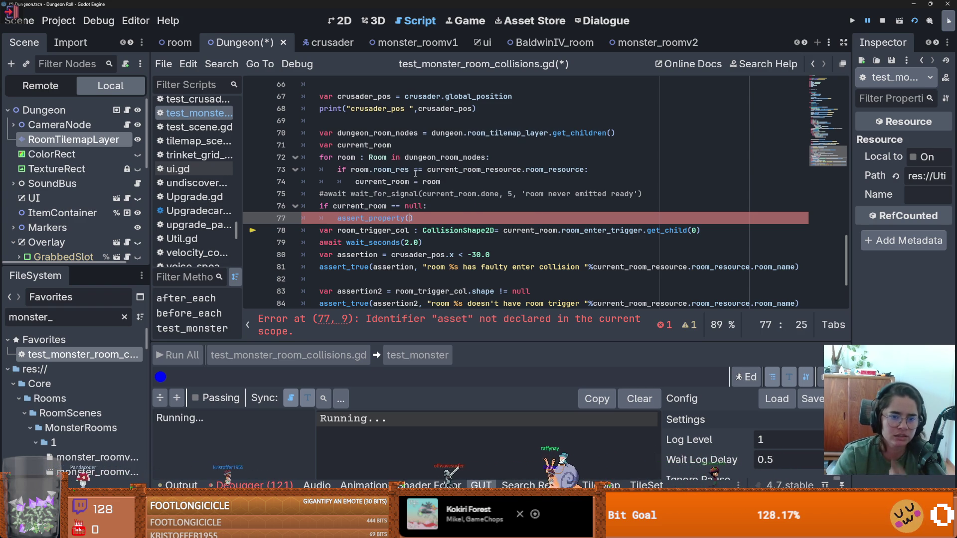
ctrl+click(385, 220)
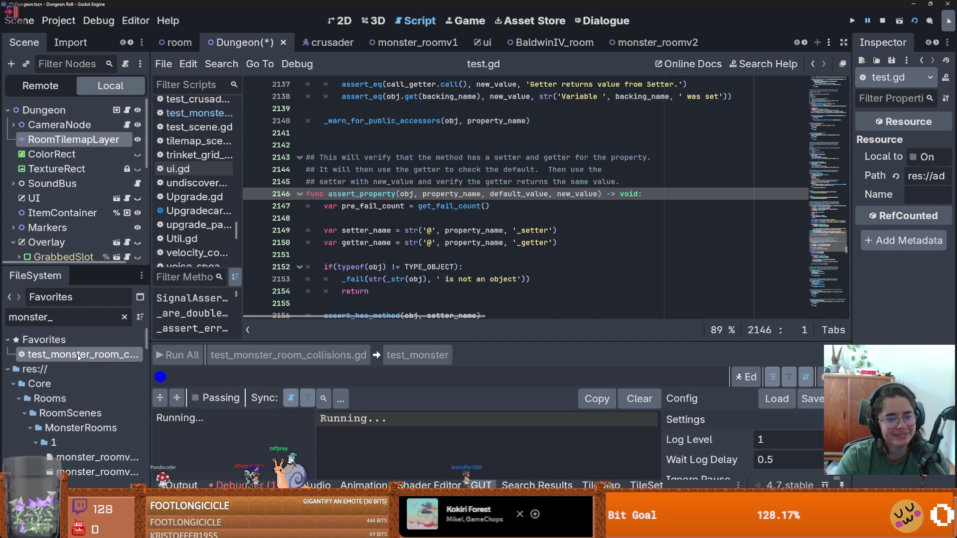
key(alt+Left)
click(415, 219)
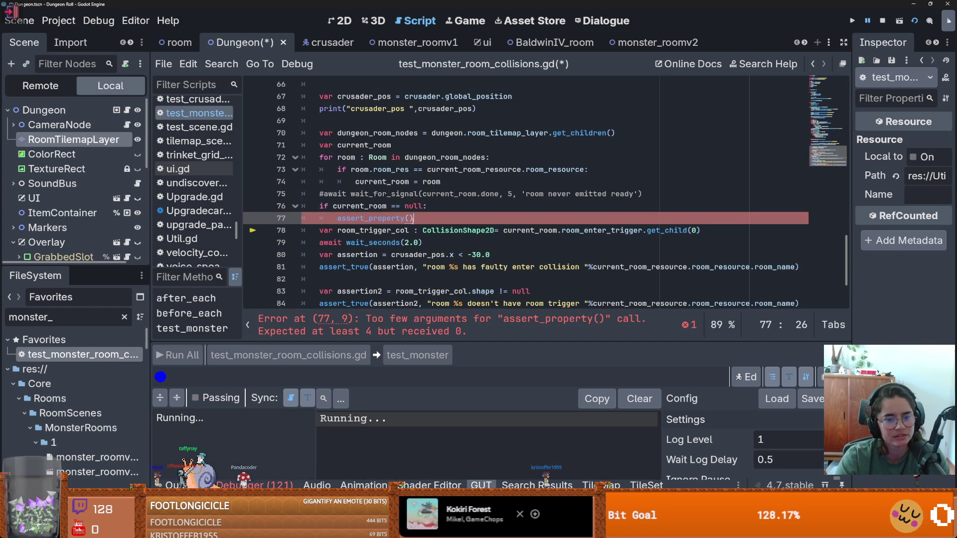
drag(414, 219, 338, 220)
text(assert_true()
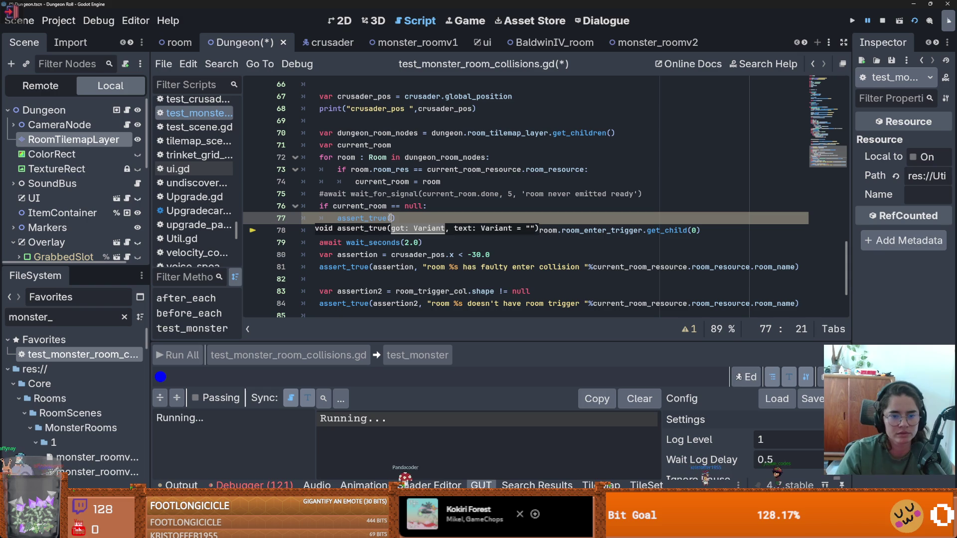
text(cu)
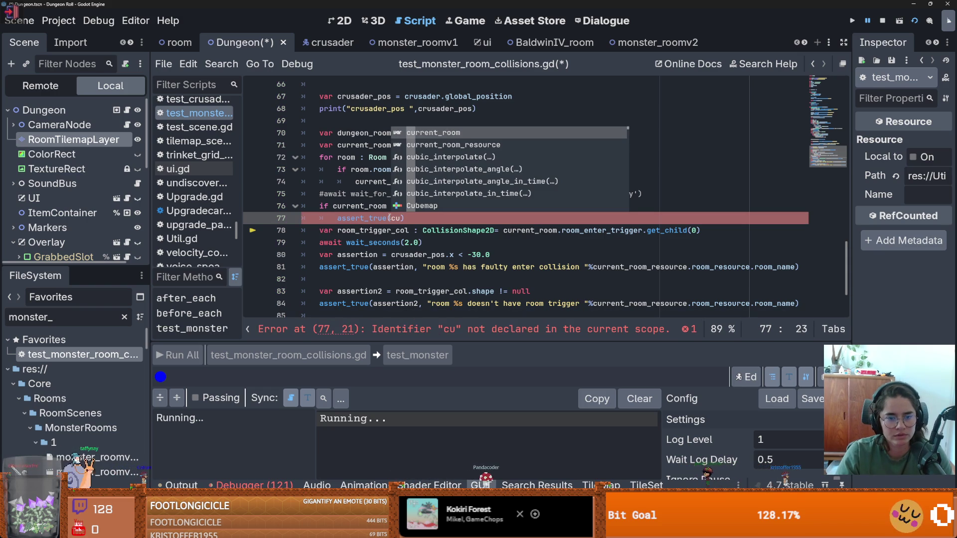
key(Return)
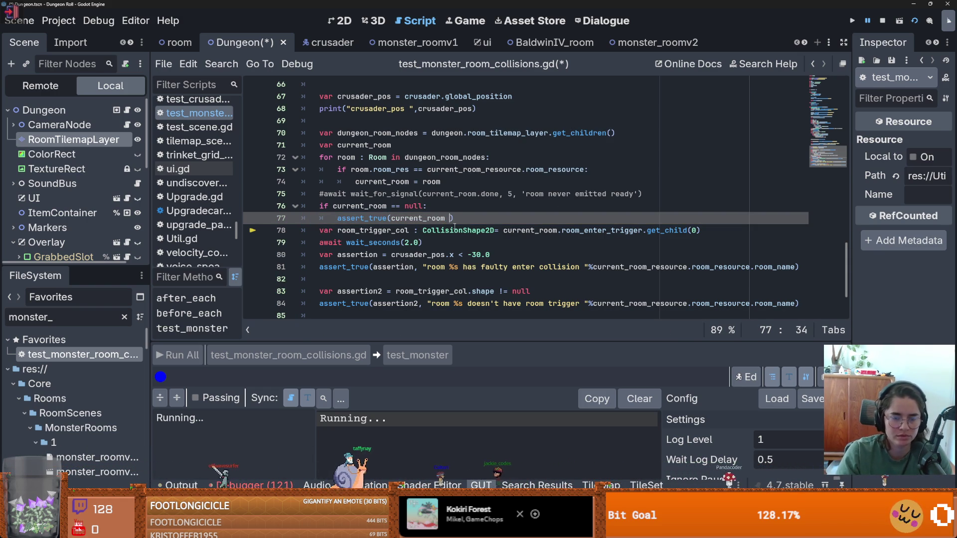
- Add 'var asset_0 = current_room != null' and assert_true(asset_0, "didn't add this node in the dungeon tilemap")
click(448, 207)
key(Return)
text(var c)
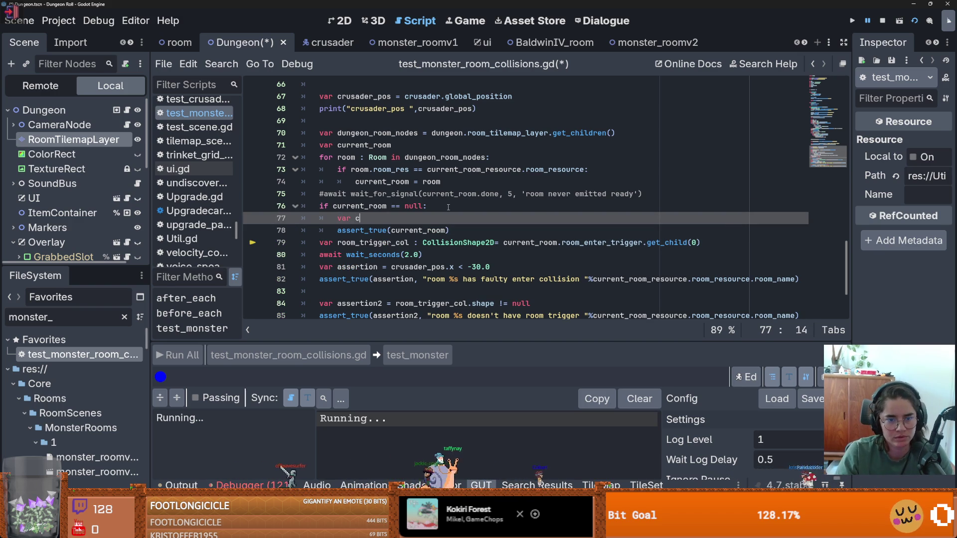
text(urrent_room != n)
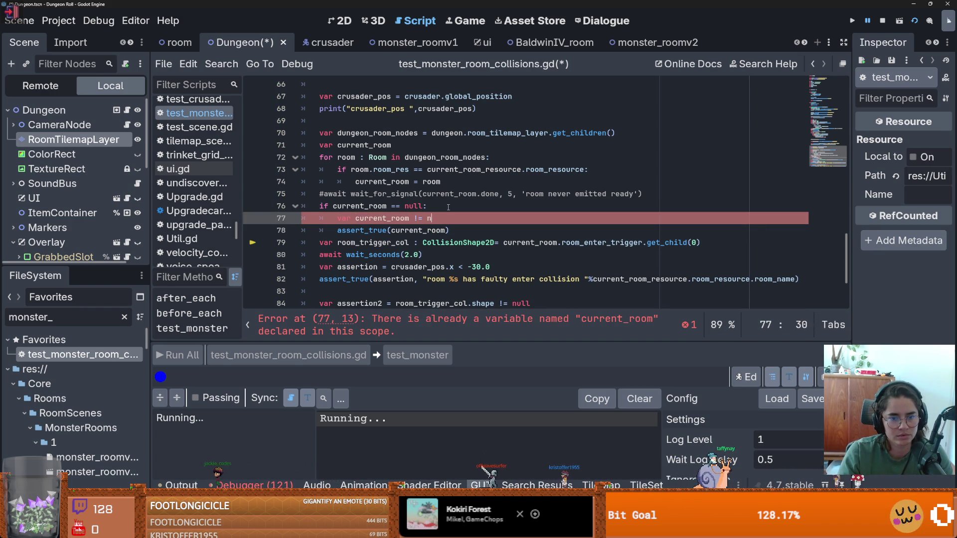
text(asset_0.5 =)
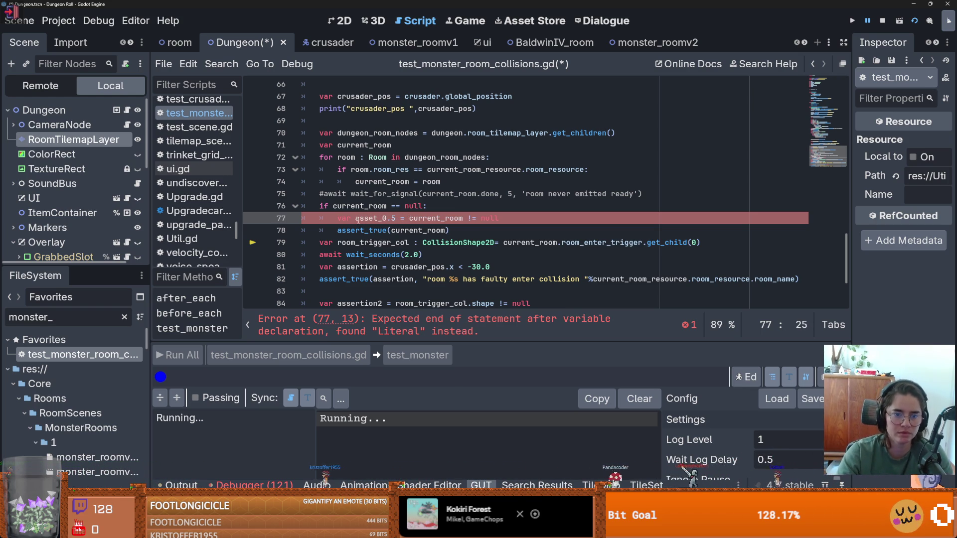
double_click(371, 218)
key(ctrl+c)
double_click(419, 231)
key(ctrl+v)
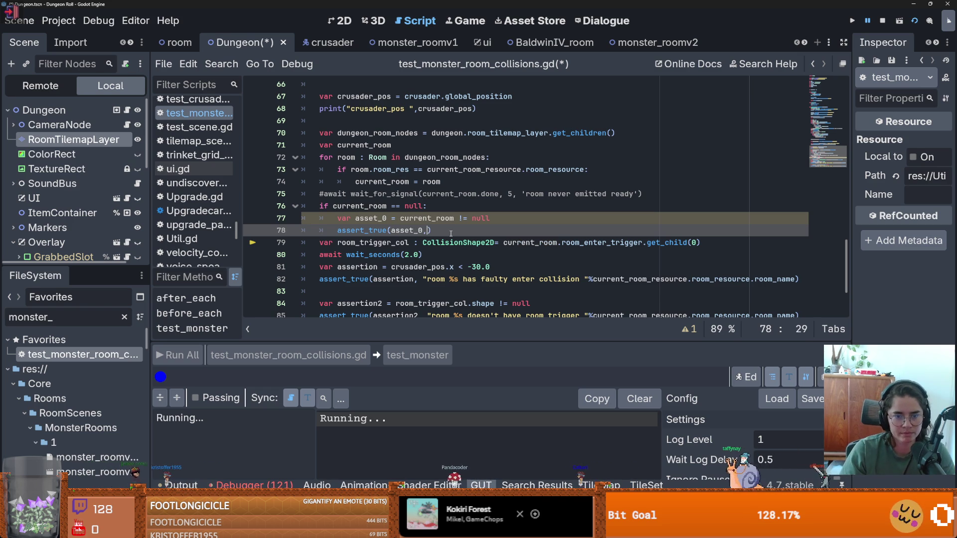
text(, ")
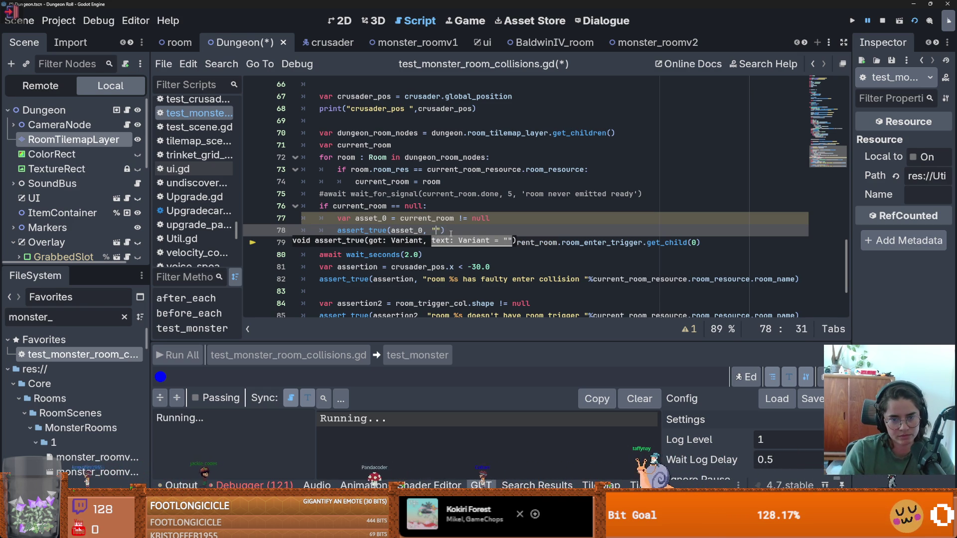
text(didn't add this )
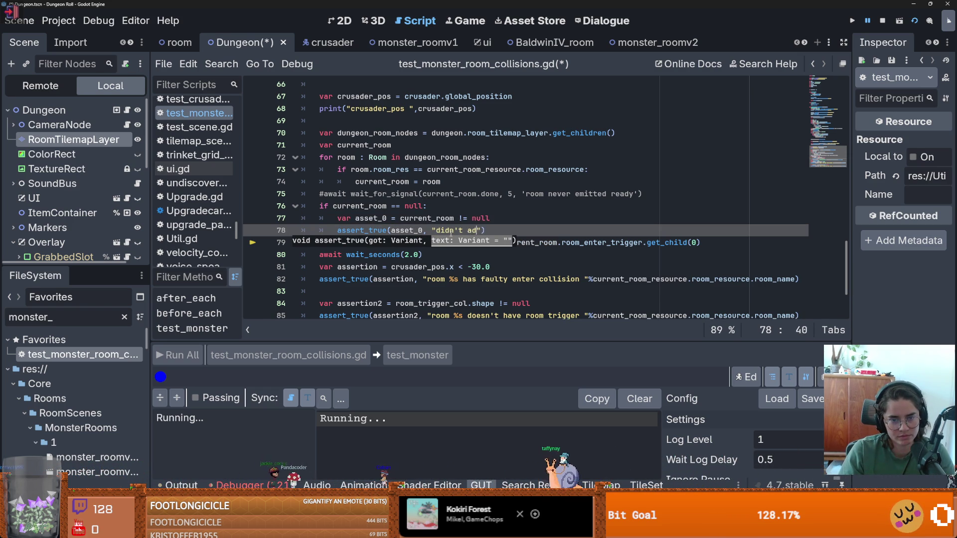
text(node in the dungeon ti)
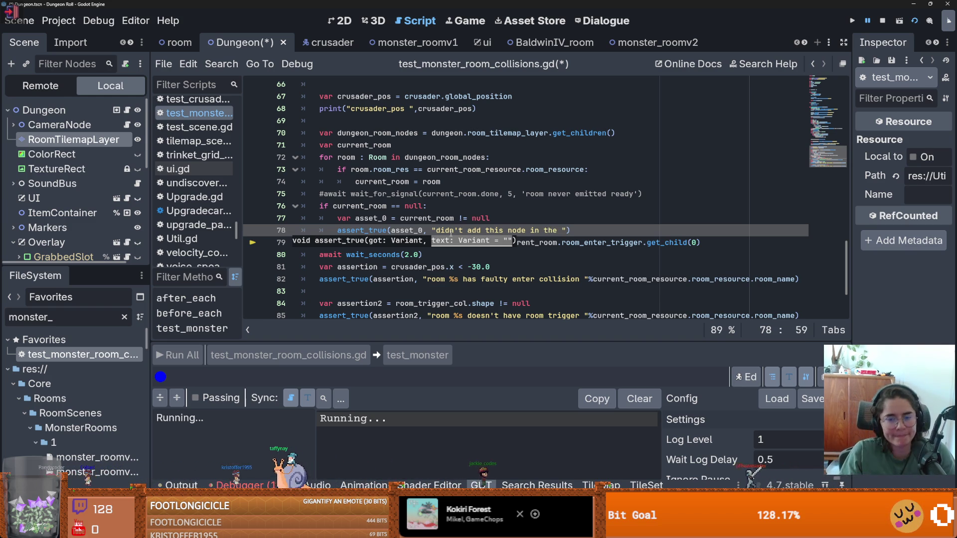
text(lemap)
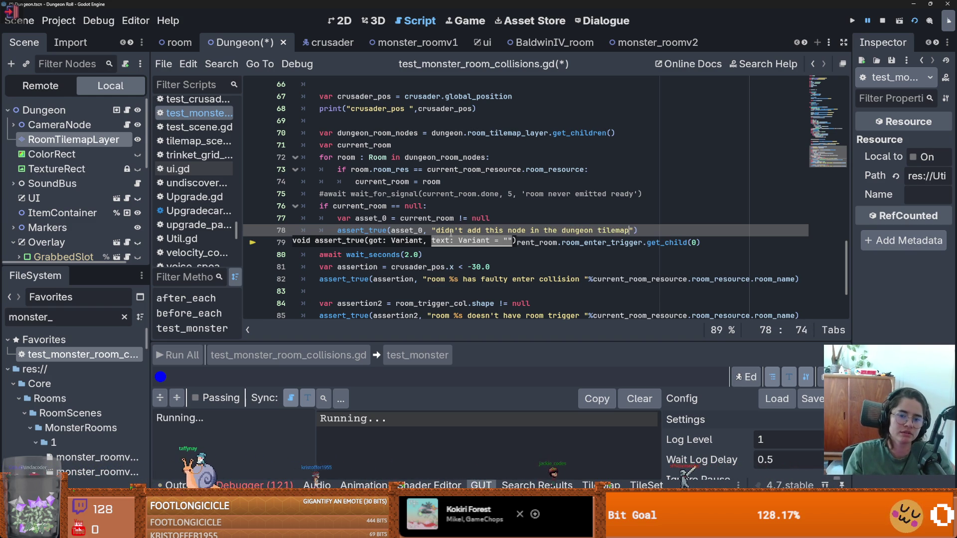
click(423, 218)
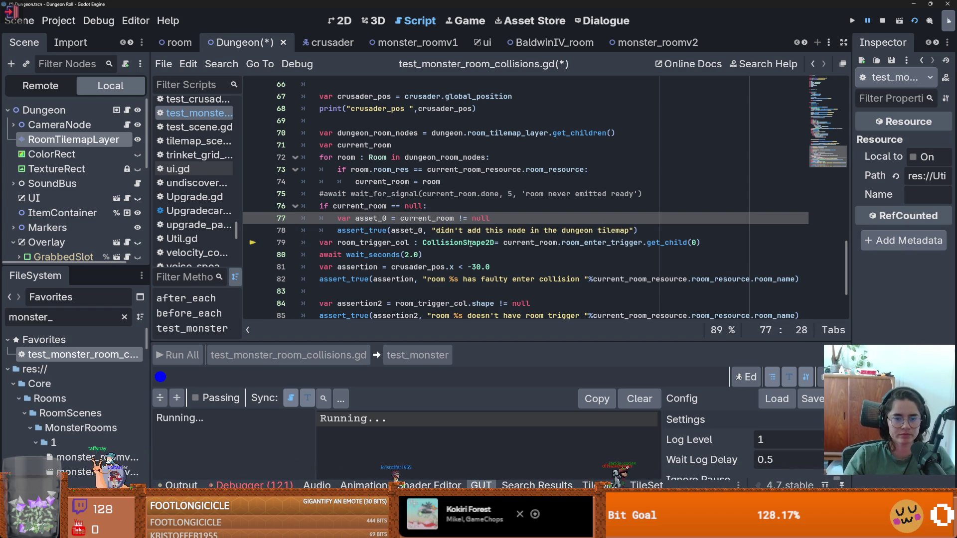
click(454, 242)
scroll(349, 219, down, 1)
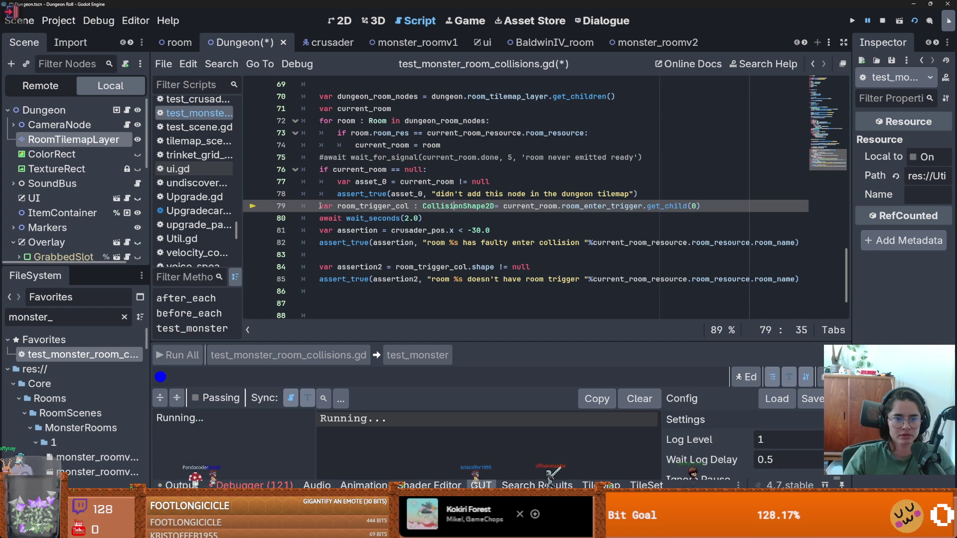
- Add an else: branch and indent the room trigger check lines 80-86 under it
key(ctrl+shift+Return)
text(else:)
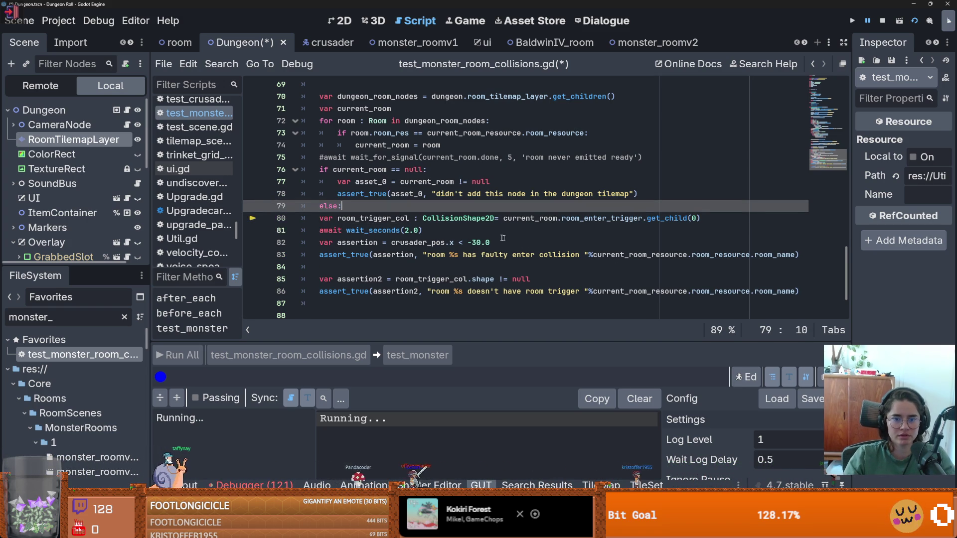
click(322, 220)
drag(323, 224, 797, 294)
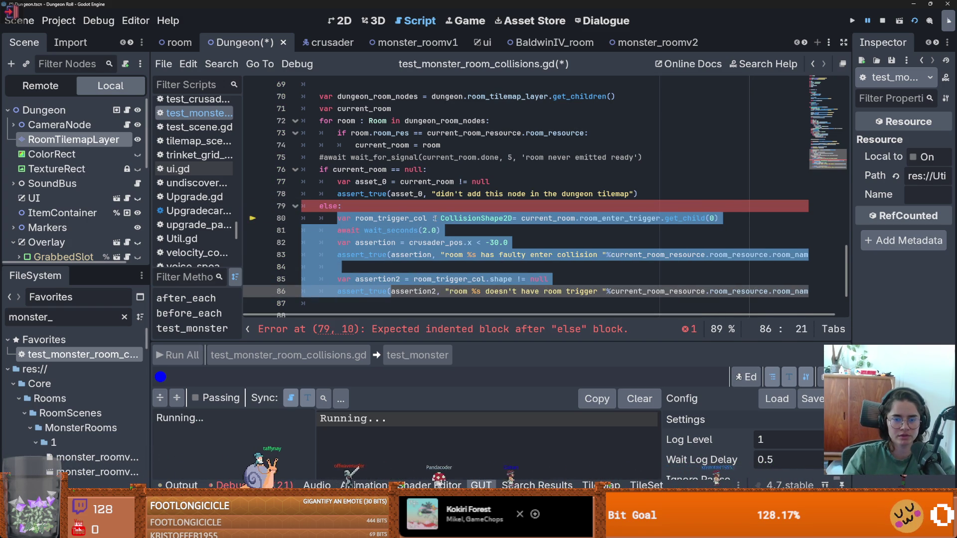
key(Tab)
click(437, 216)
- Save the test script, stop the running game, and rerun all GUT tests
key(ctrl+s)
key(Up)
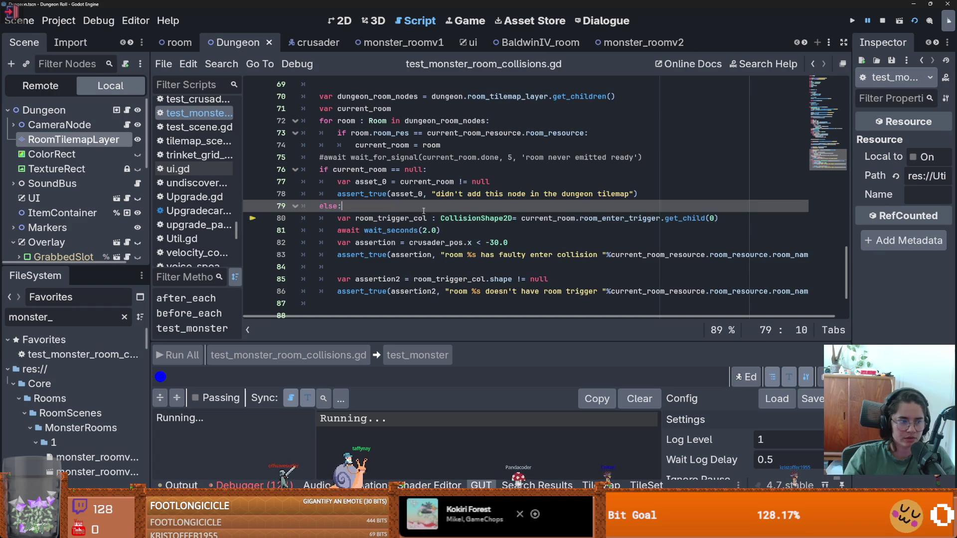
click(881, 21)
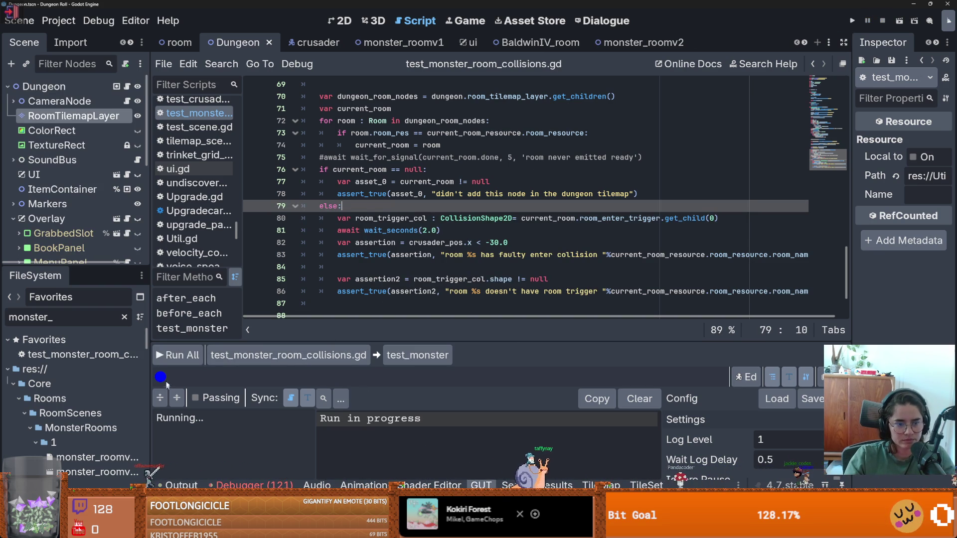
click(178, 355)
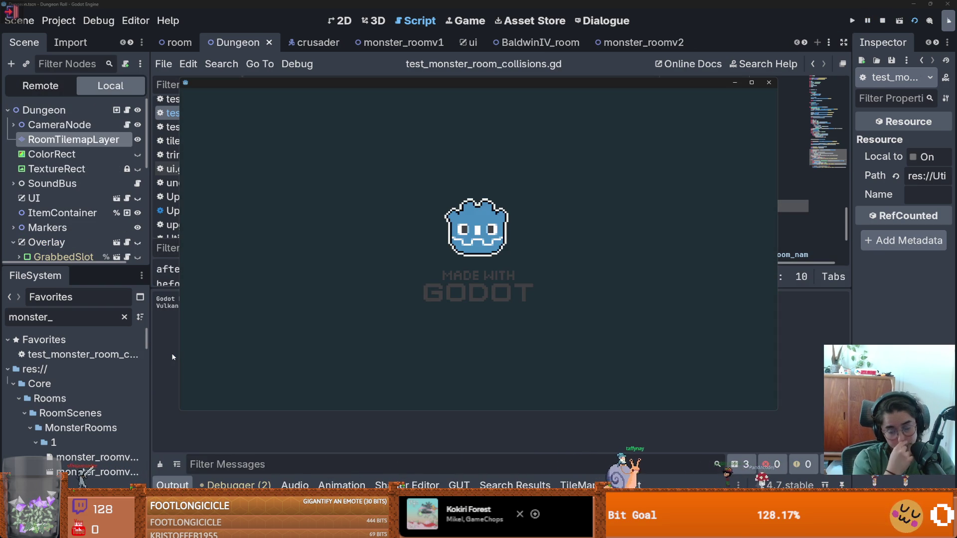
click(769, 84)
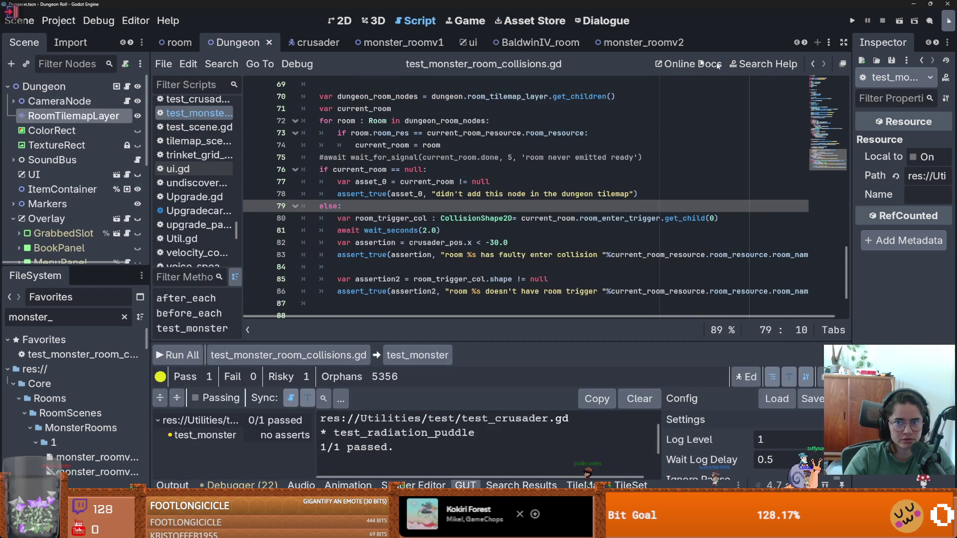
- Return to the 2D view with the RoomTilemapLayer node selected
click(329, 22)
click(52, 130)
click(73, 115)
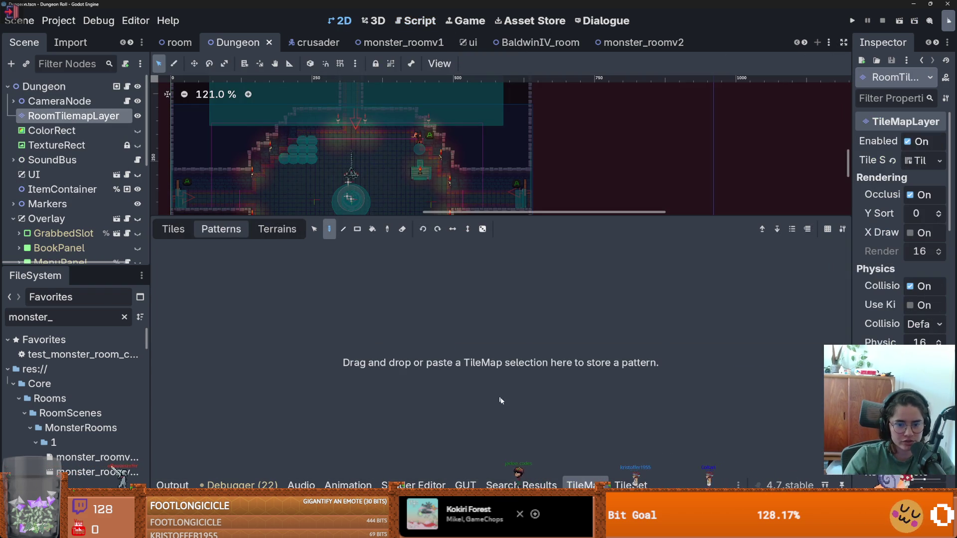
- Review the Monster scene collection's rooms, then start another GUT Run All
click(631, 485)
click(194, 191)
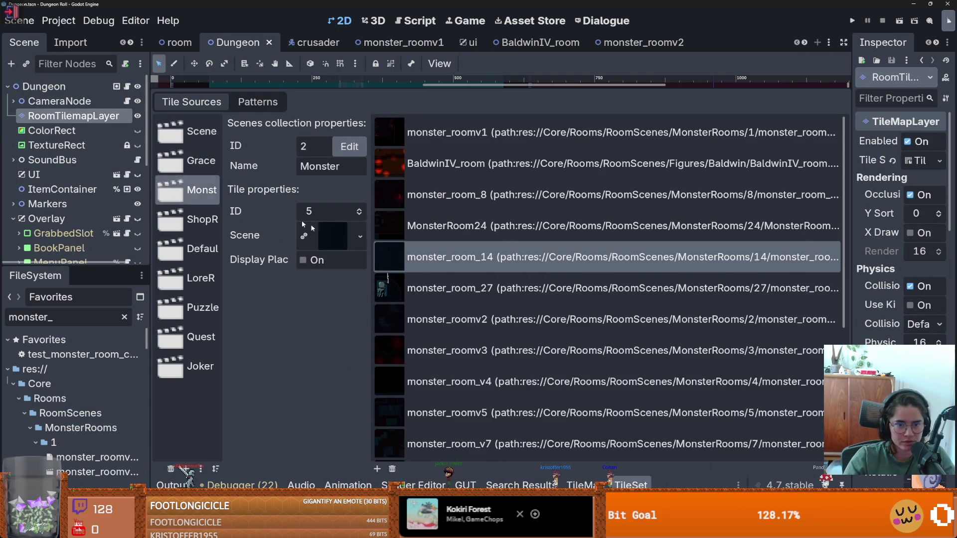
scroll(485, 428, down, 5)
scroll(485, 428, up, 5)
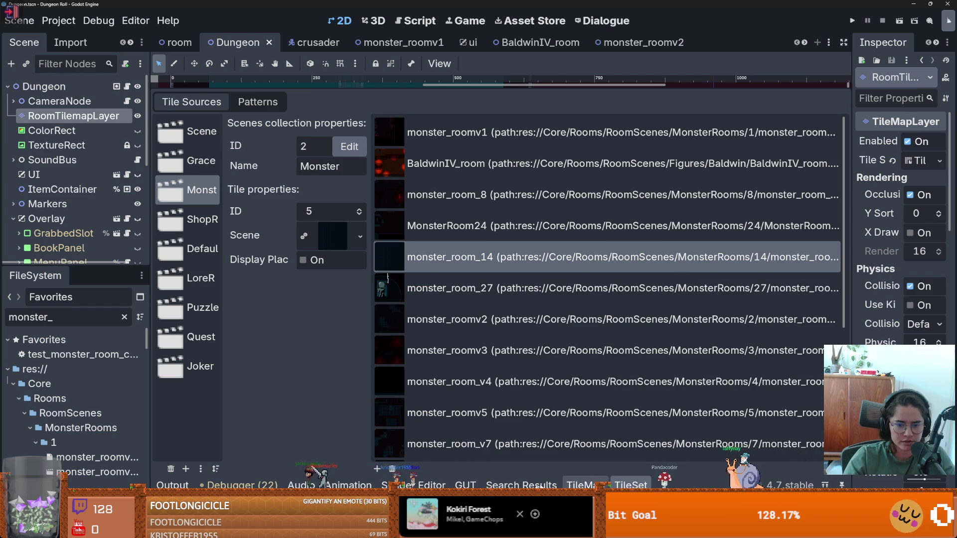
click(465, 485)
click(168, 355)
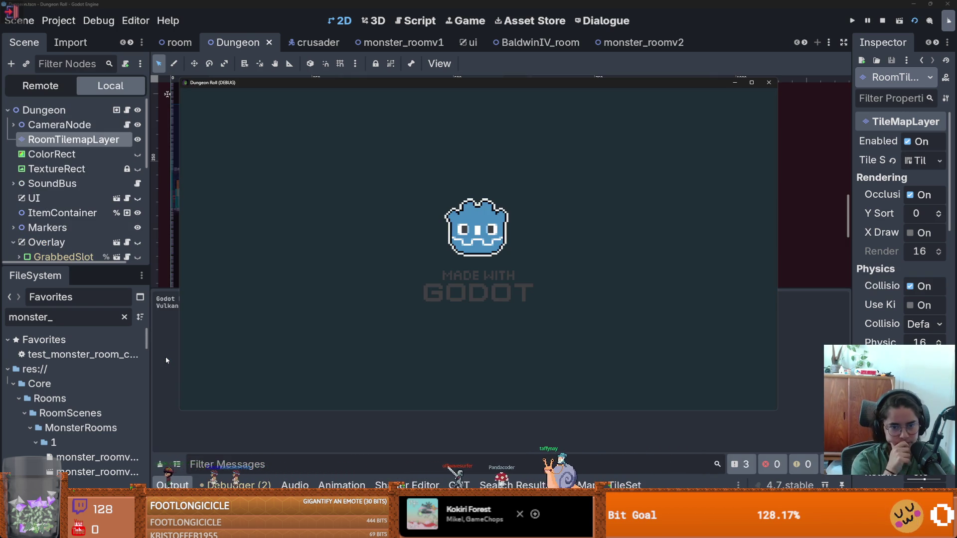
- Maximize the test window, wait for GUT to report test_monster failing, then reveal the scene tabs
click(751, 83)
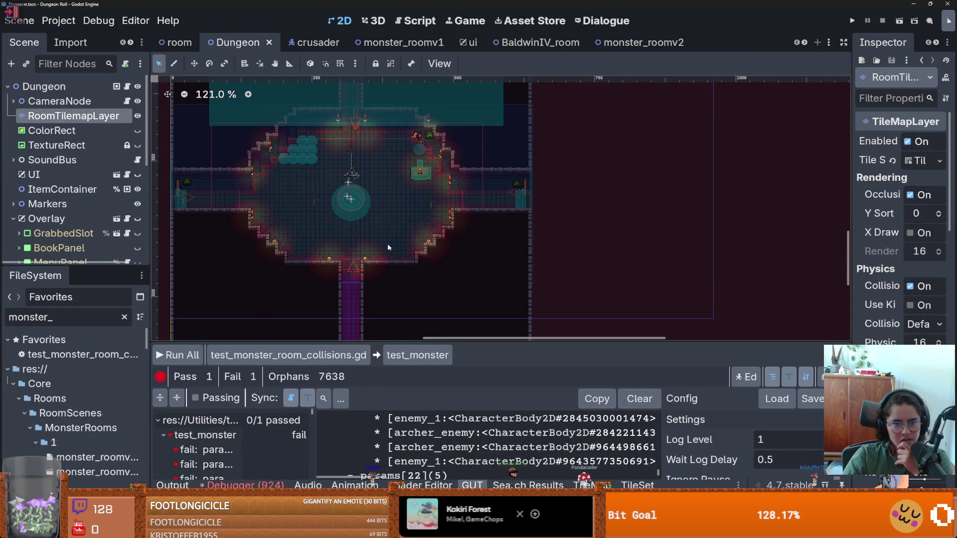
click(797, 44)
- Switch to monster_room_14 and undo an accidental CollisionShape2D move
click(797, 43)
click(553, 42)
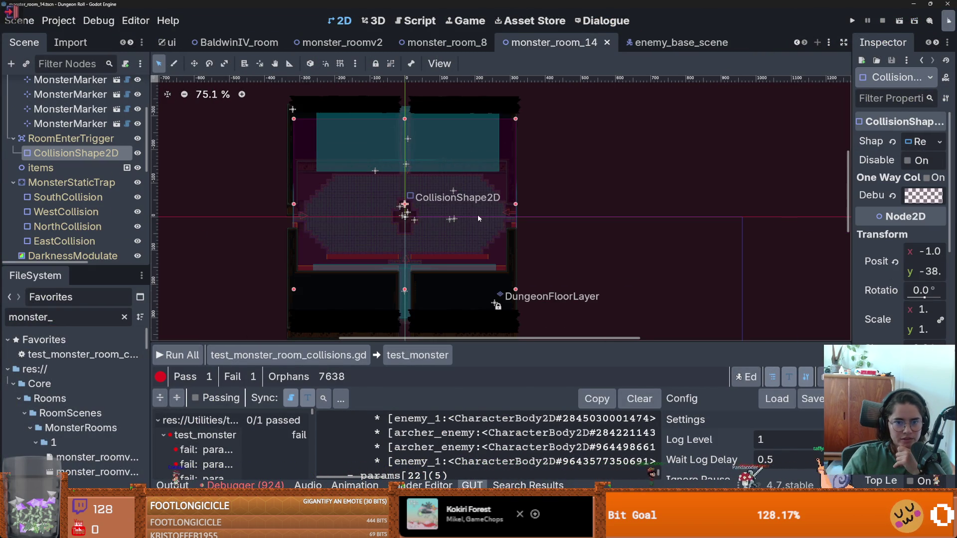
scroll(478, 214, up, 9)
drag(182, 214, 205, 219)
scroll(205, 219, down, 3)
key(ctrl+z)
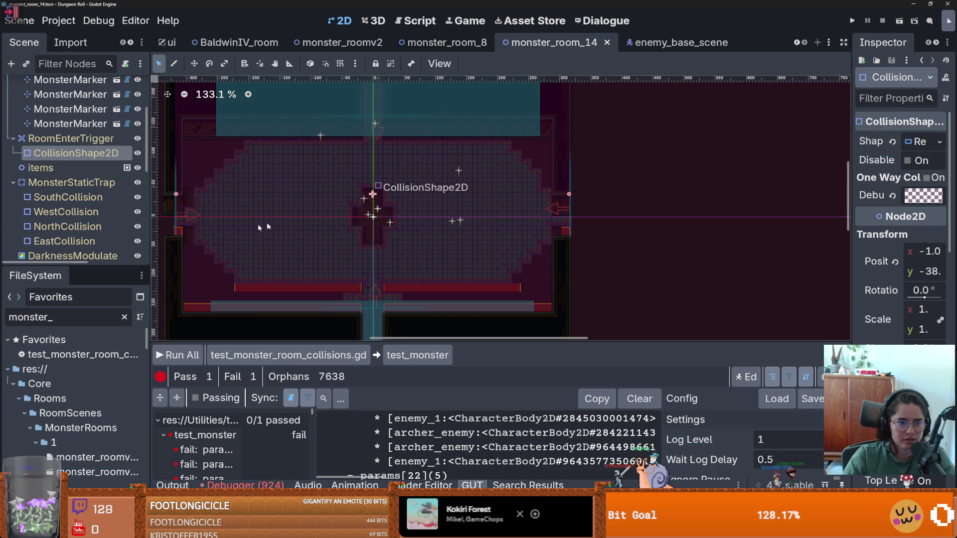
scroll(211, 225, down, 5)
scroll(74, 171, up, 4)
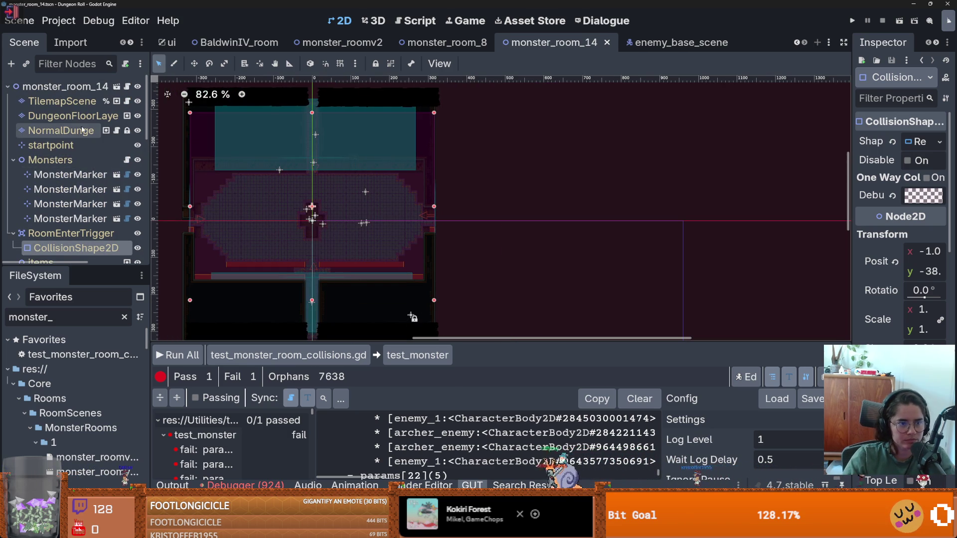
- Erase a rectangle of NormalDungeon tiles, save the room, and reopen test_monster_room_collisions.gd
click(61, 130)
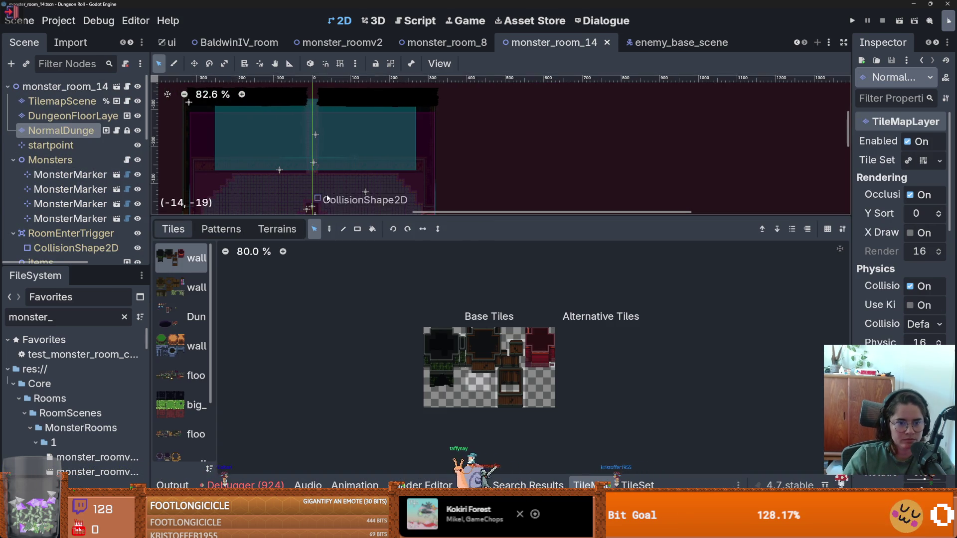
scroll(309, 150, down, 12)
key(s)
scroll(309, 149, up, 4)
drag(218, 47, 218, 47)
scroll(436, 149, up, 10)
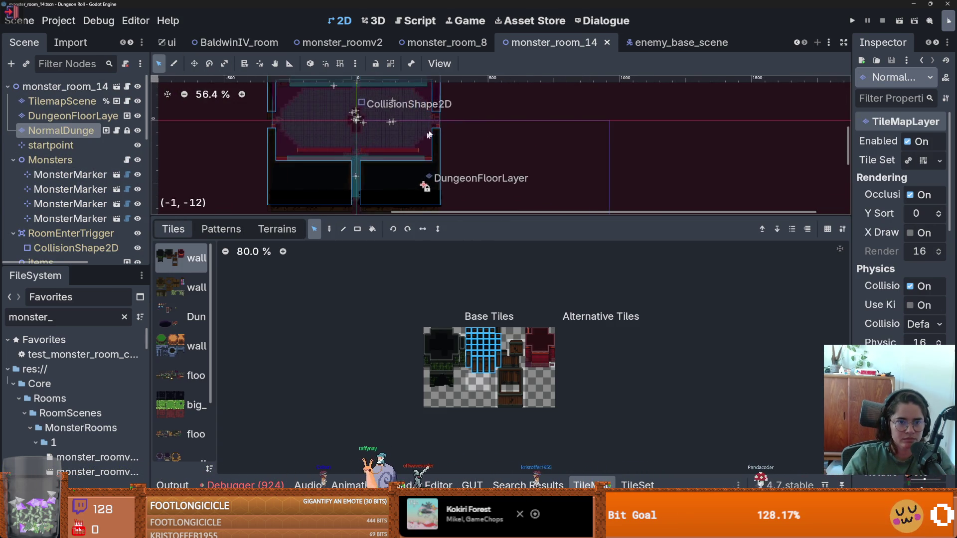
key(Delete)
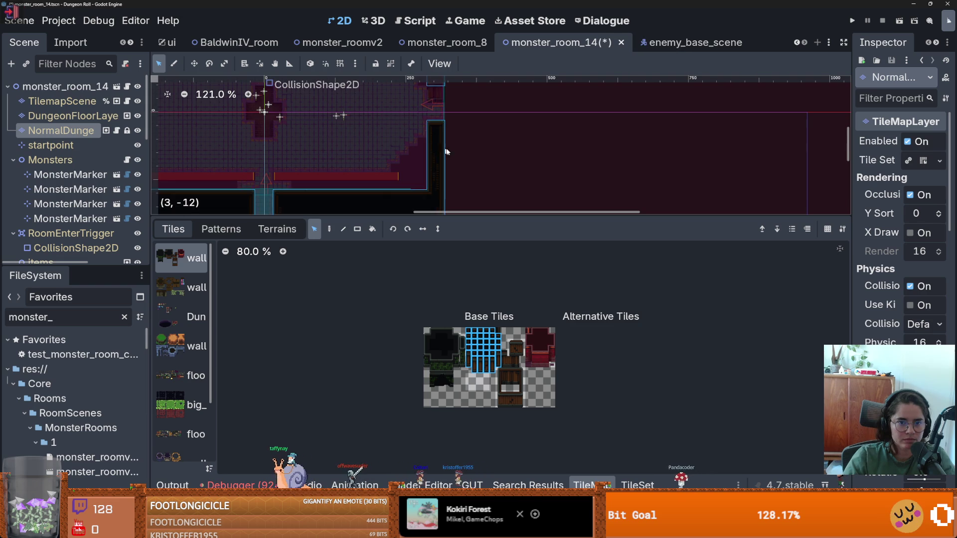
scroll(444, 151, down, 9)
key(ctrl+s)
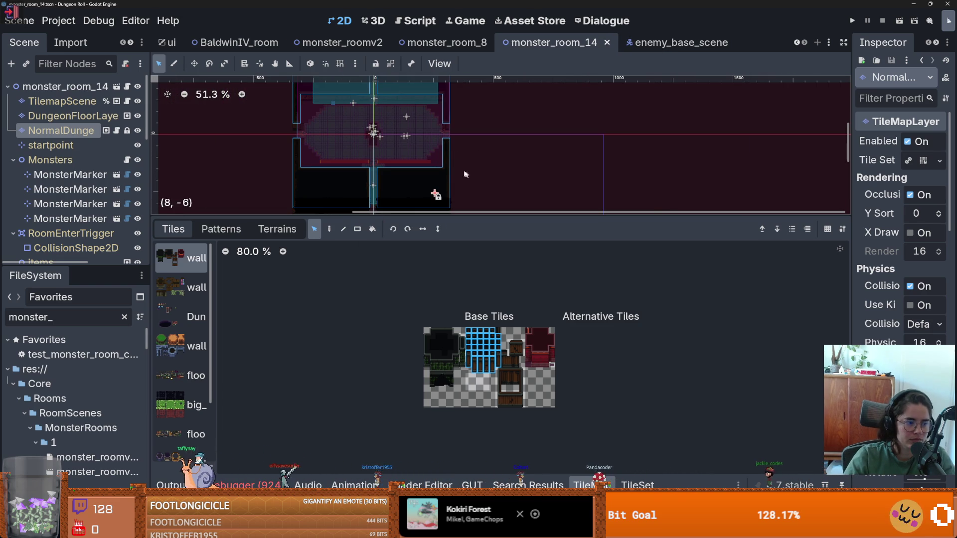
click(628, 485)
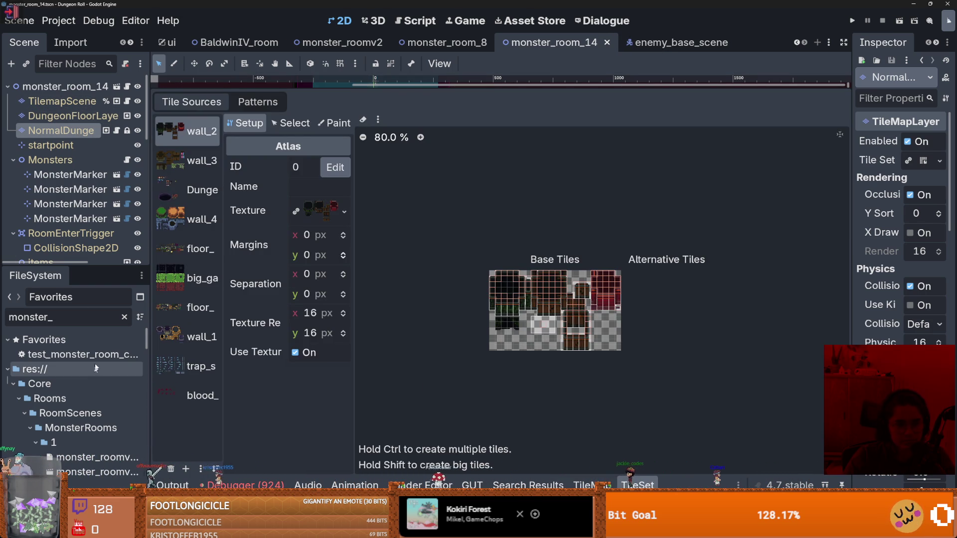
double_click(119, 356)
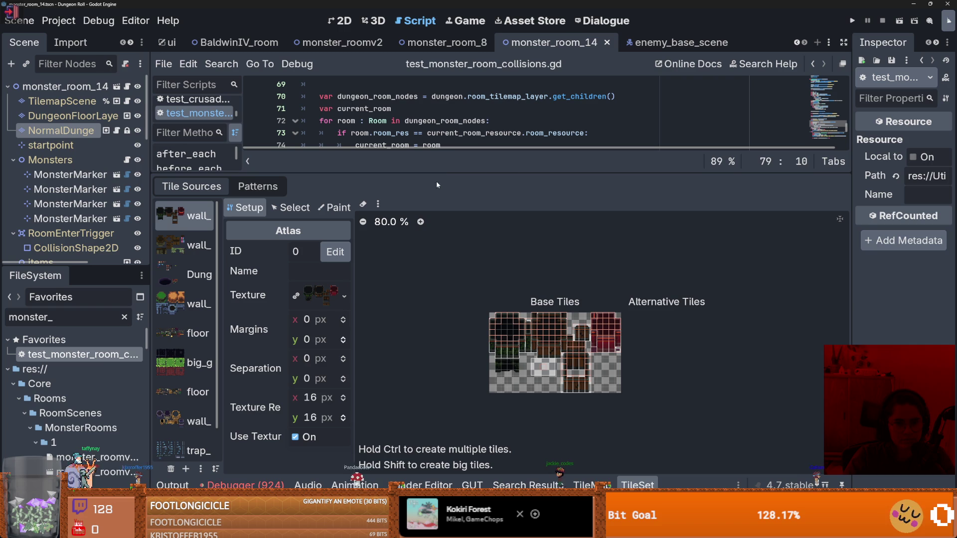
- Add an `if p == 18:` block containing `pass` after the room assertions, save, and switch to the GUT docs
drag(446, 171, 446, 381)
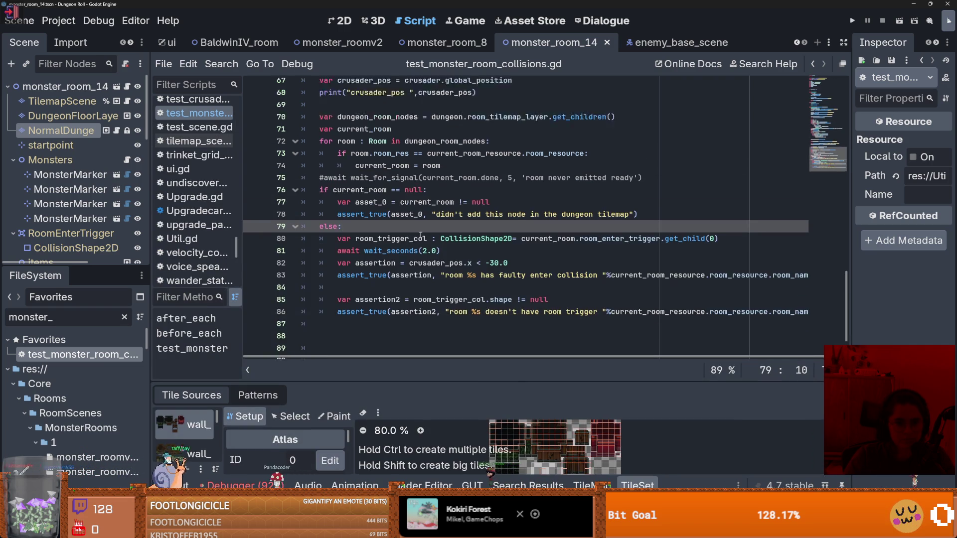
scroll(420, 236, up, 15)
scroll(421, 235, down, 16)
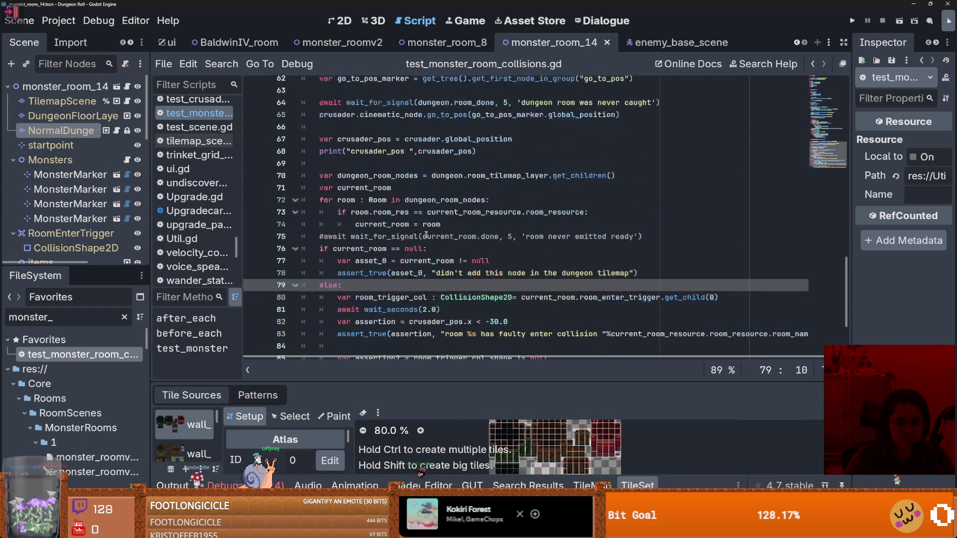
click(642, 283)
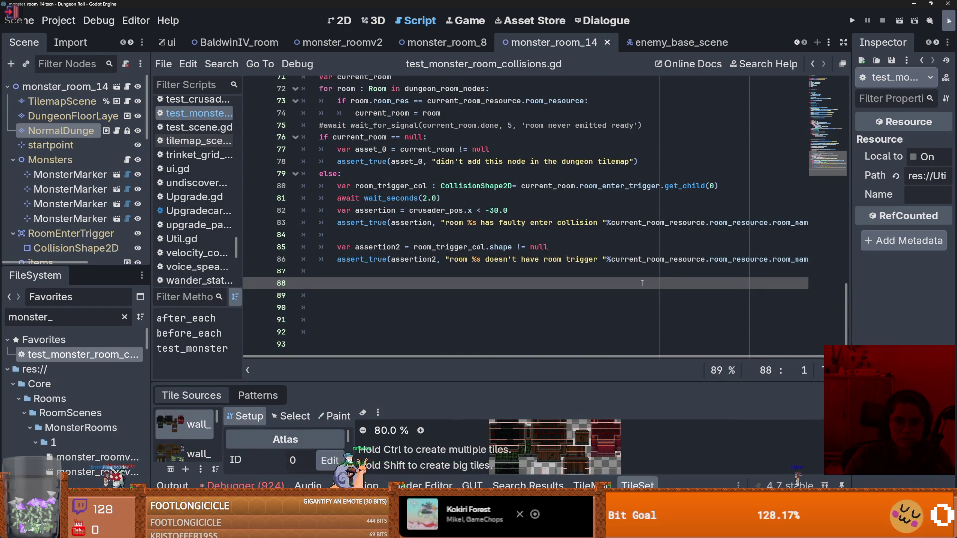
text(i)
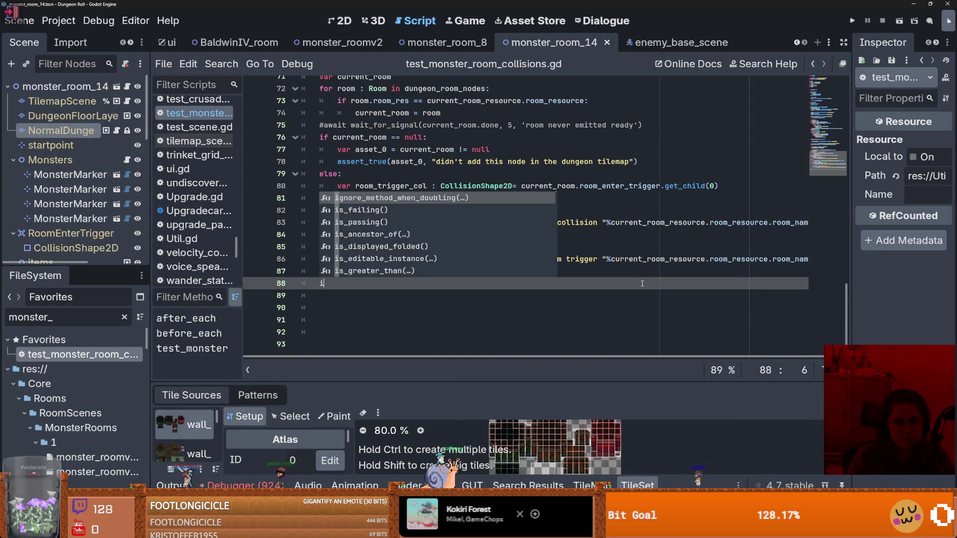
text(f p 6= 18:)
key(Return)
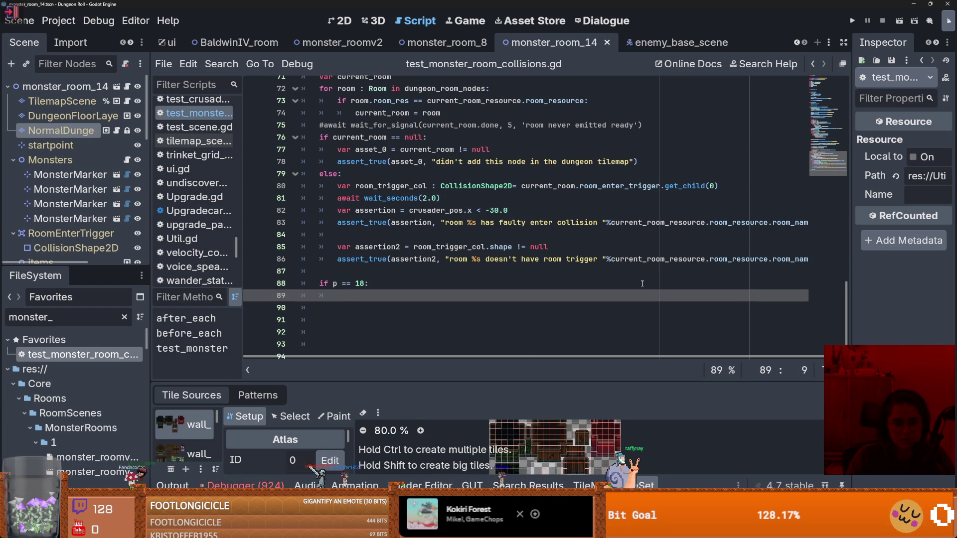
text(pass)
key(ctrl+s)
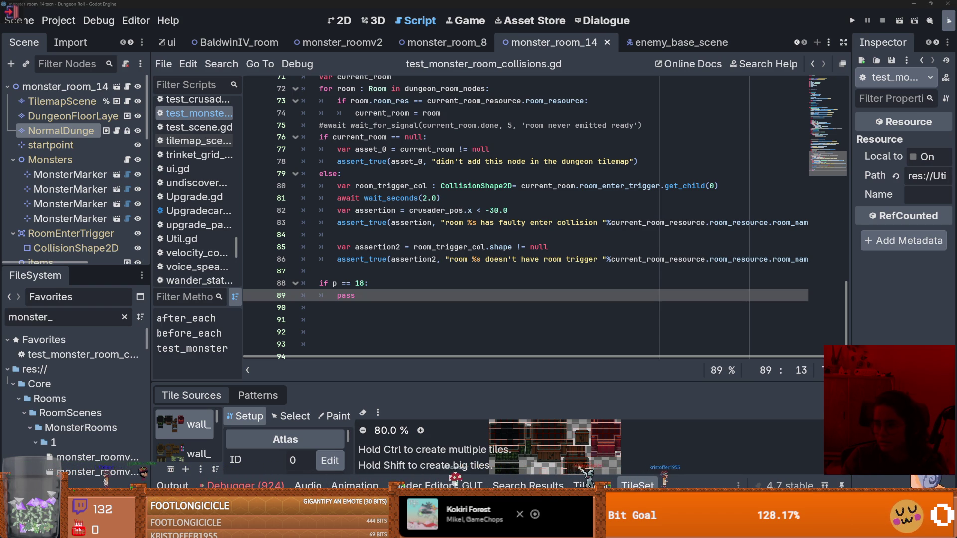
key(alt+Tab)
scroll(210, 358, down, 5)
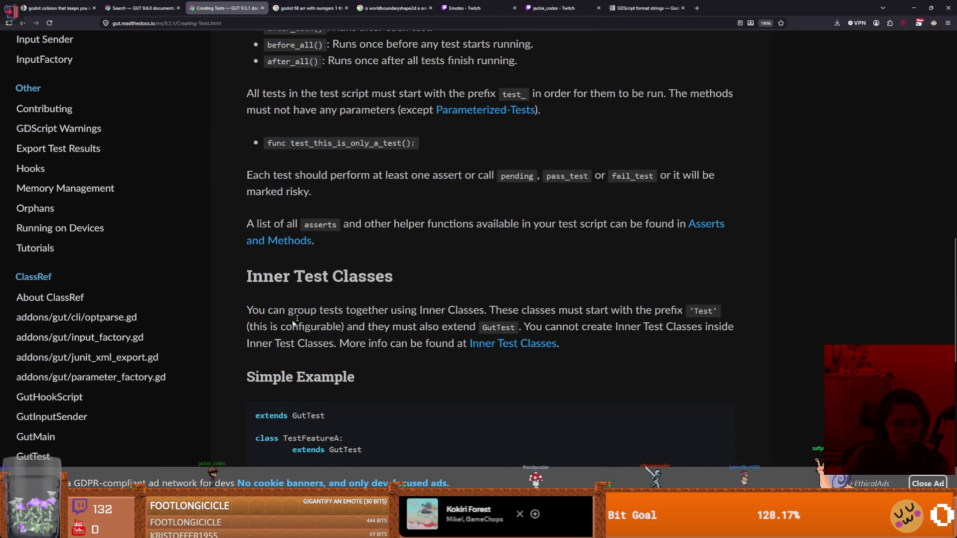
- Skim through the GUT Creating Tests documentation page
scroll(409, 406, down, 3)
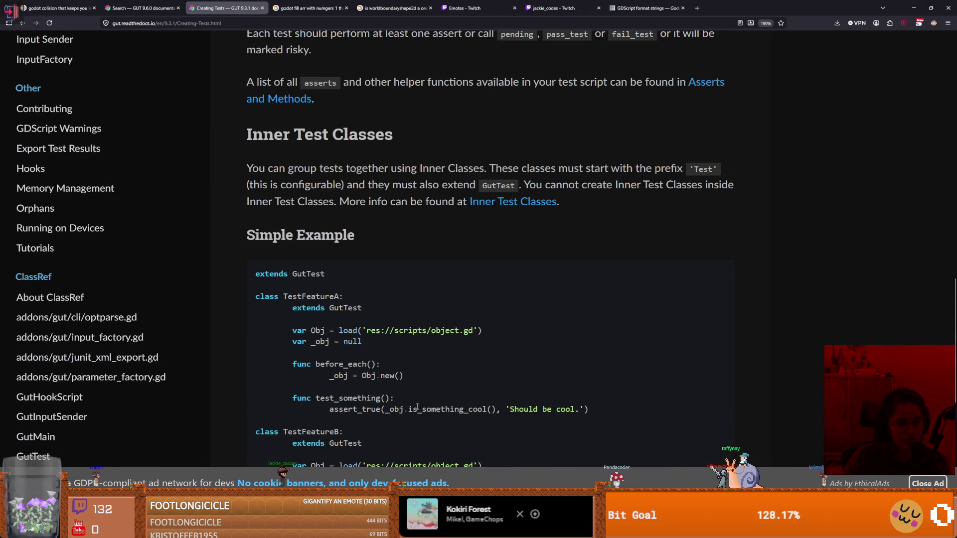
scroll(412, 409, down, 7)
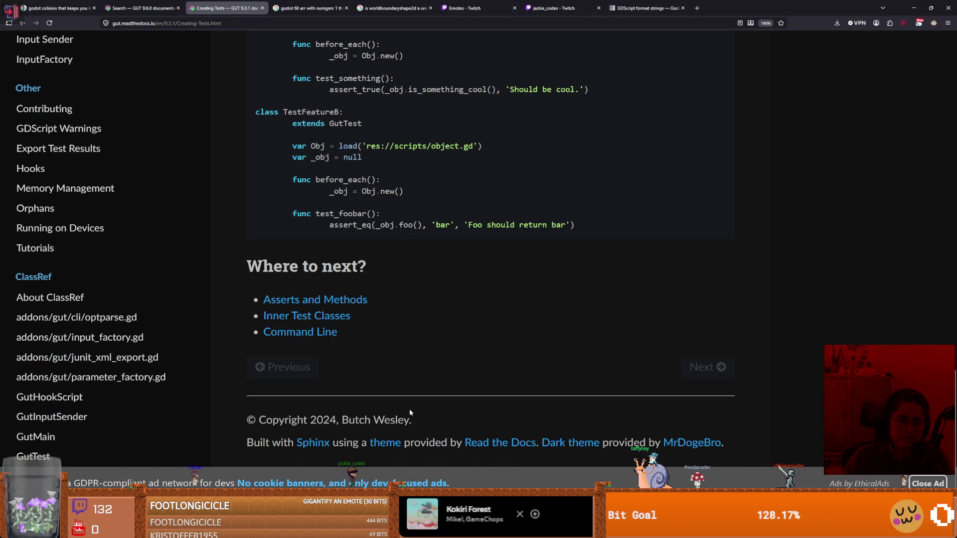
scroll(114, 245, up, 5)
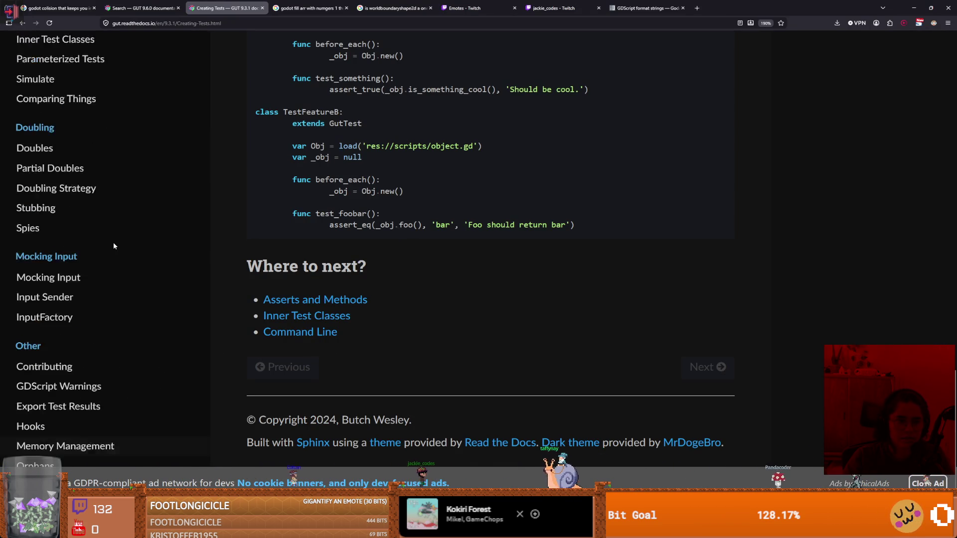
scroll(114, 246, up, 8)
- Search the GUT docs for 'end', review the results, and return to Godot
click(56, 141)
text(end)
key(Return)
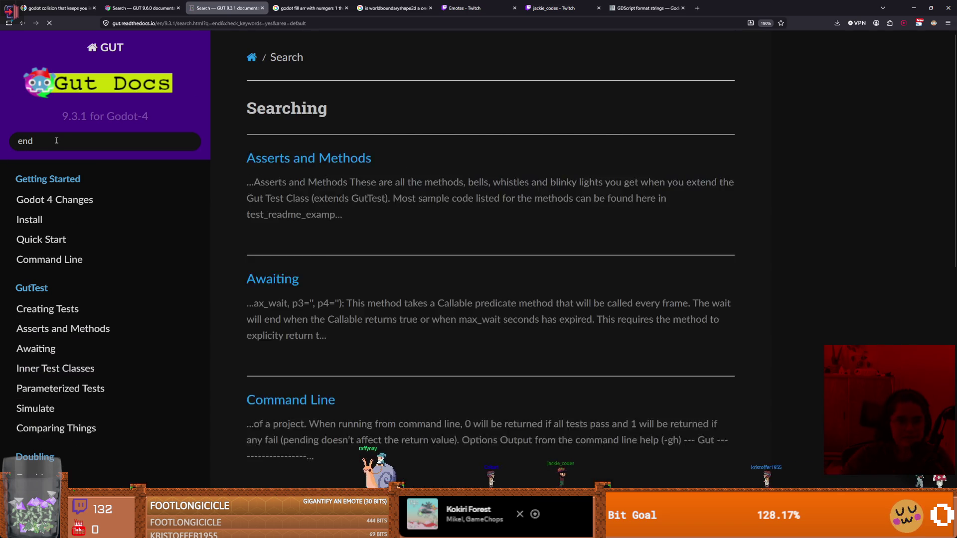
scroll(325, 277, down, 5)
scroll(319, 240, up, 5)
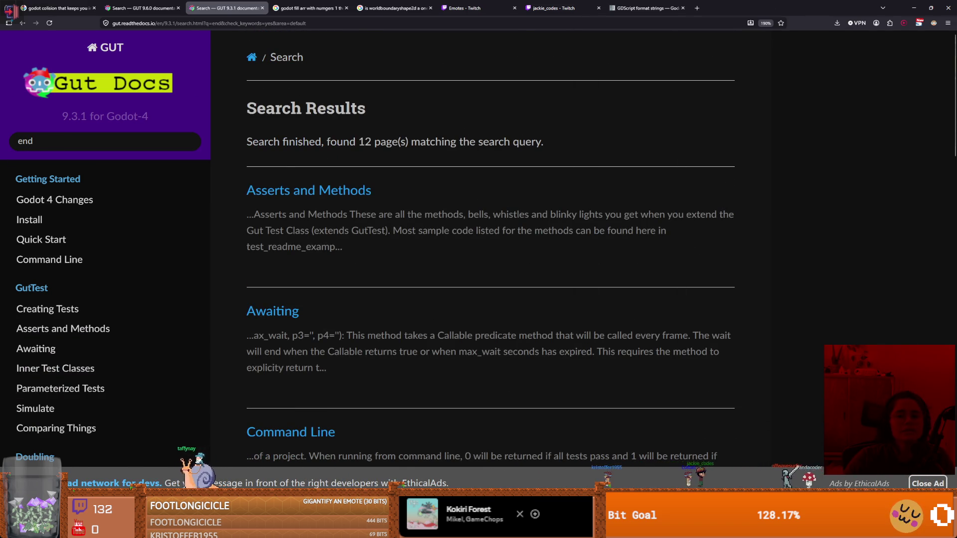
key(alt+Tab)
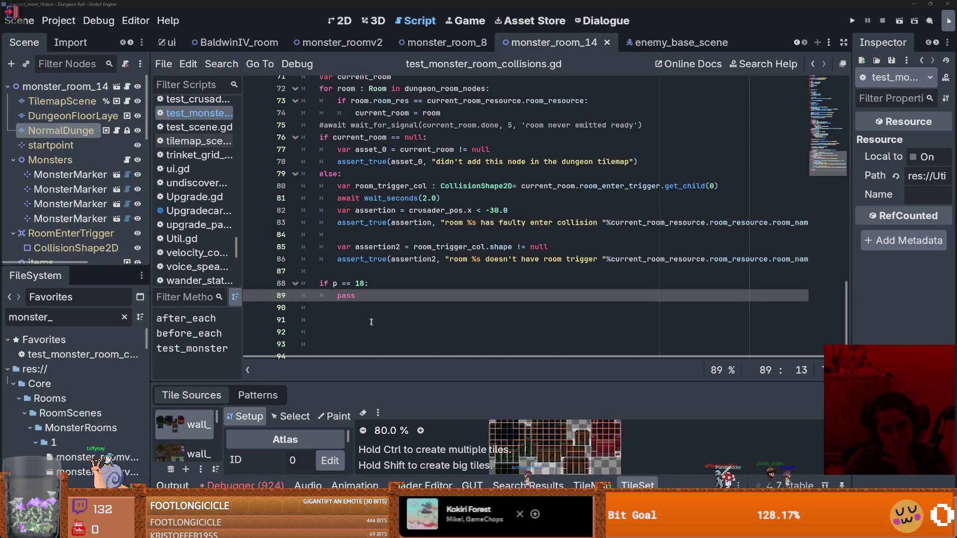
- Trace where test_params is filled in before_each and passed to the test, then return to the docs
scroll(389, 335, up, 15)
scroll(376, 328, up, 3)
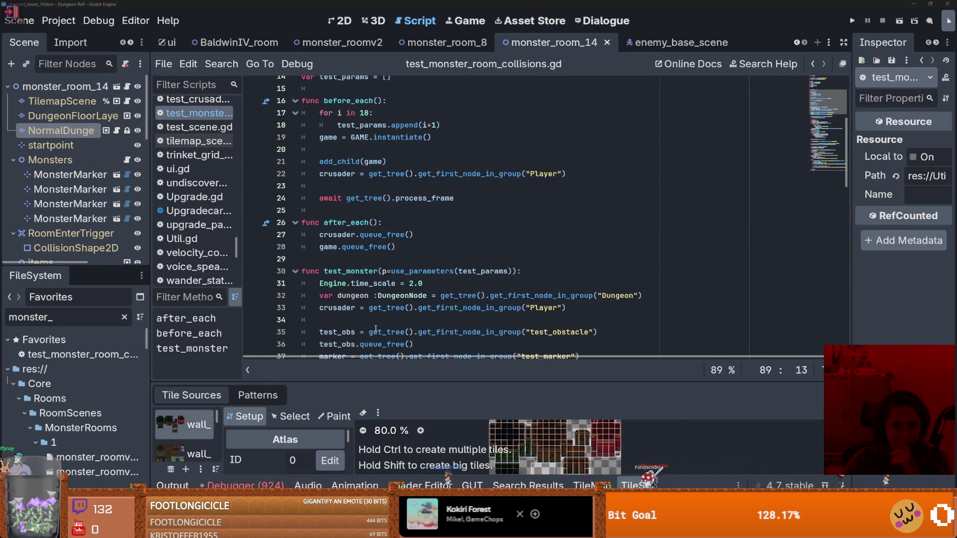
scroll(375, 329, up, 3)
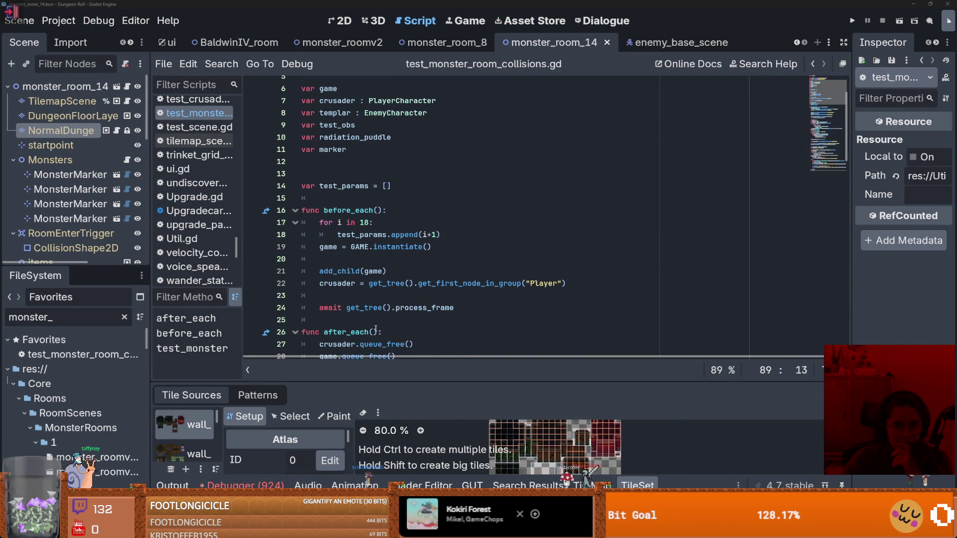
scroll(376, 329, down, 2)
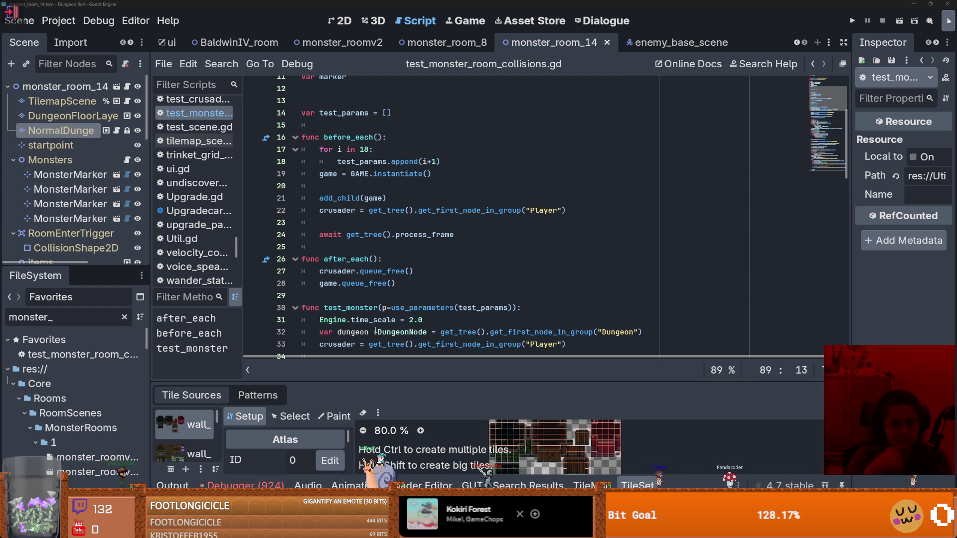
scroll(405, 273, down, 2)
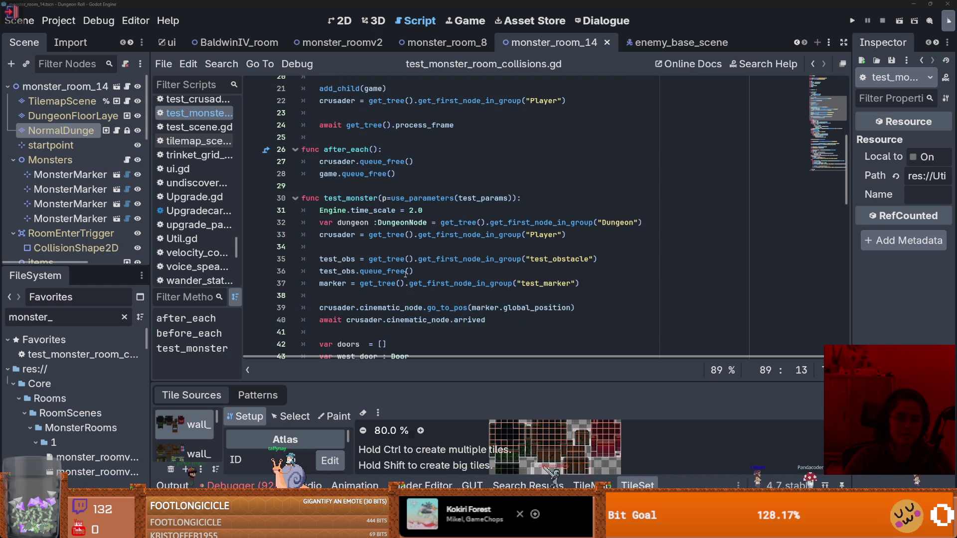
double_click(481, 235)
scroll(425, 232, up, 4)
double_click(349, 234)
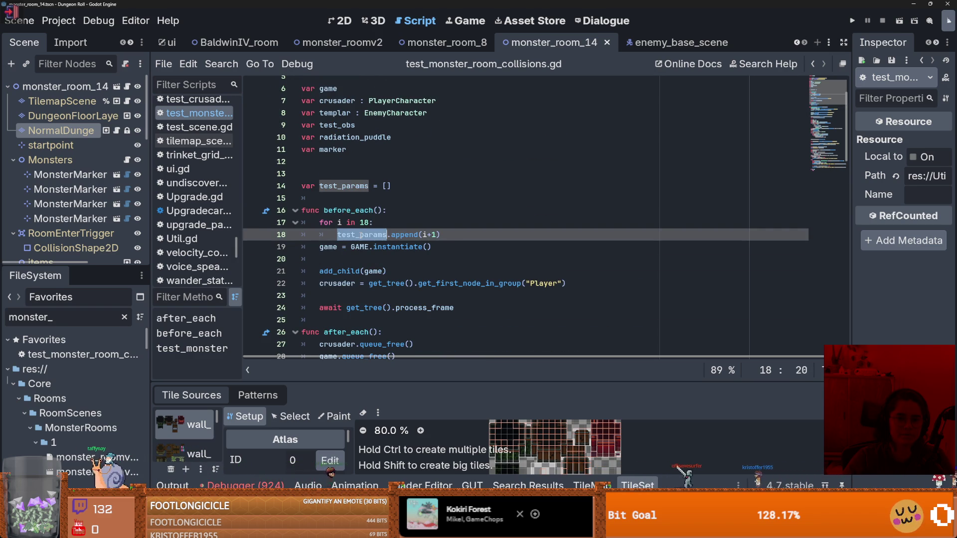
double_click(412, 236)
scroll(412, 236, down, 6)
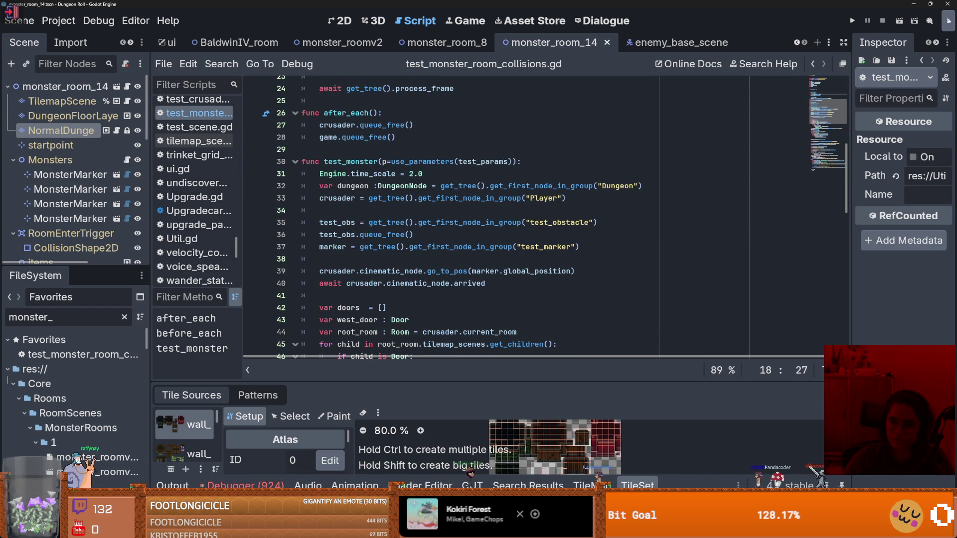
key(alt+Tab)
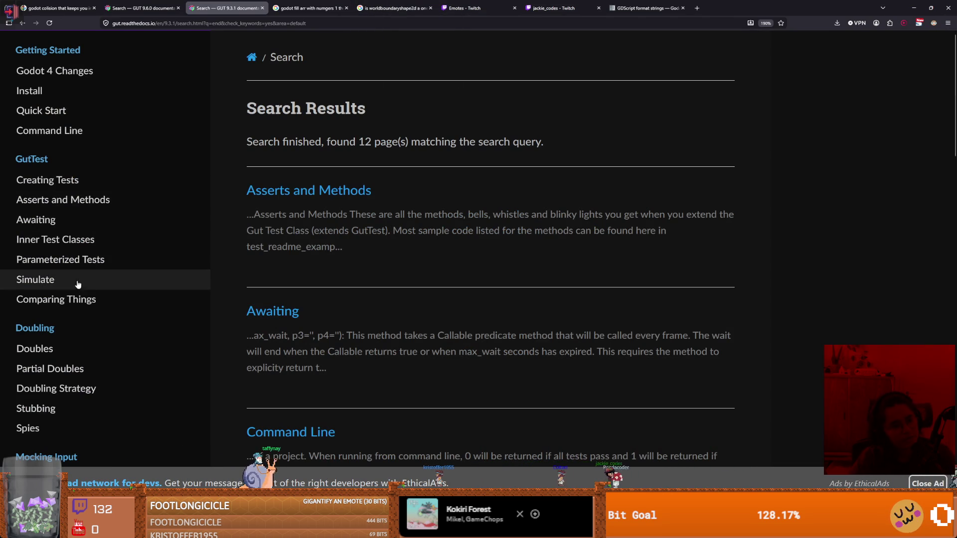
- Look over the GUT Doubling Strategy documentation page
scroll(84, 290, down, 2)
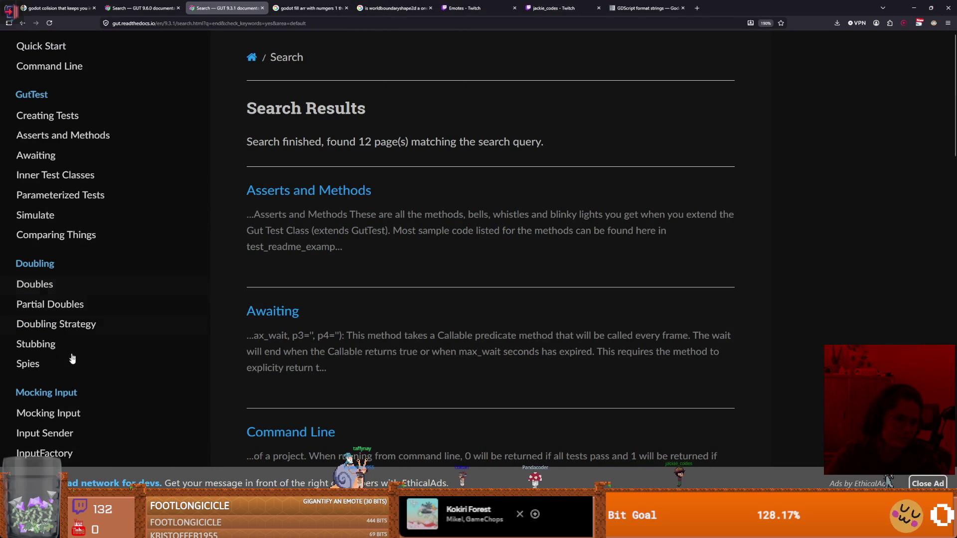
click(60, 325)
scroll(378, 385, down, 15)
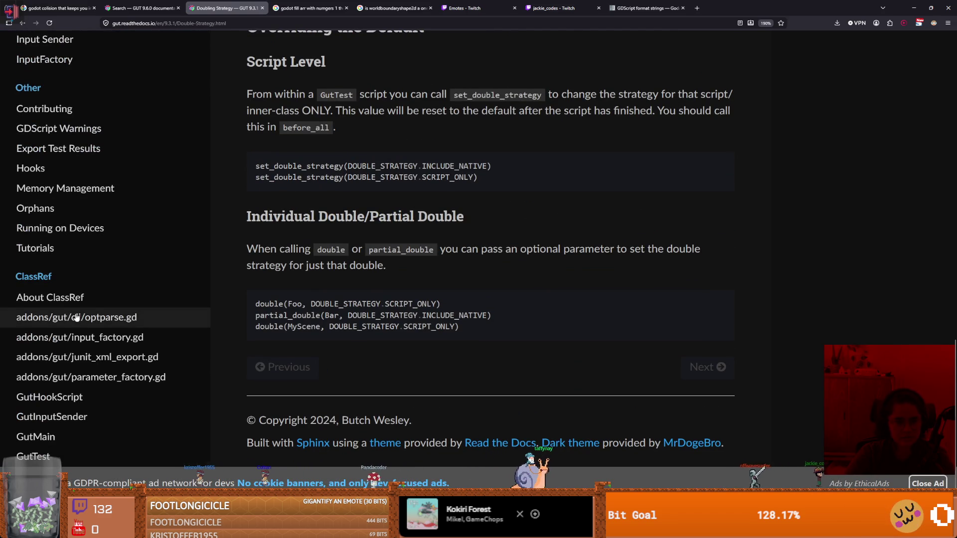
scroll(85, 302, up, 4)
scroll(86, 301, up, 10)
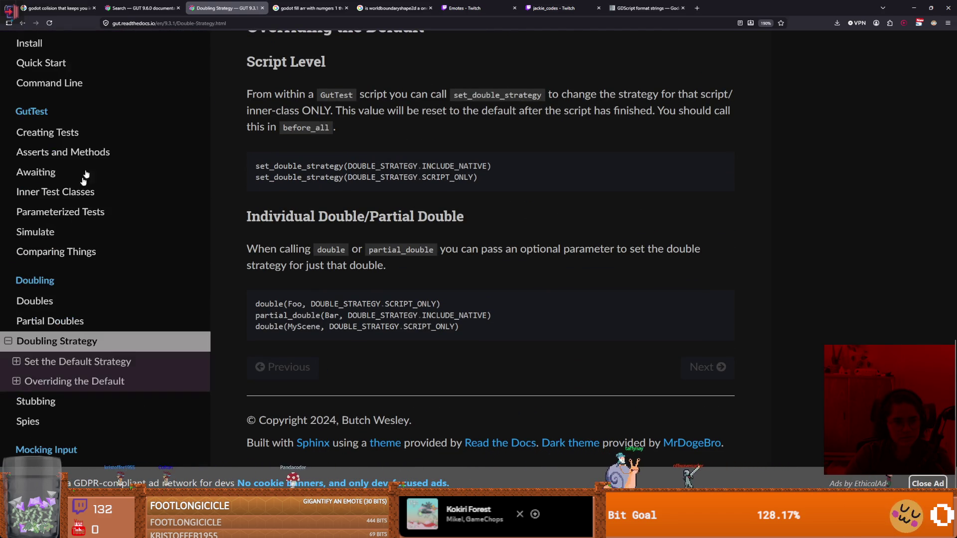
- Search the docs for 'test_params' and scroll the Quick Start result to Parameterized Tests
click(100, 141)
text(test_params)
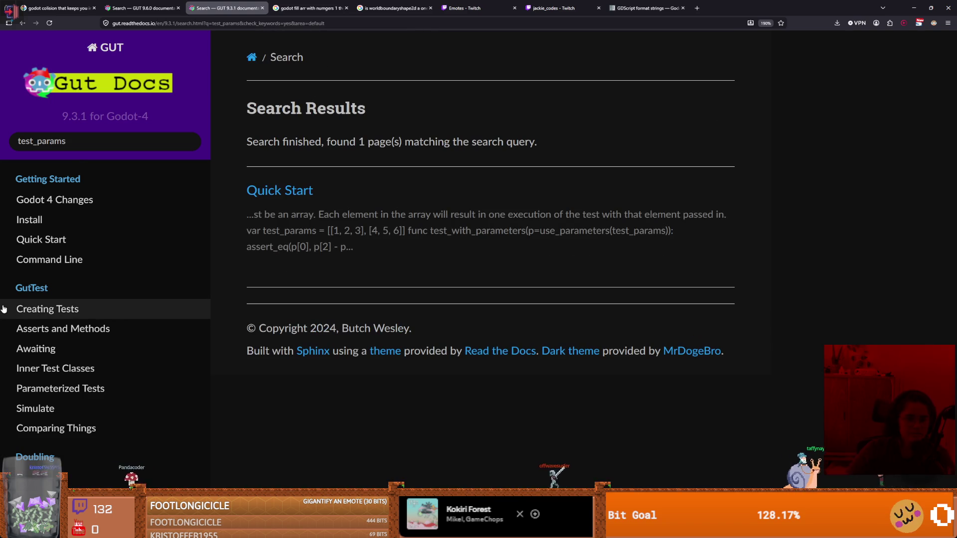
click(294, 190)
scroll(337, 415, down, 3)
scroll(337, 417, down, 10)
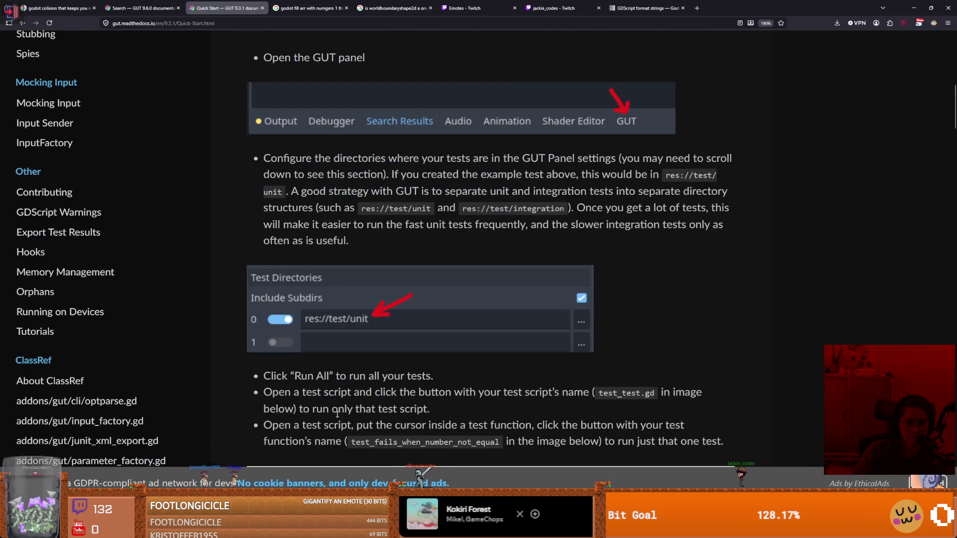
scroll(340, 422, down, 10)
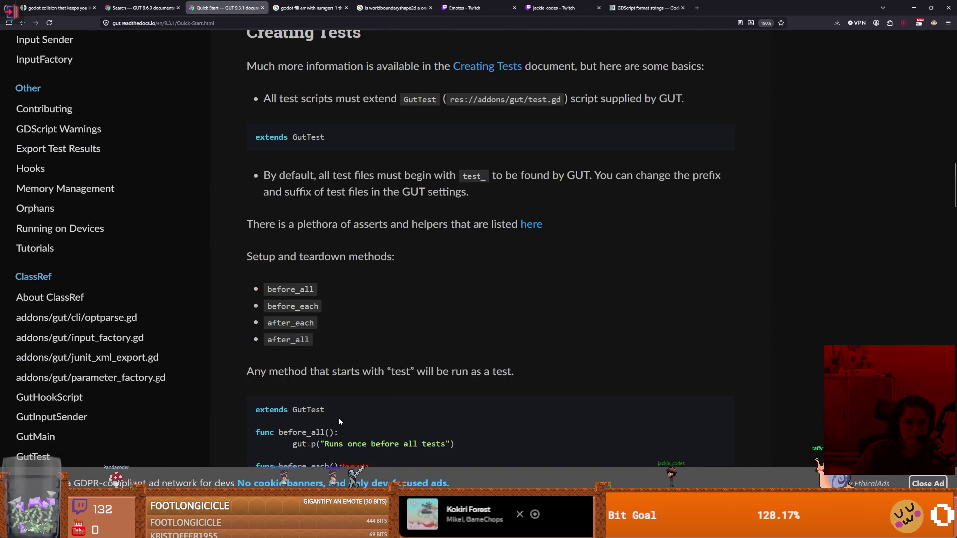
scroll(340, 419, down, 15)
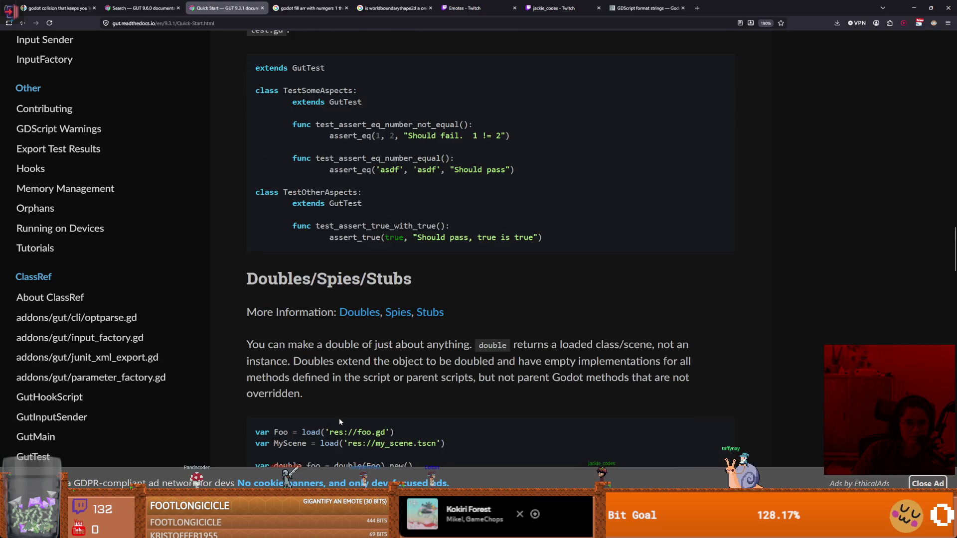
scroll(340, 422, down, 12)
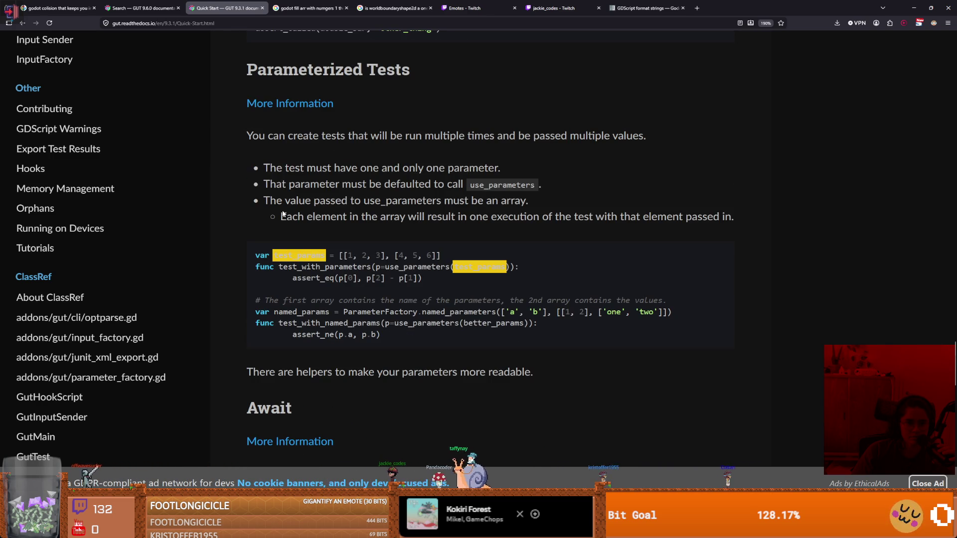
- Highlight the use_parameters rules and compare them with the test_monster signature in Godot
drag(282, 201, 392, 202)
drag(293, 217, 729, 215)
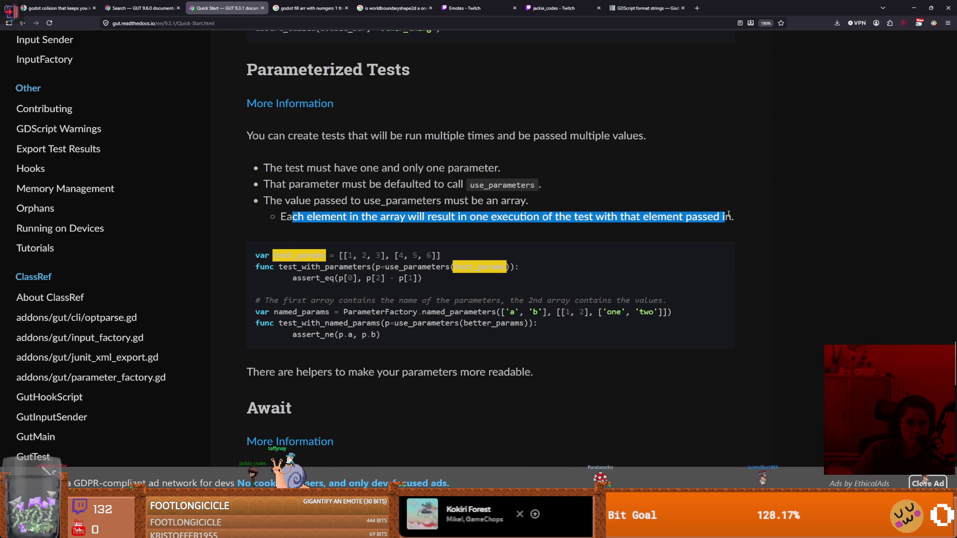
drag(288, 168, 502, 175)
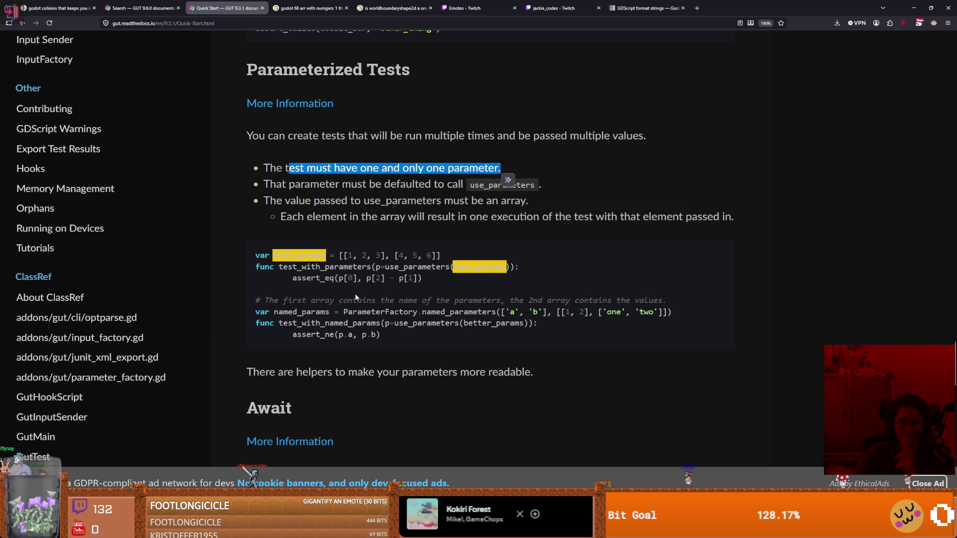
click(477, 280)
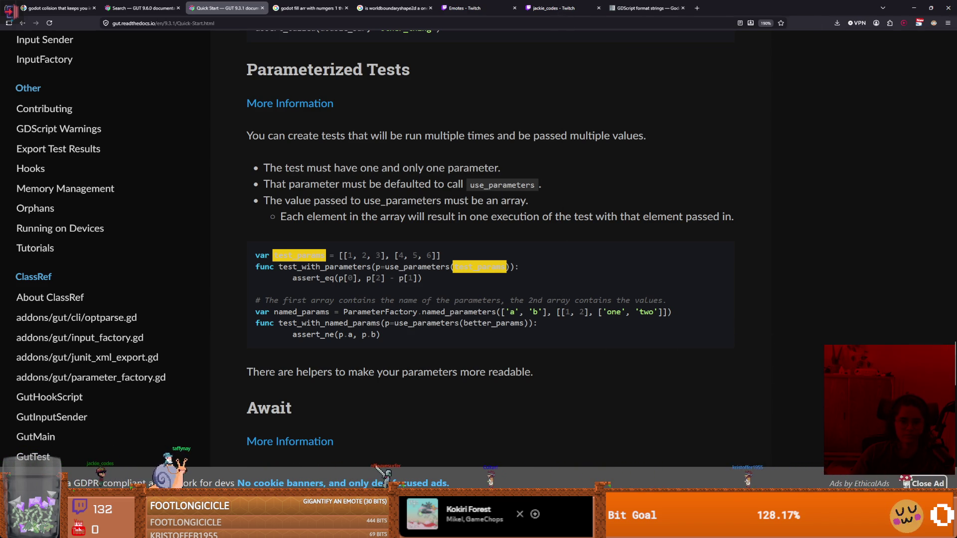
key(alt+Tab)
double_click(423, 161)
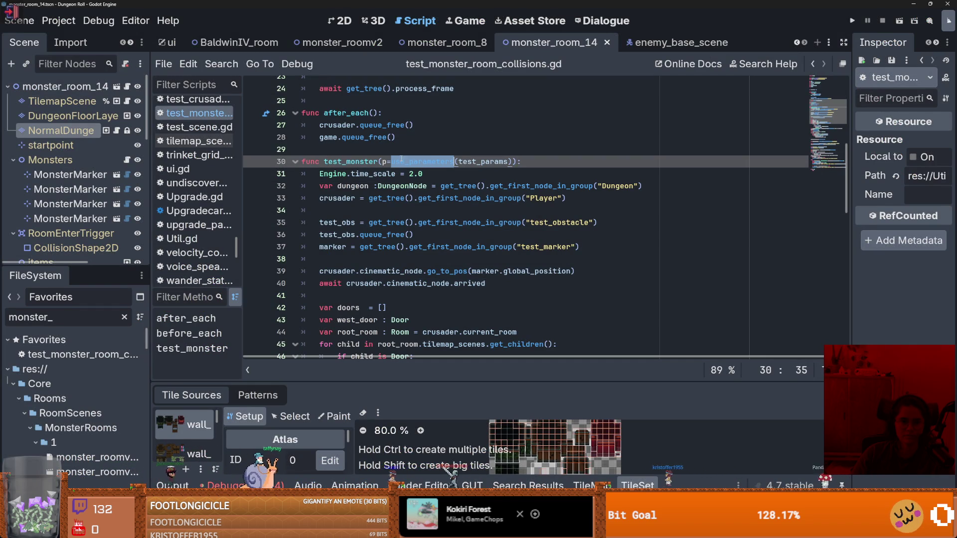
key(alt+Tab)
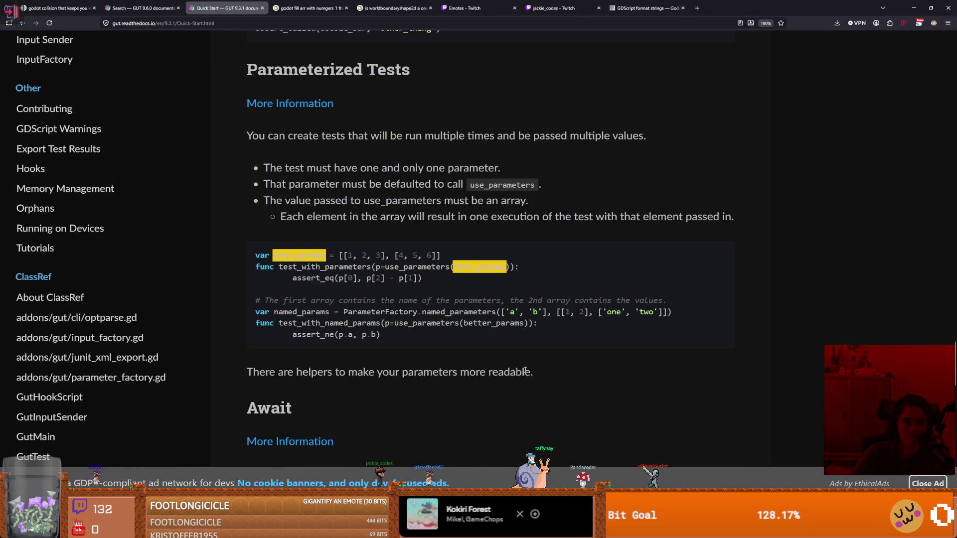
- Re-highlight the one-parameter rule, read through the Await notes, then return to the collision test script
scroll(530, 369, up, 2)
drag(276, 239, 433, 239)
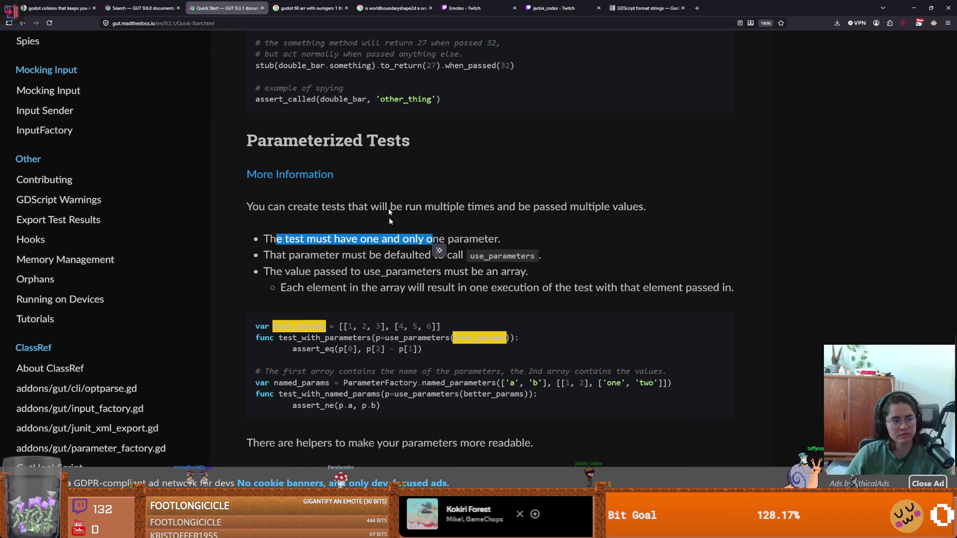
scroll(399, 265, down, 10)
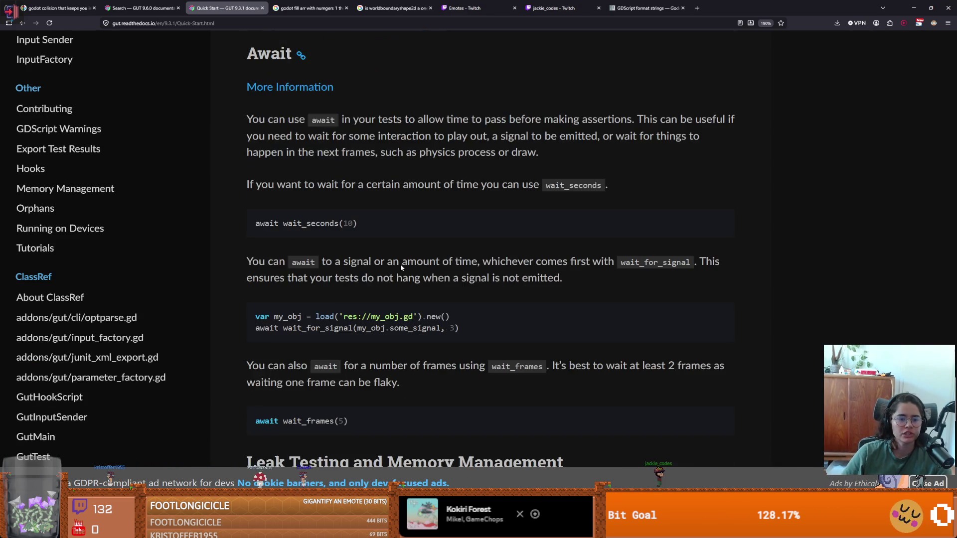
scroll(400, 266, down, 7)
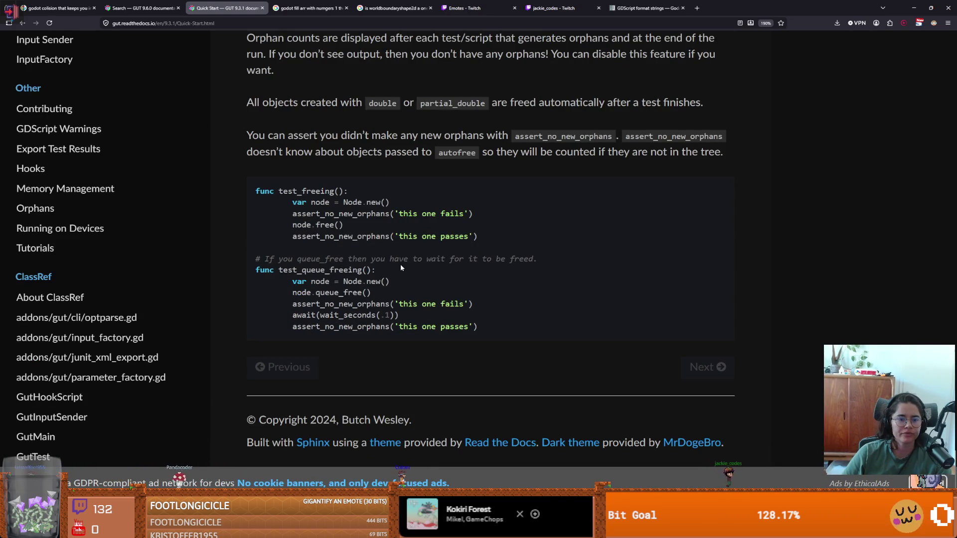
scroll(87, 268, up, 4)
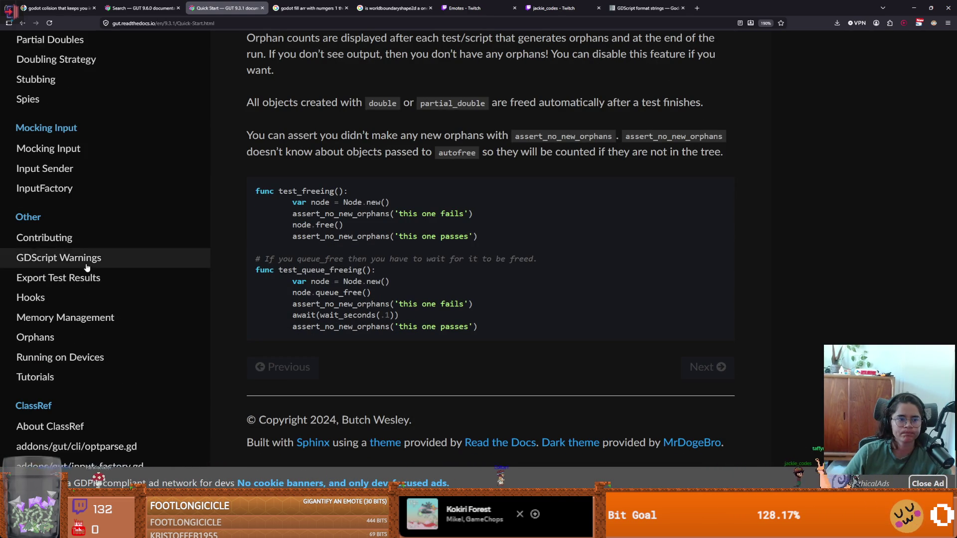
scroll(86, 268, up, 4)
scroll(464, 307, up, 7)
scroll(464, 307, down, 7)
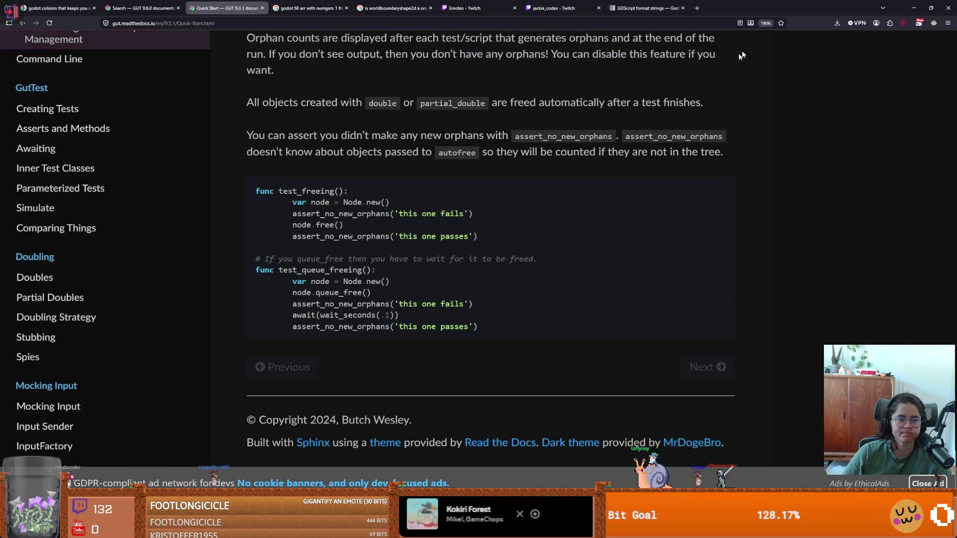
key(alt+Tab)
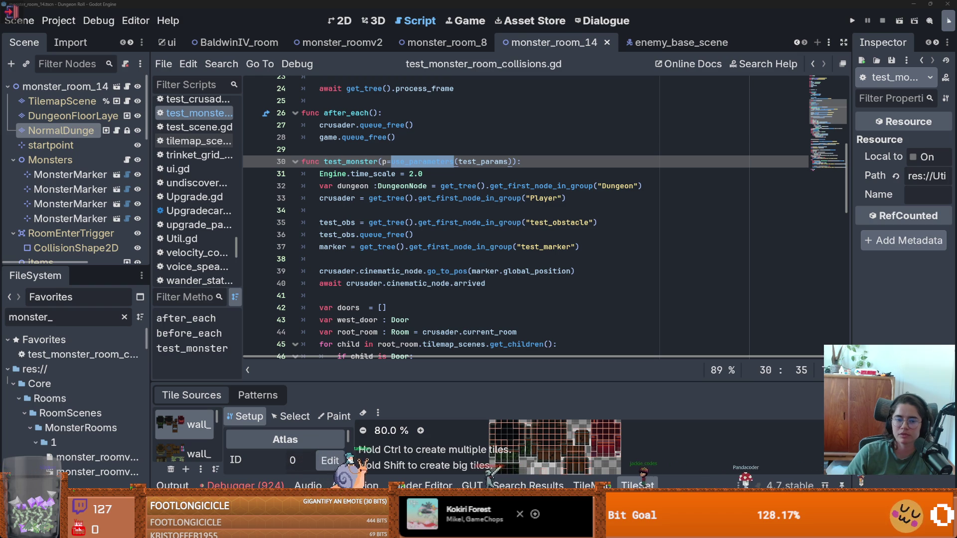
click(447, 268)
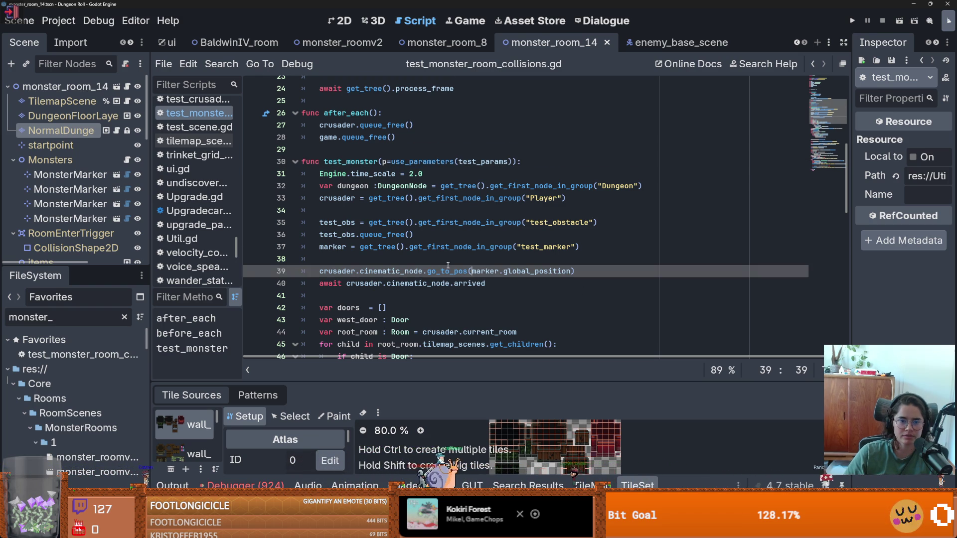
scroll(448, 265, down, 16)
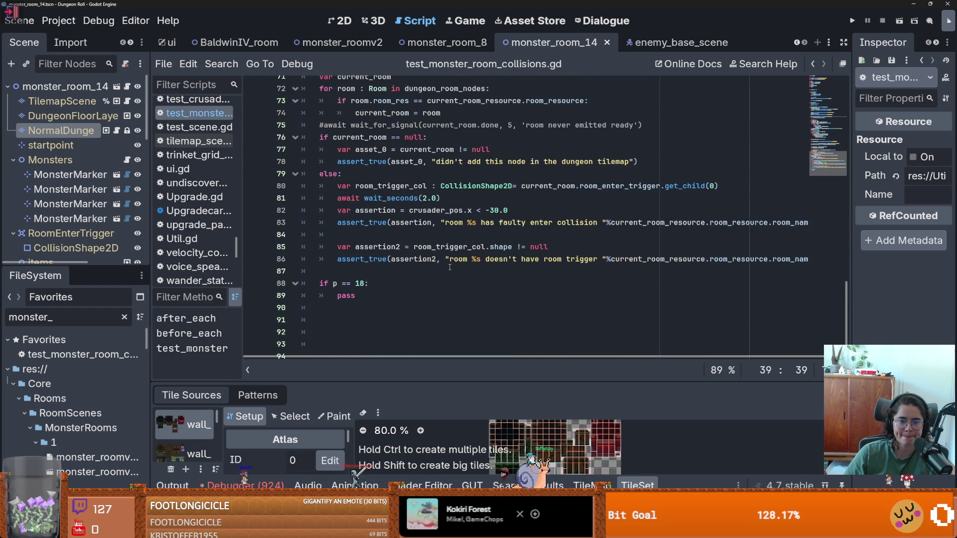
double_click(406, 300)
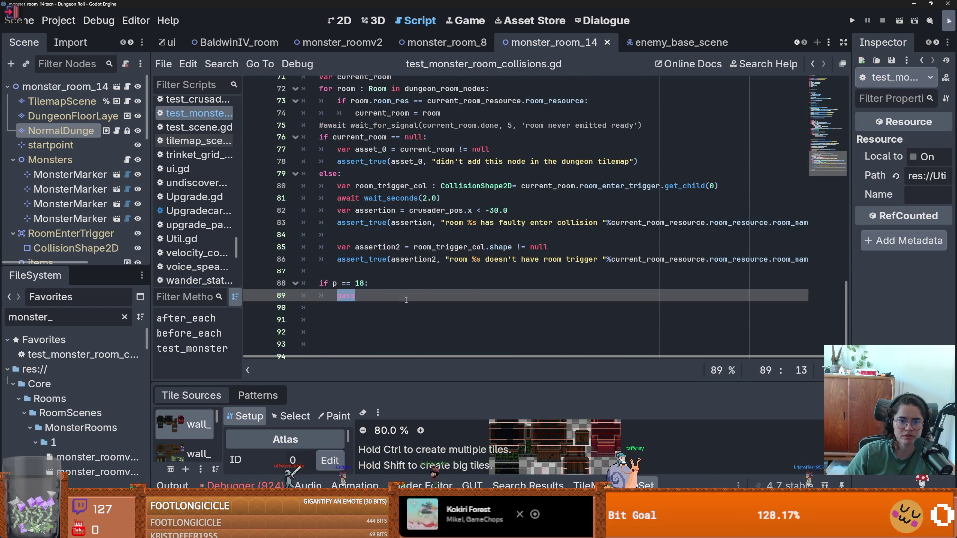
scroll(406, 300, up, 6)
scroll(449, 292, down, 6)
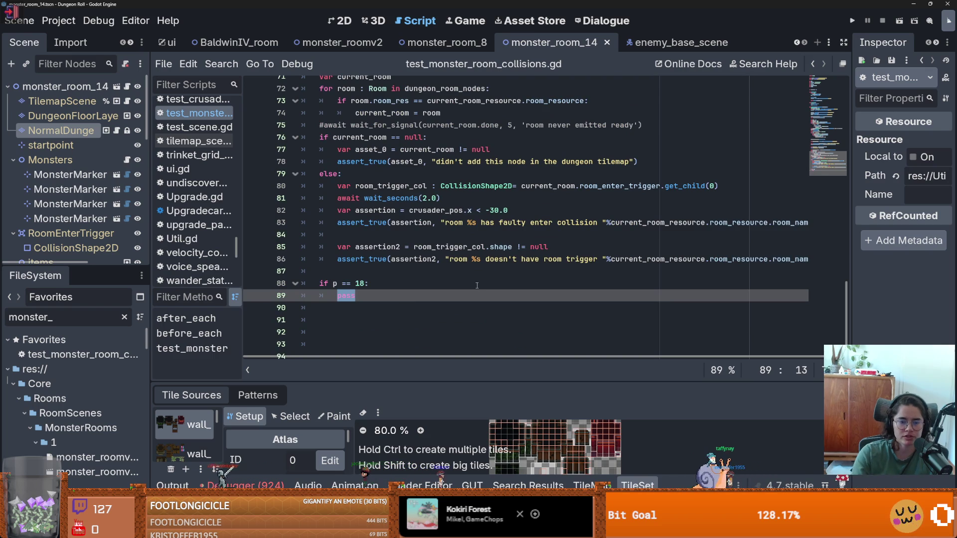
scroll(722, 101, up, 20)
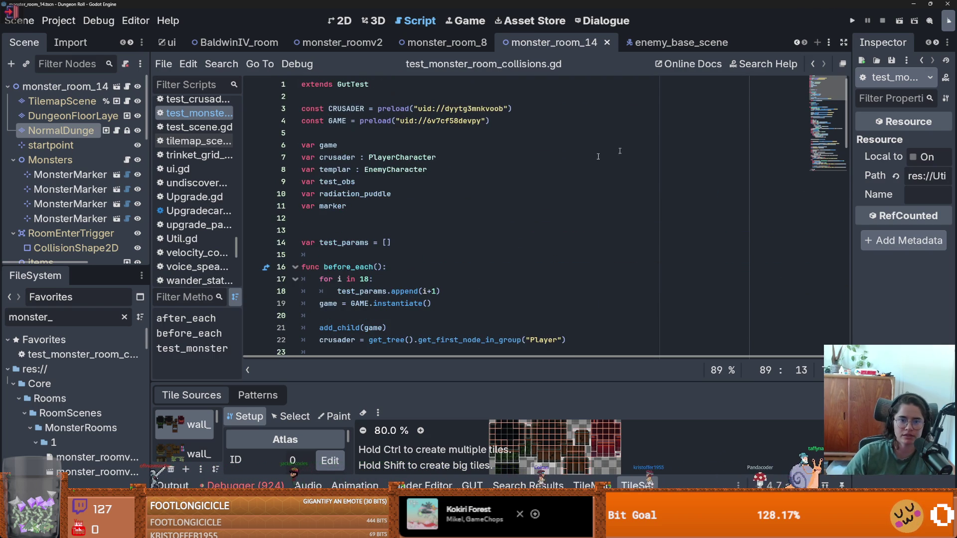
ctrl+click(352, 84)
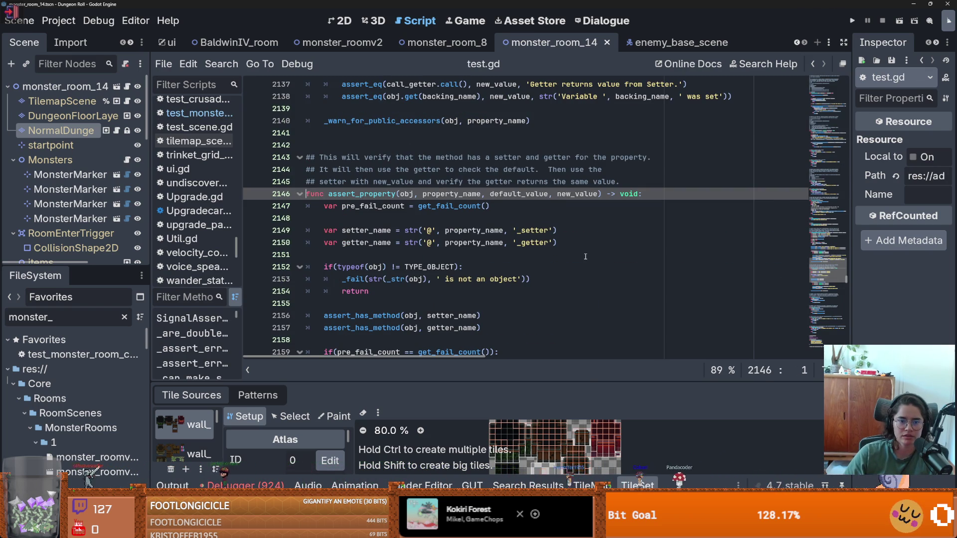
key(ctrl+f)
text(finish)
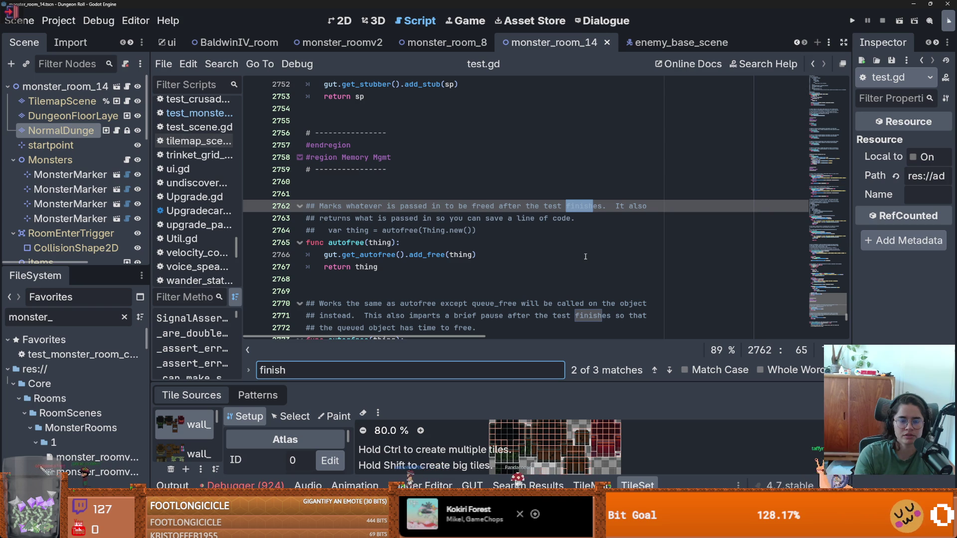
text(end)
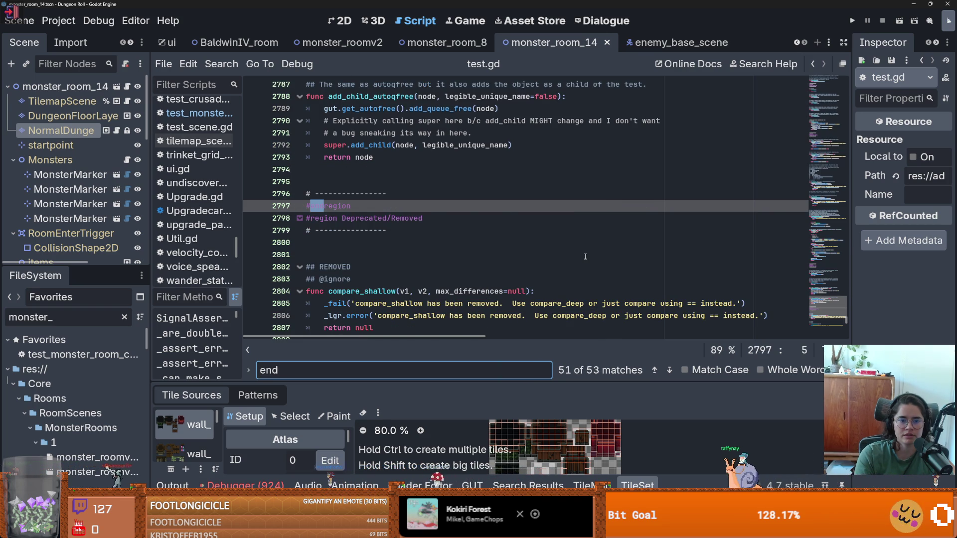
key(Return)
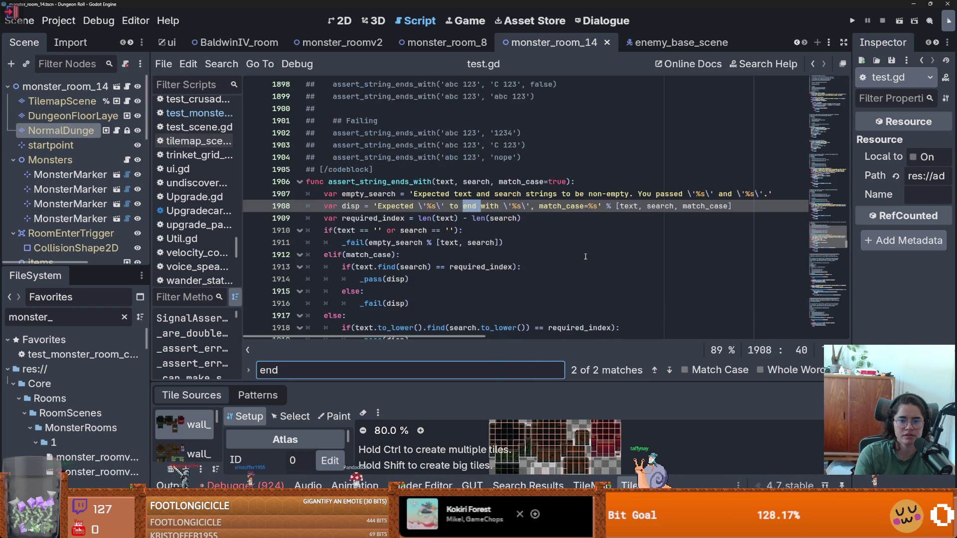
key(BackSpace)
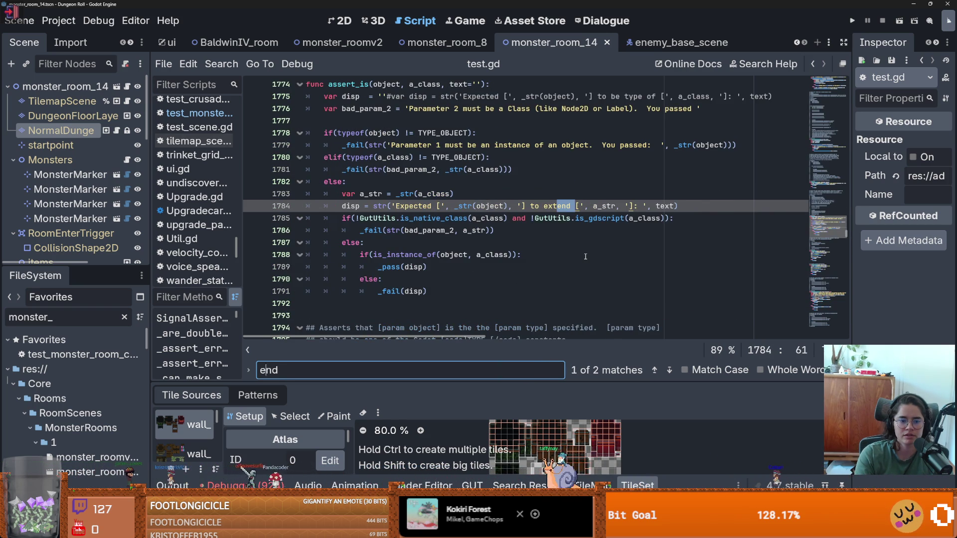
key(Home)
key(ctrl+a)
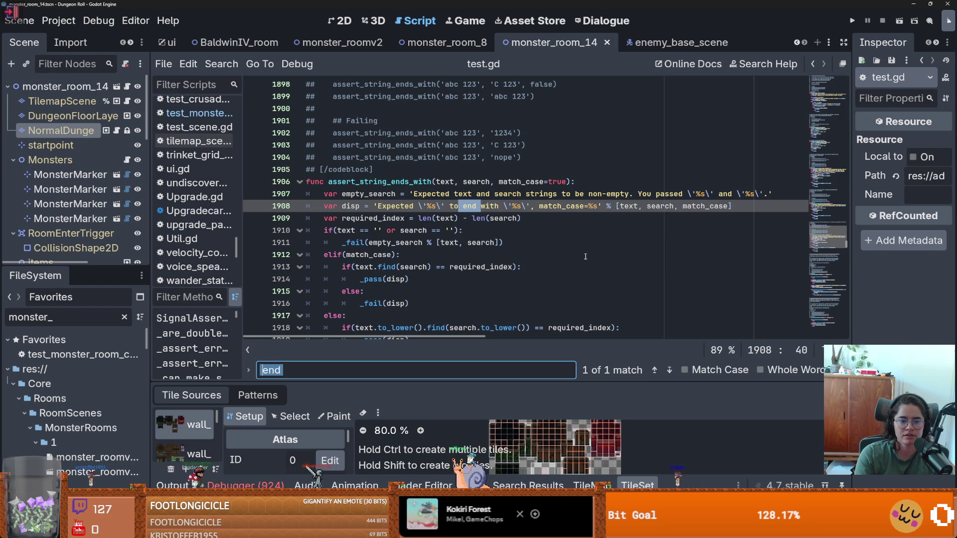
text(finish)
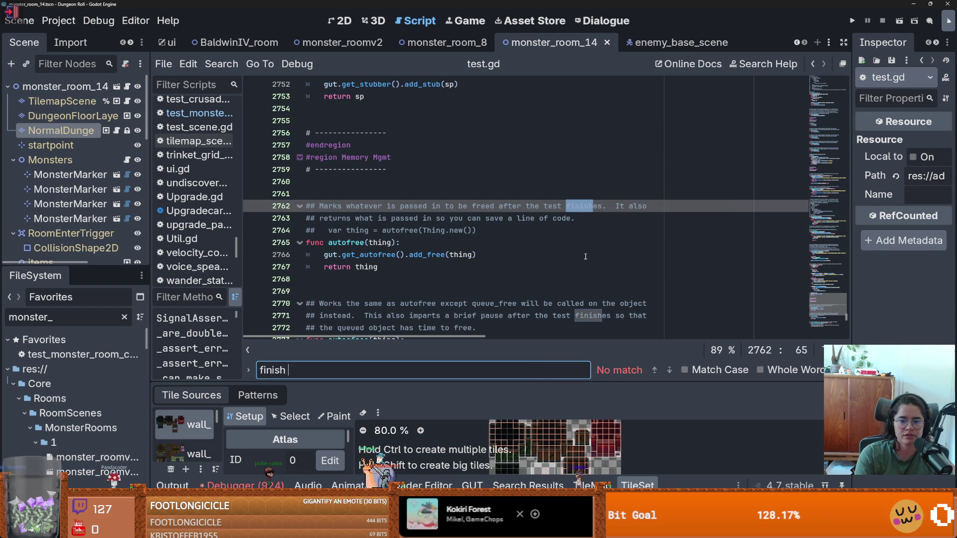
key(BackSpace)
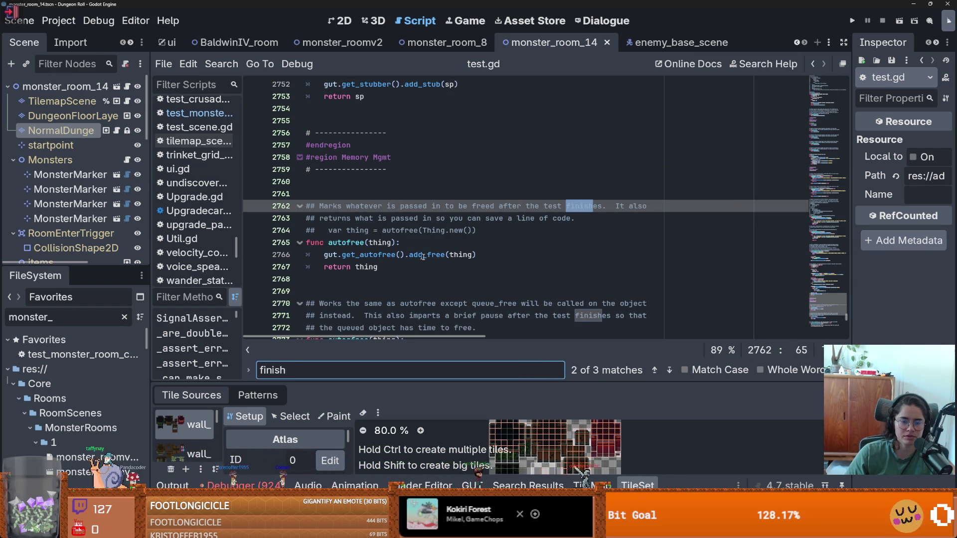
click(654, 371)
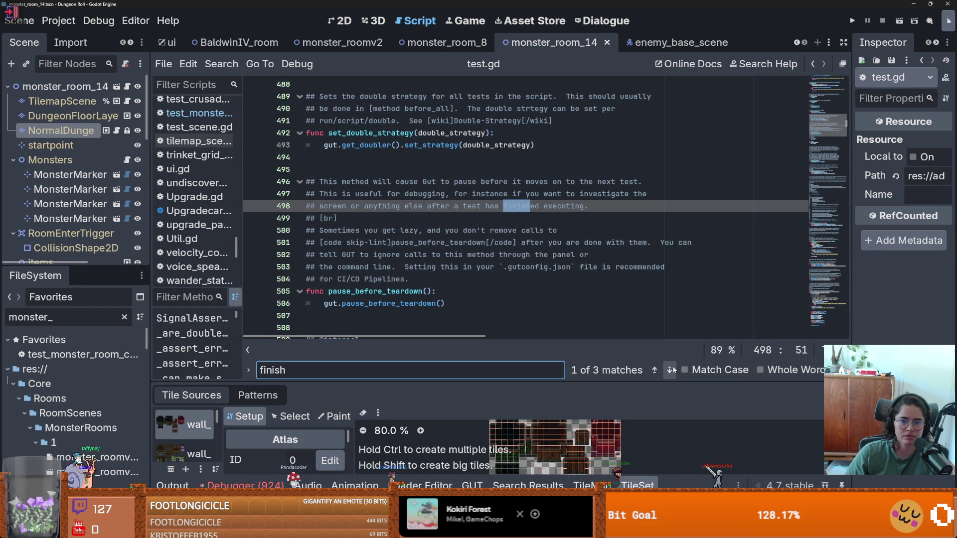
click(670, 371)
click(670, 370)
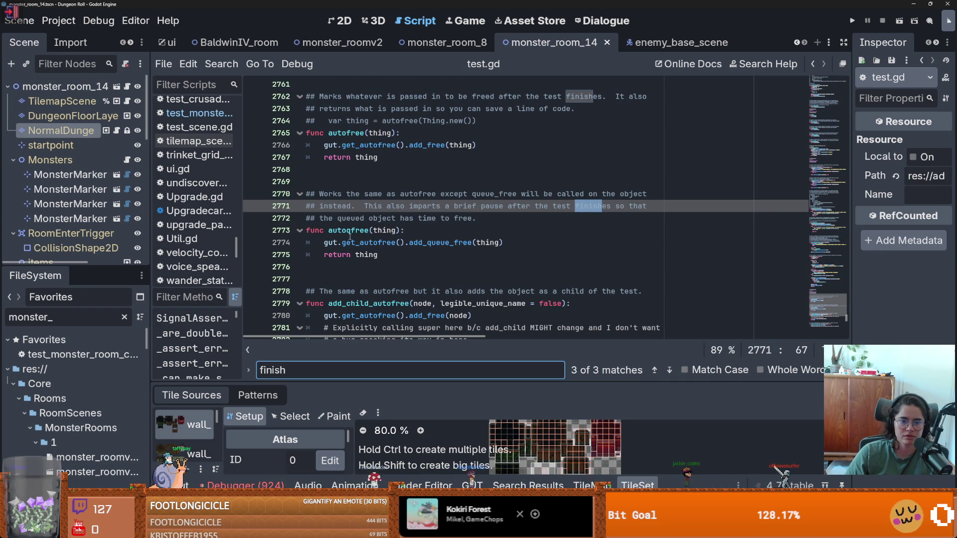
click(369, 230)
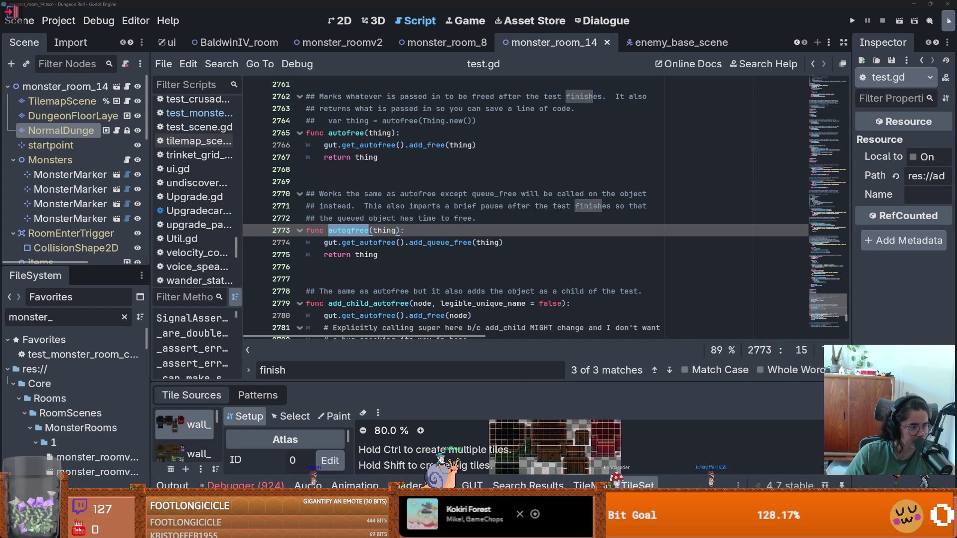
click(292, 291)
click(380, 269)
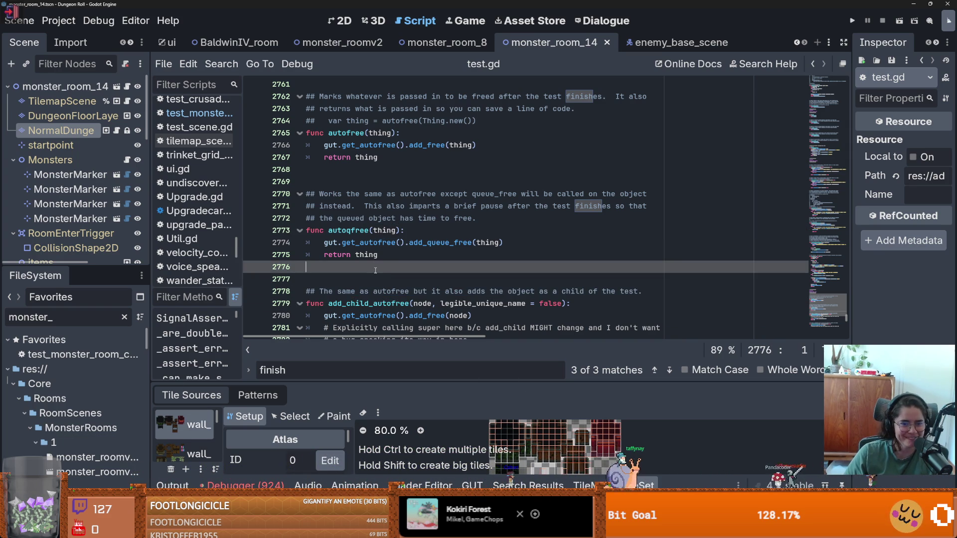
click(365, 278)
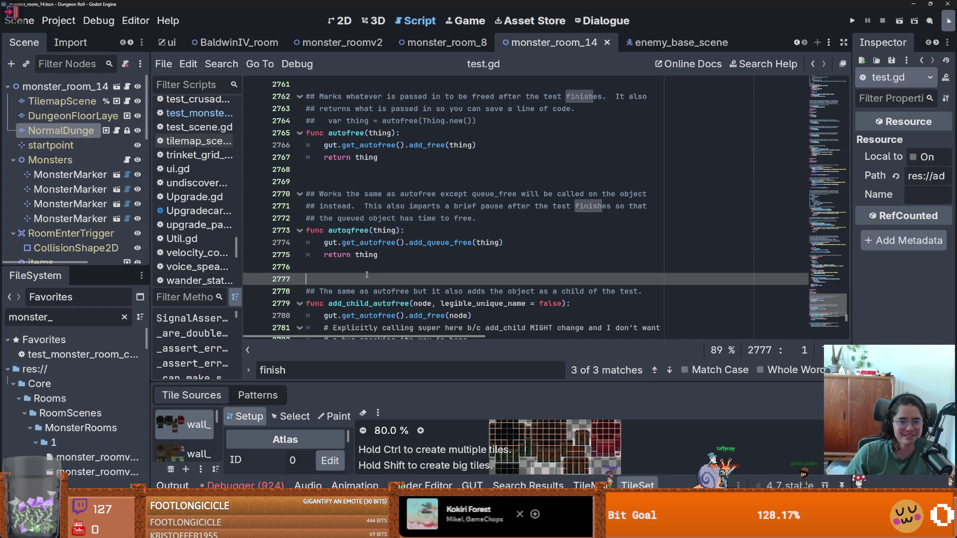
scroll(370, 305, down, 9)
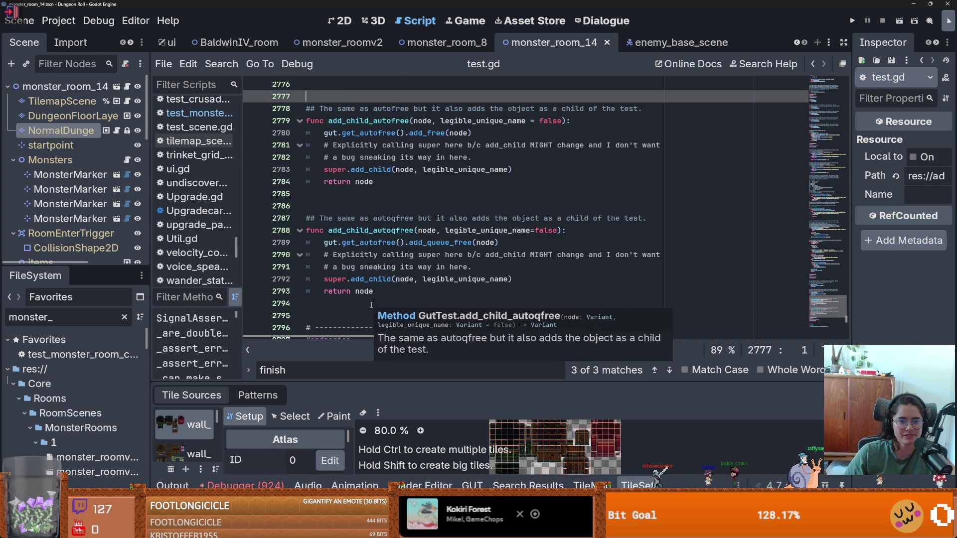
scroll(374, 305, down, 3)
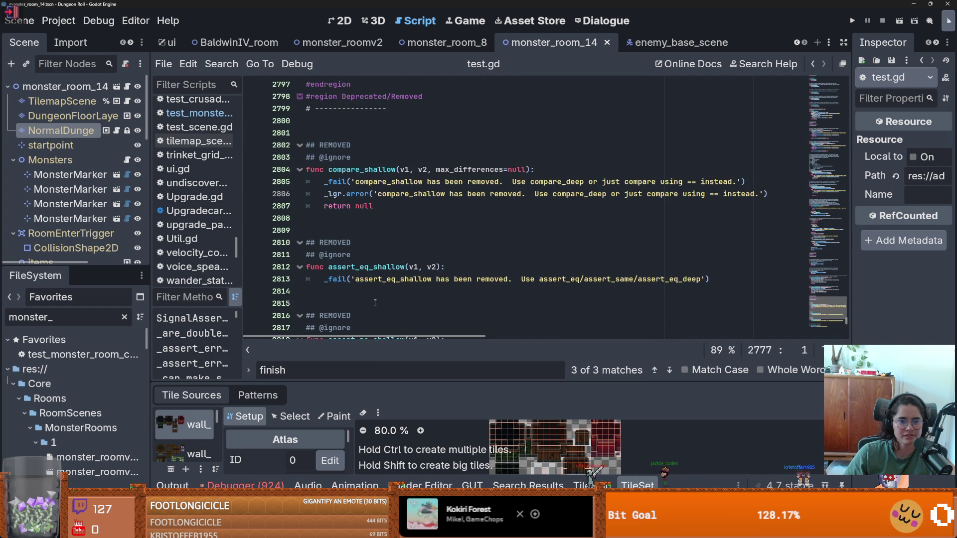
scroll(375, 303, down, 3)
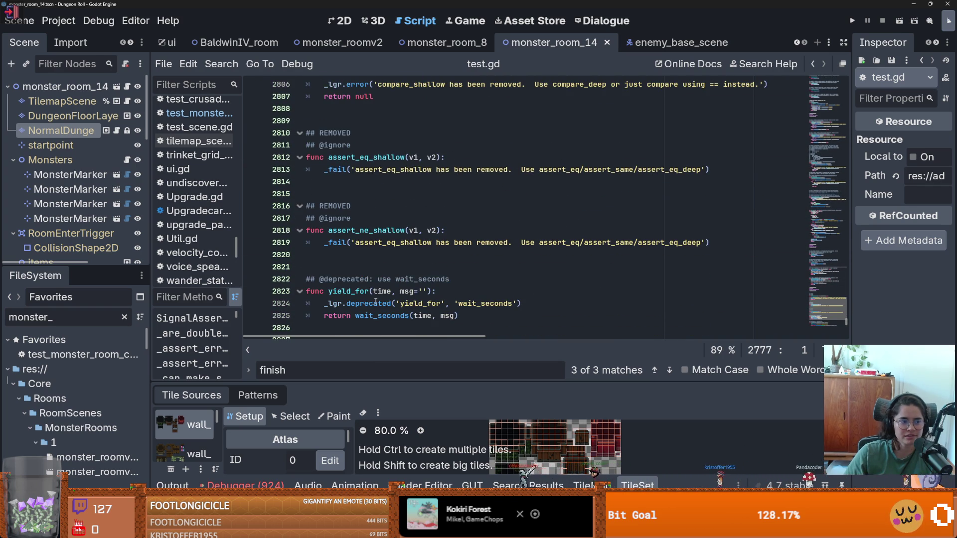
scroll(376, 302, down, 6)
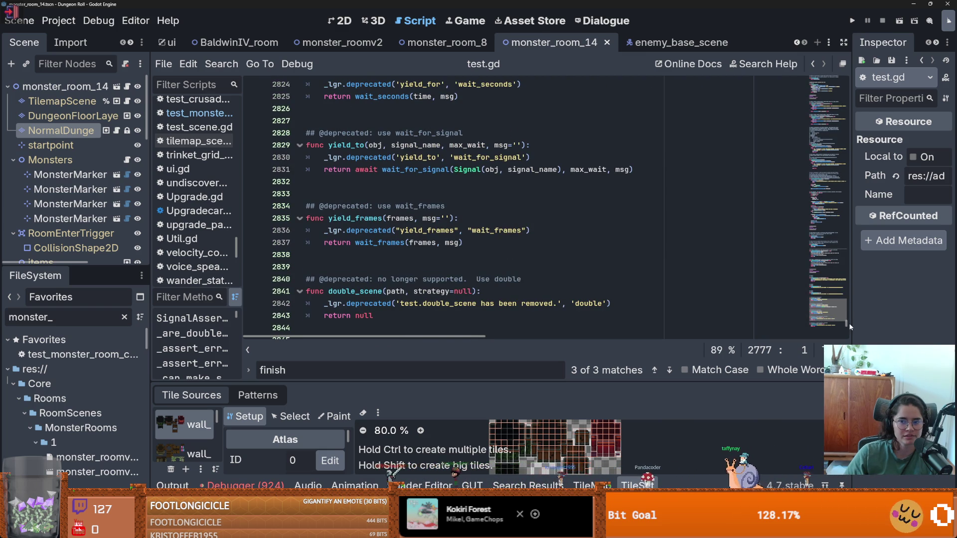
drag(847, 323, 847, 80)
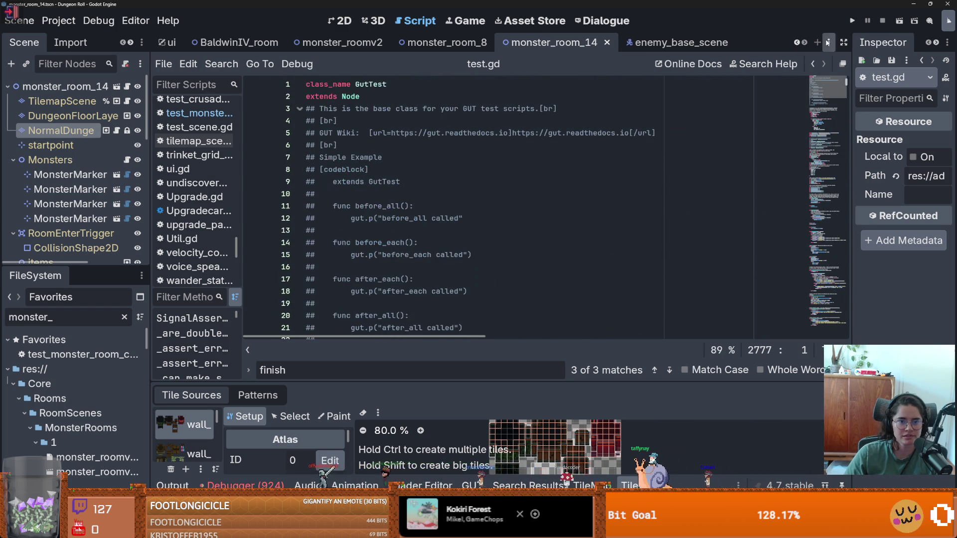
scroll(373, 175, down, 4)
scroll(375, 185, up, 4)
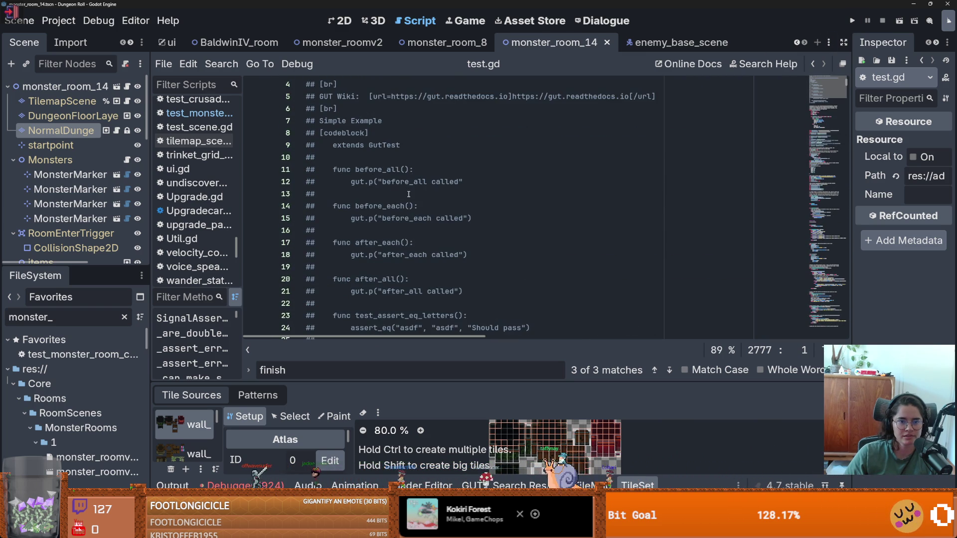
scroll(376, 189, down, 1)
click(387, 169)
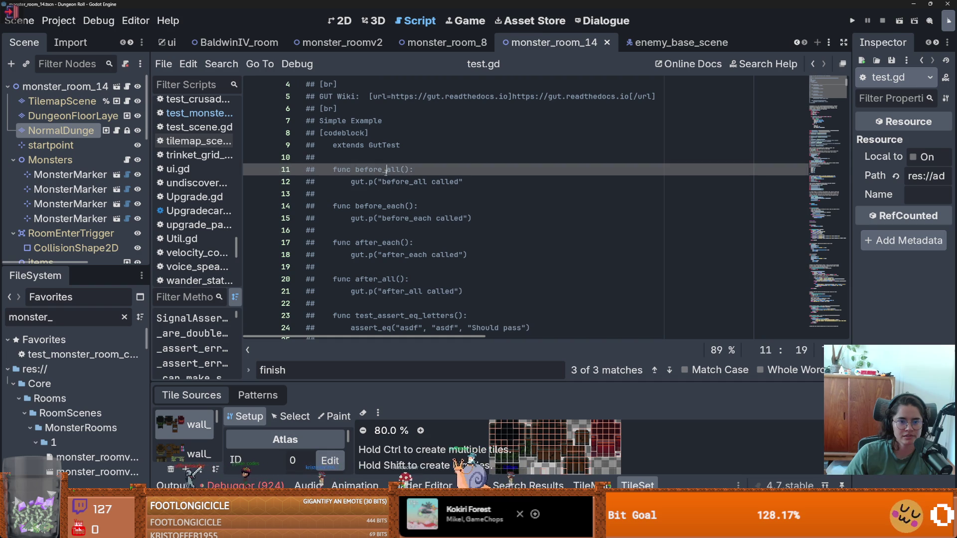
scroll(389, 205, down, 1)
click(379, 181)
scroll(384, 189, down, 1)
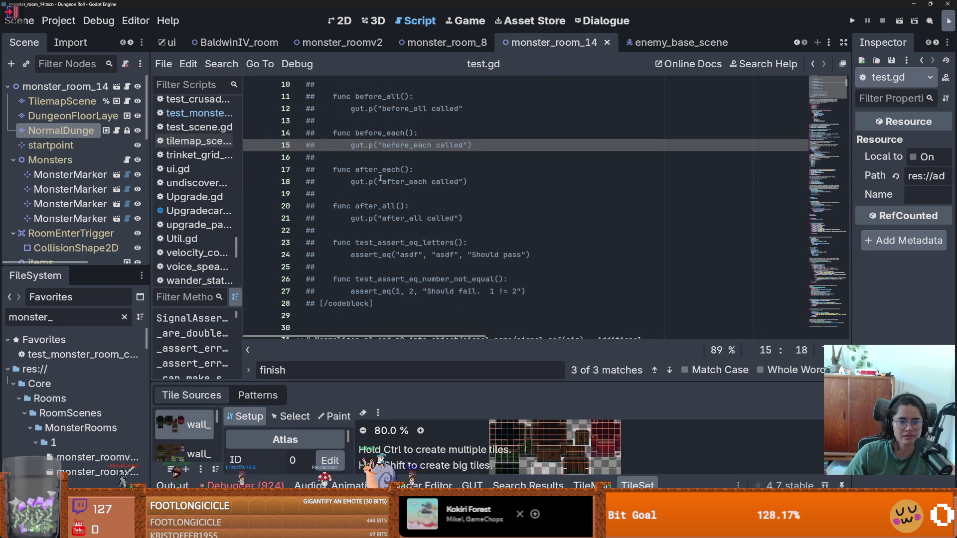
click(437, 243)
scroll(435, 247, down, 2)
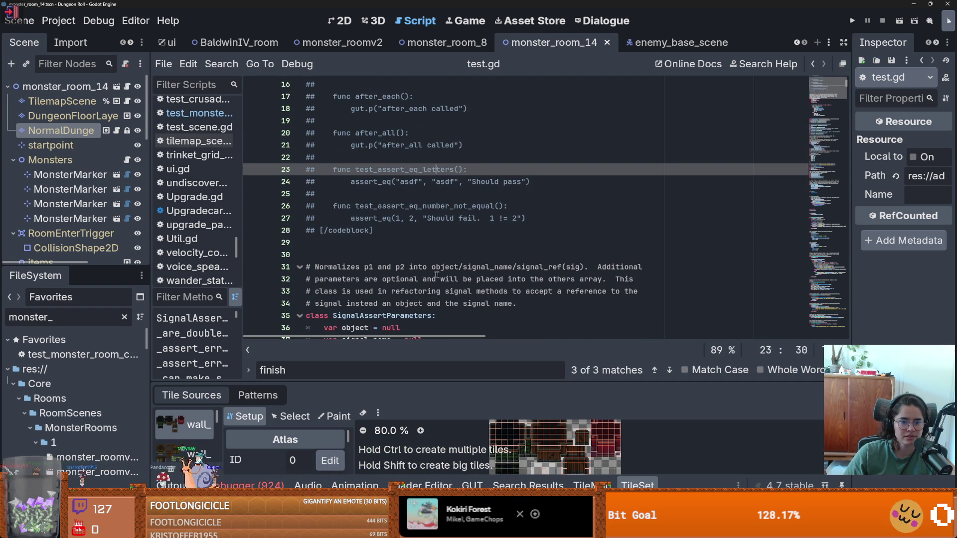
scroll(431, 274, down, 1)
click(384, 203)
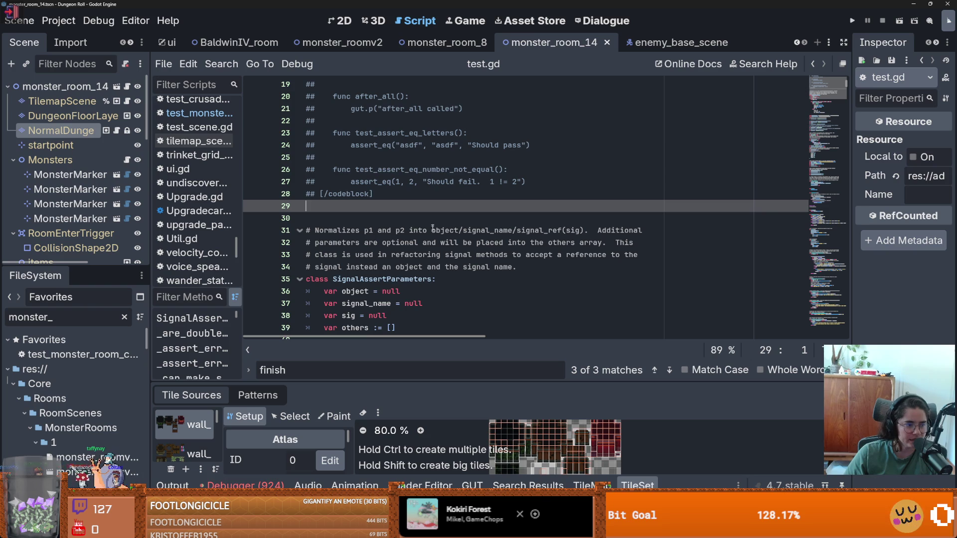
scroll(371, 242, up, 1)
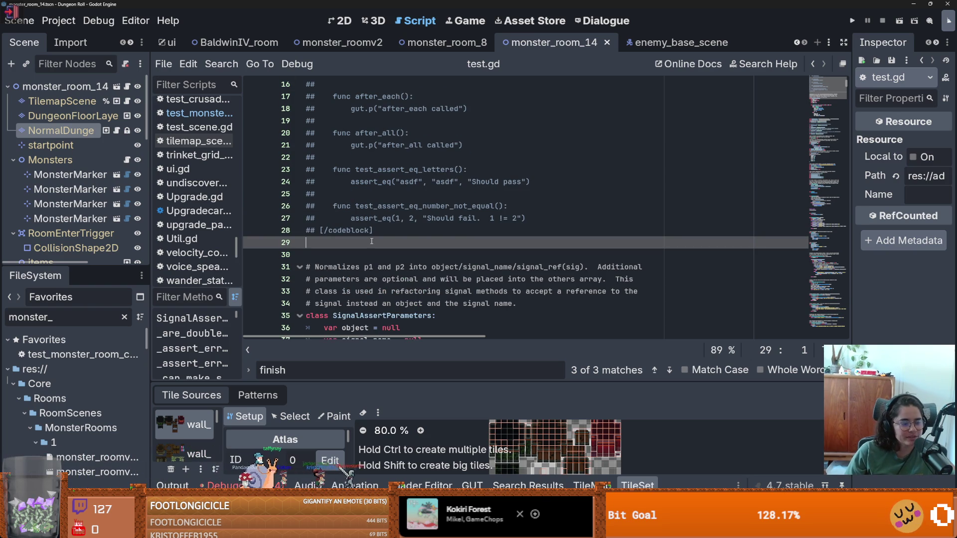
scroll(408, 252, down, 4)
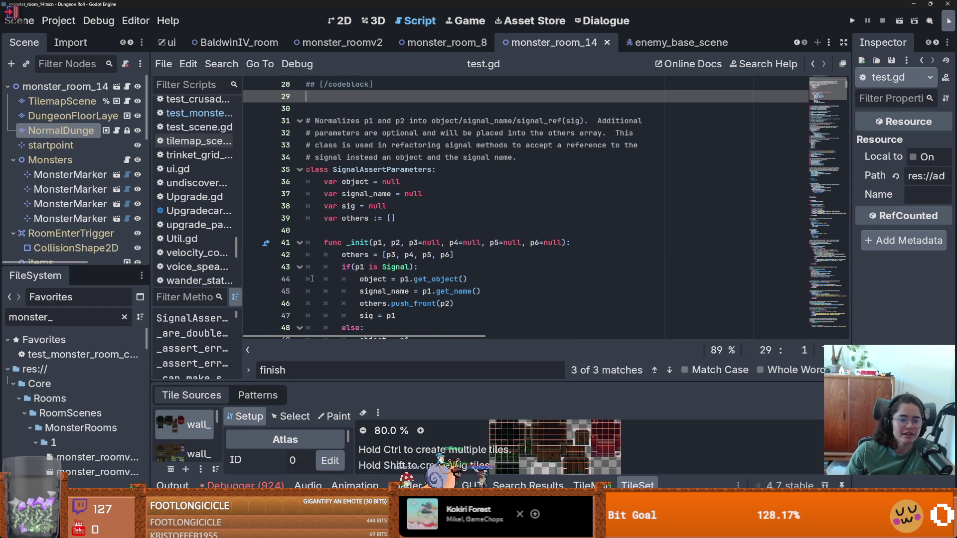
scroll(429, 312, down, 10)
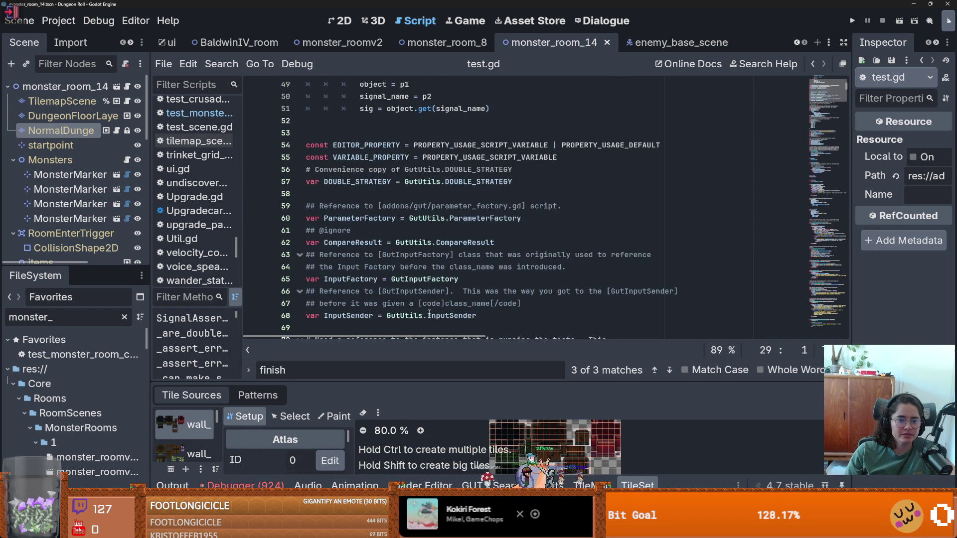
scroll(429, 312, down, 4)
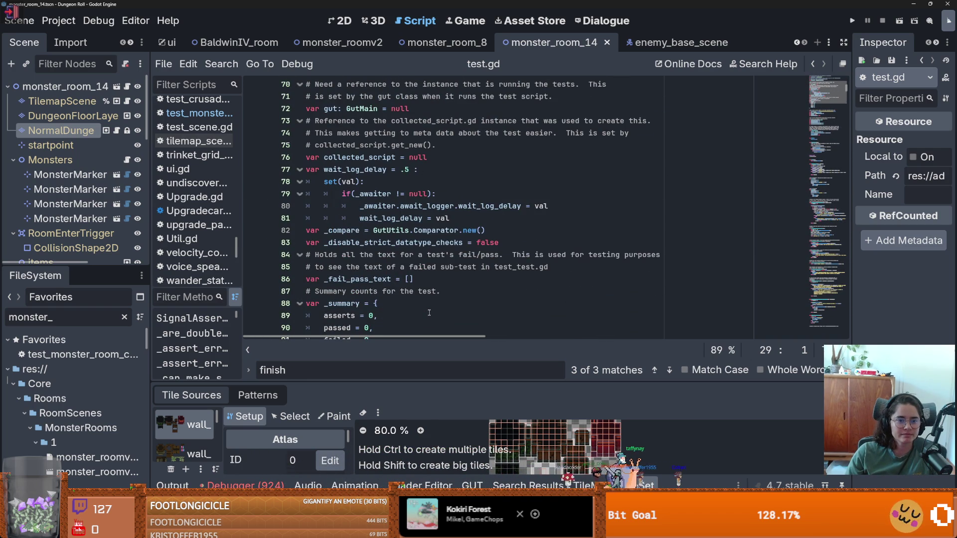
scroll(429, 313, down, 6)
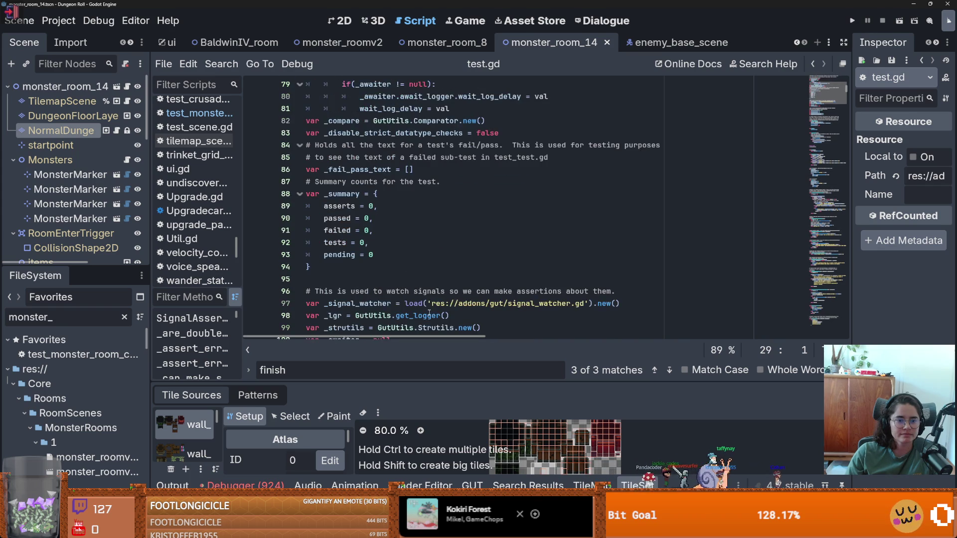
scroll(429, 312, down, 3)
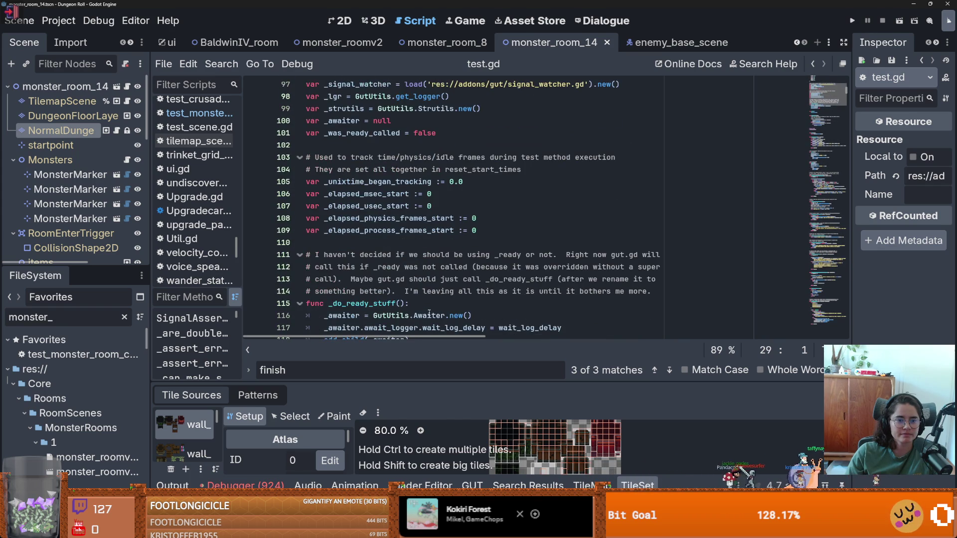
scroll(429, 313, down, 3)
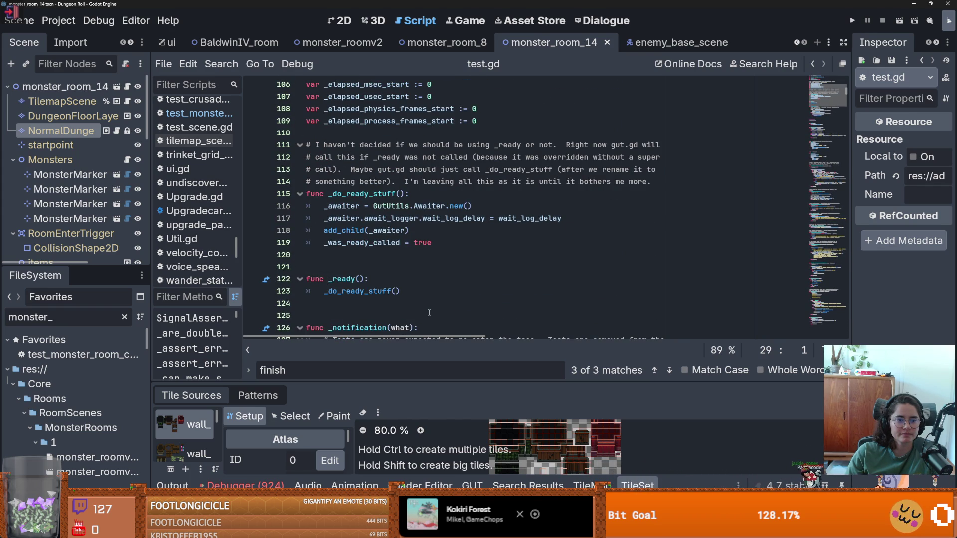
scroll(430, 312, down, 4)
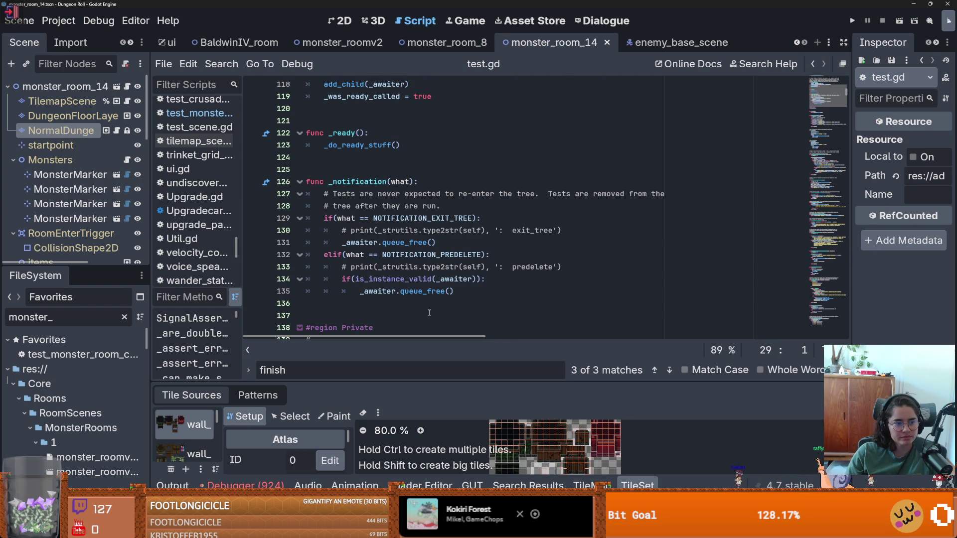
scroll(430, 313, down, 3)
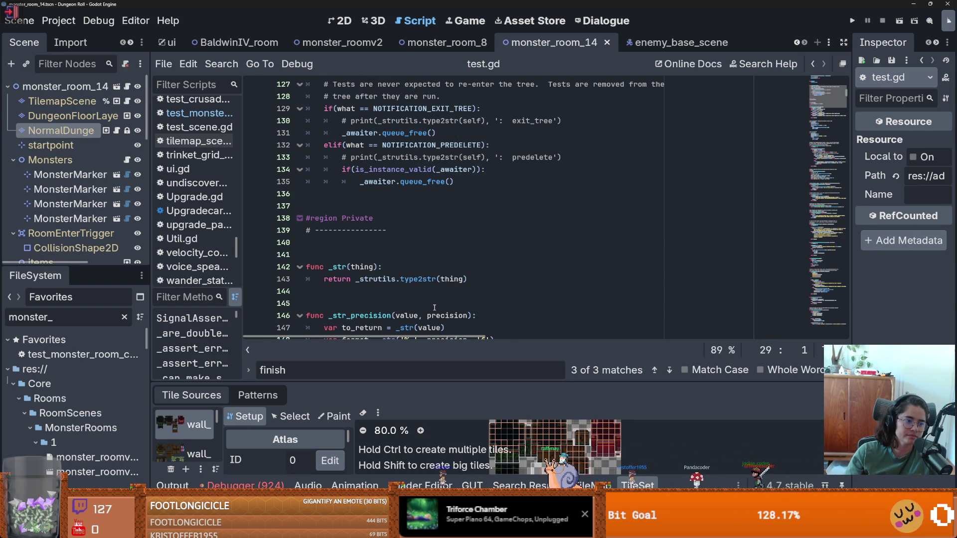
scroll(434, 308, down, 7)
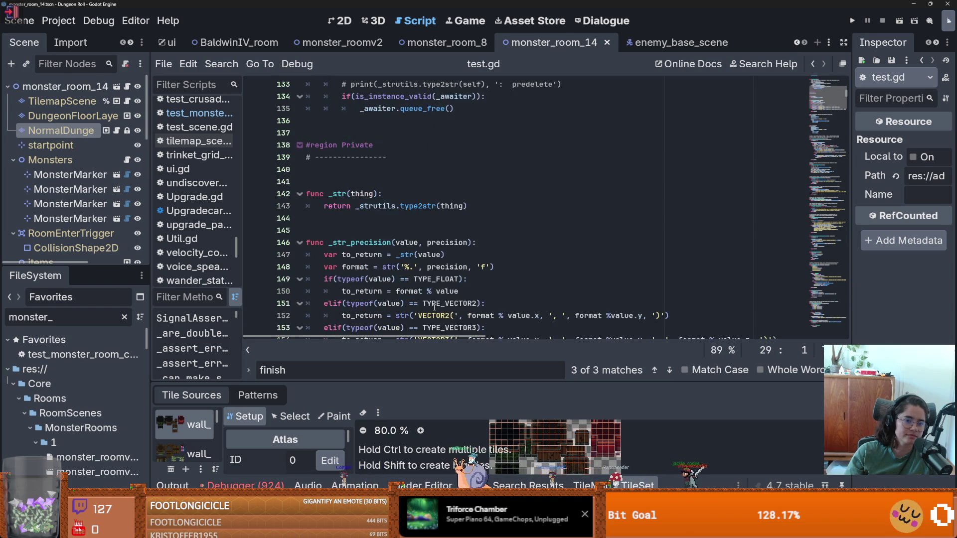
scroll(434, 308, down, 6)
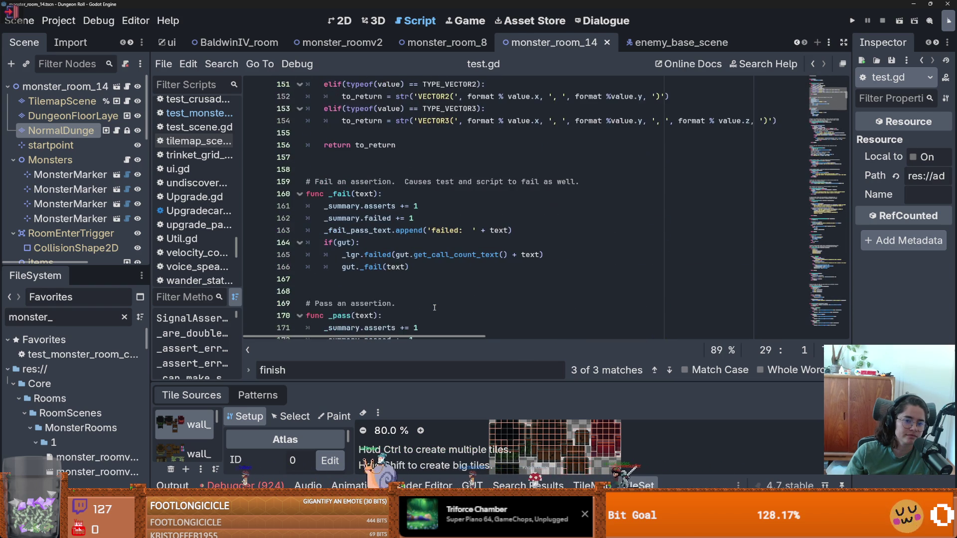
scroll(434, 309, down, 2)
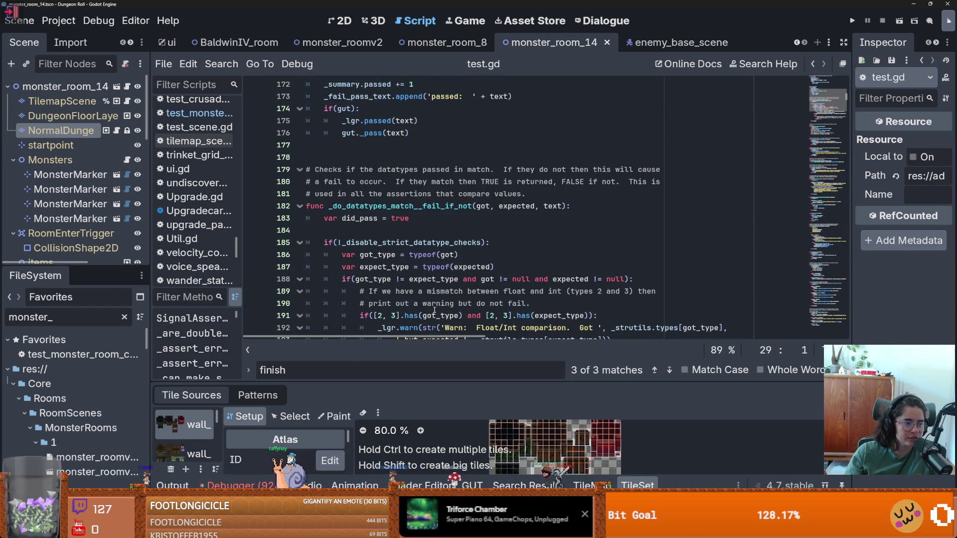
scroll(434, 310, down, 8)
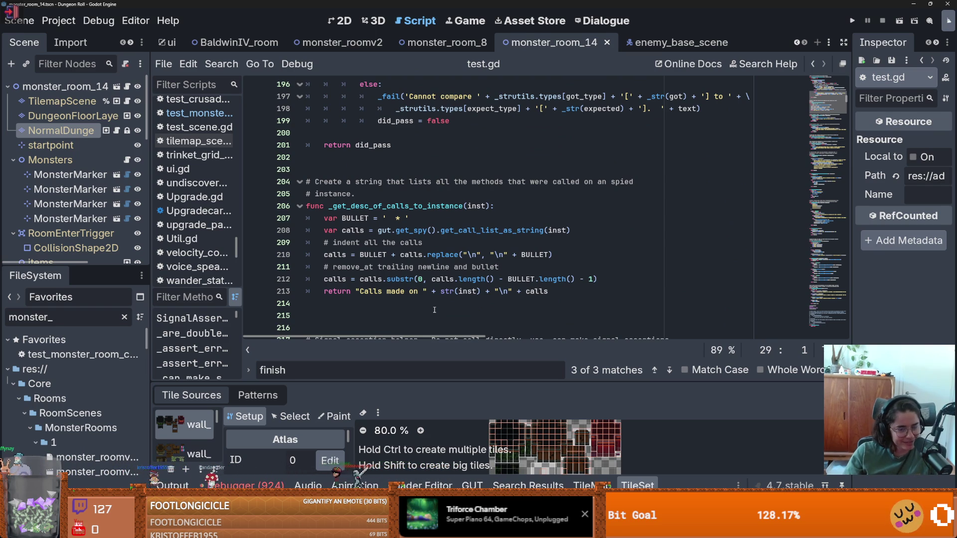
scroll(434, 310, down, 1)
click(369, 292)
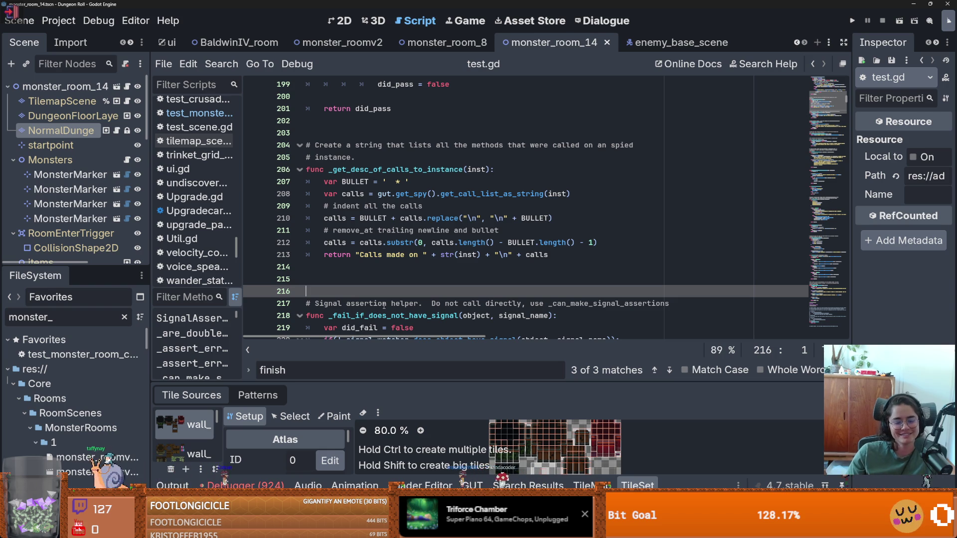
- Delete the extra blank lines around the signal helpers in test.gd and indent line 222
key(BackSpace)
key(BackSpace)
scroll(405, 305, down, 3)
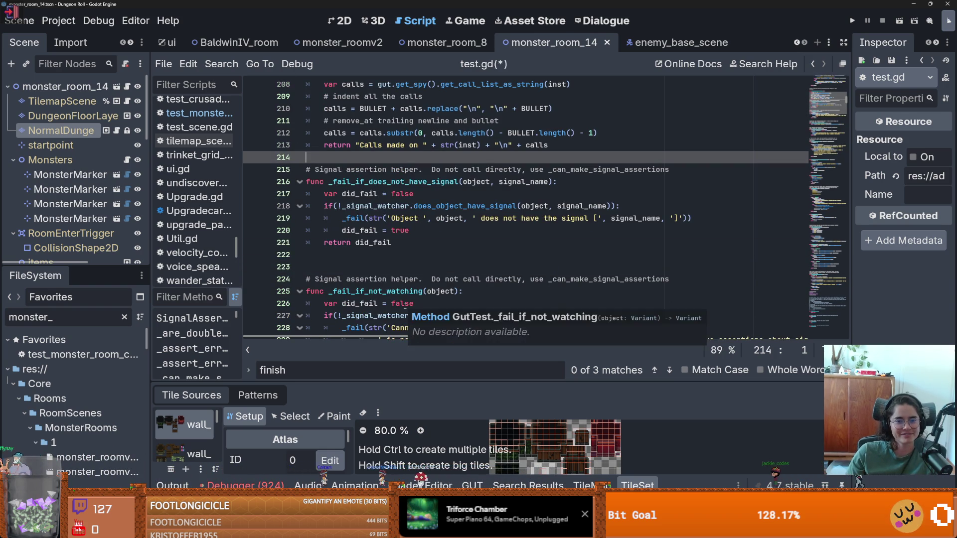
click(334, 265)
key(BackSpace)
key(Tab)
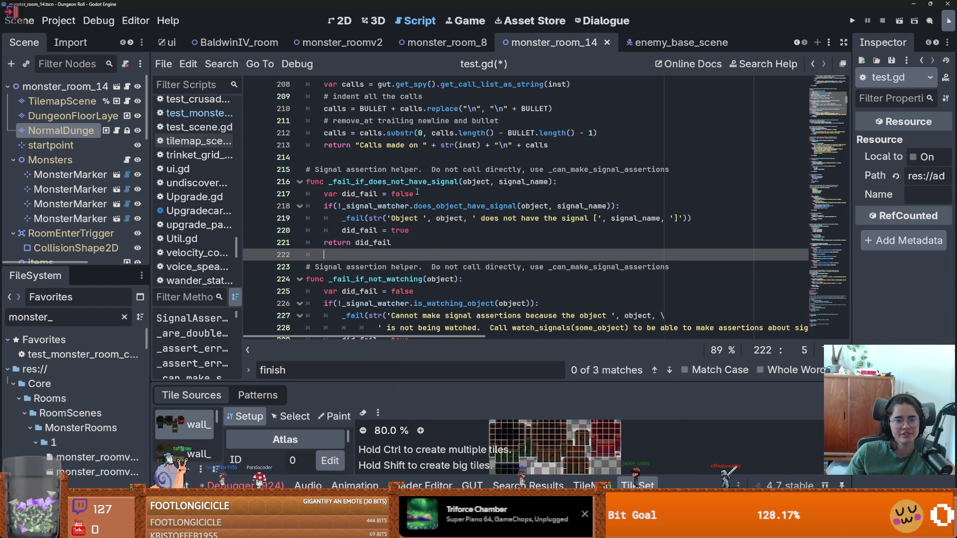
- Scroll down through the rest of test.gd
scroll(407, 319, down, 3)
scroll(406, 321, down, 7)
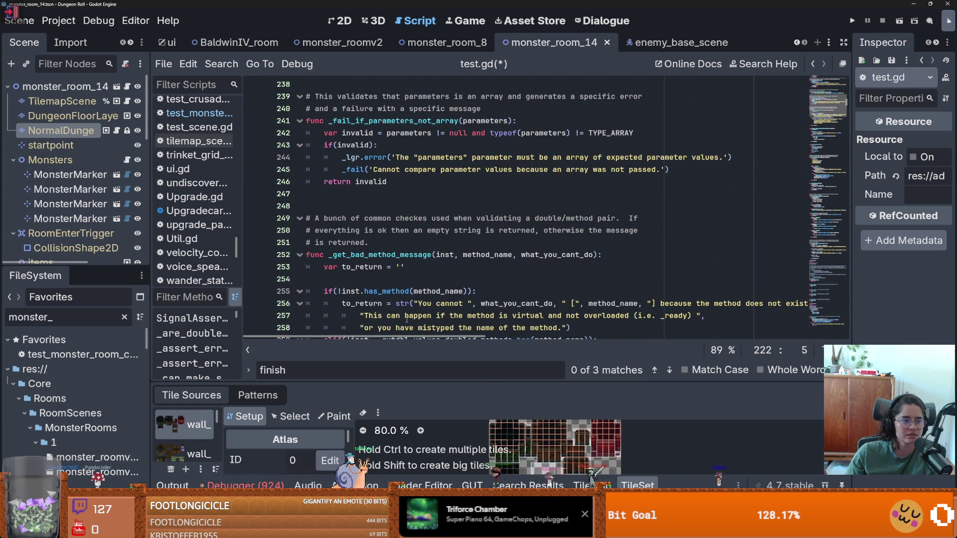
scroll(406, 319, down, 2)
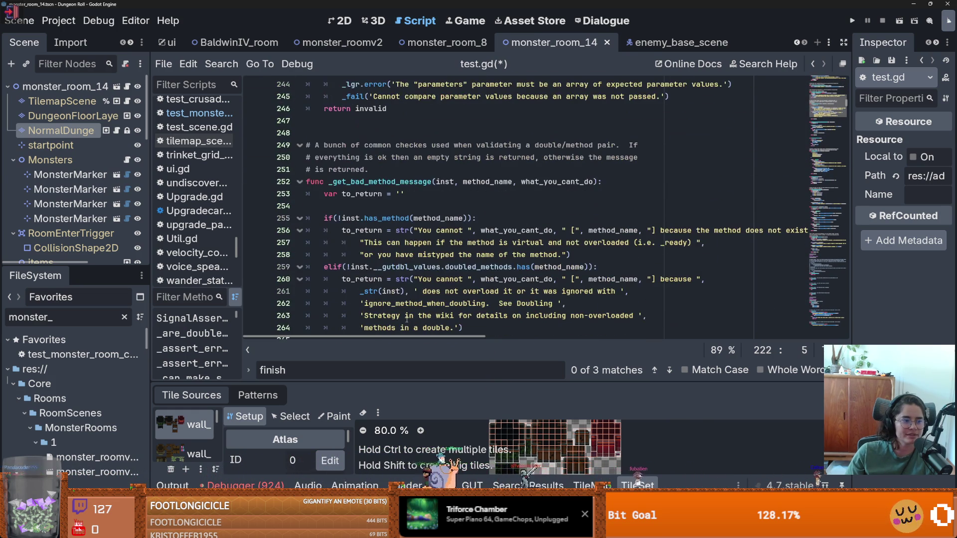
scroll(406, 319, down, 5)
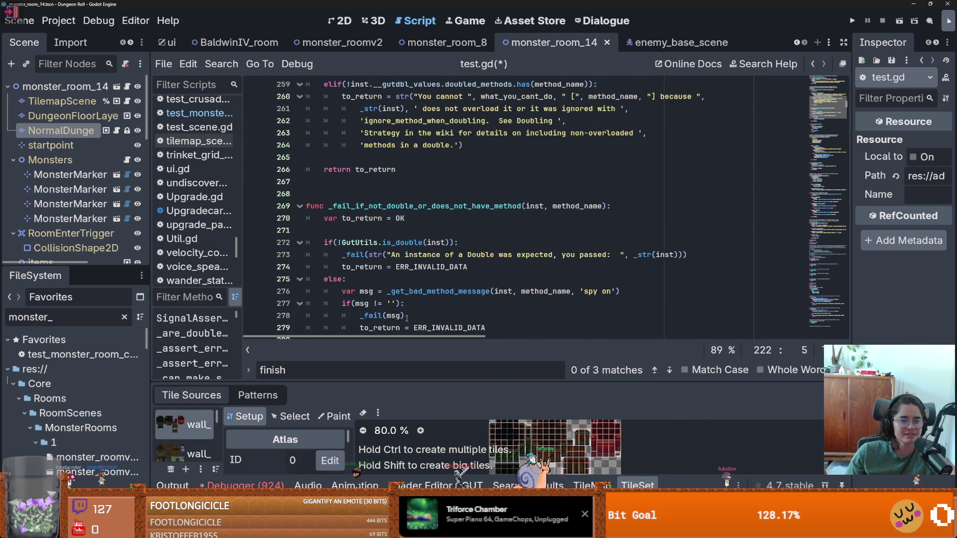
scroll(407, 315, down, 3)
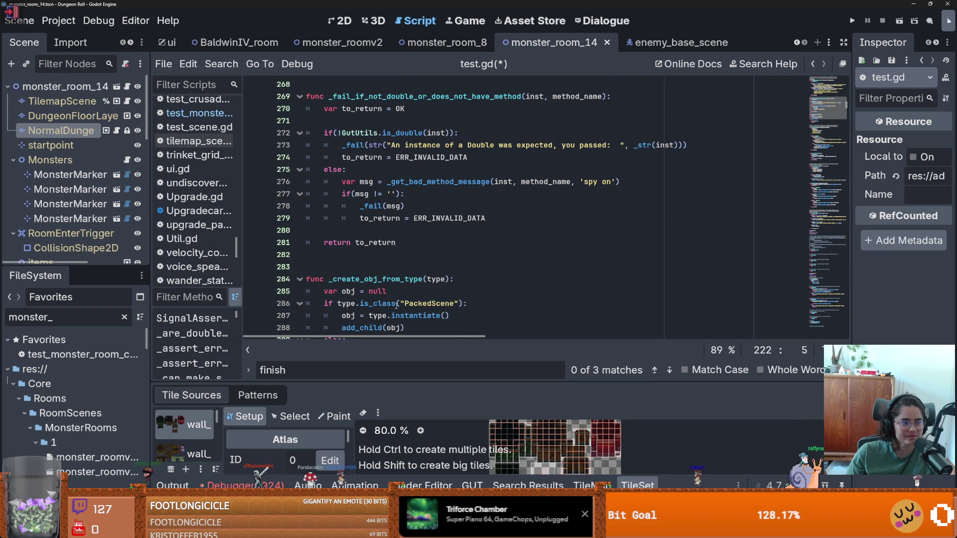
scroll(397, 305, down, 2)
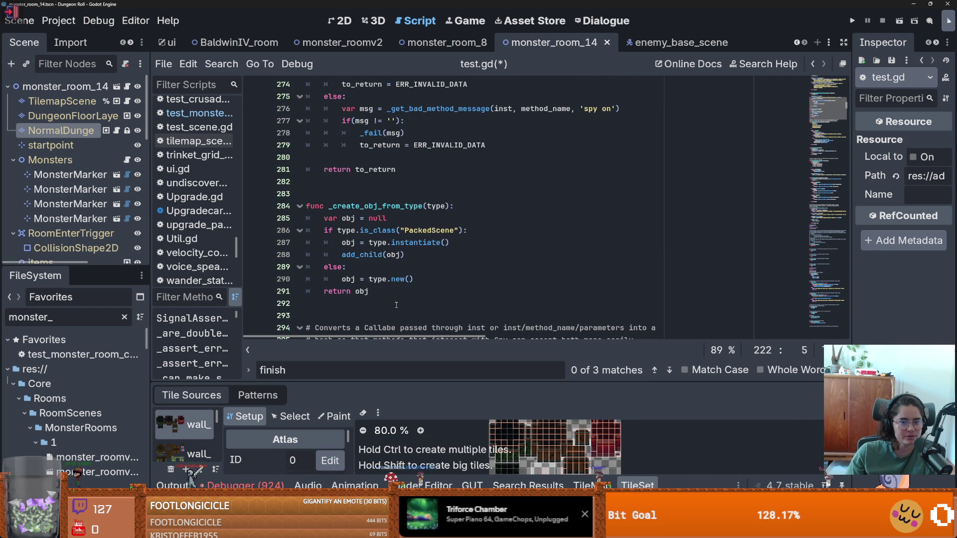
scroll(397, 305, down, 8)
scroll(396, 304, down, 12)
scroll(397, 304, down, 12)
scroll(397, 302, down, 17)
scroll(396, 303, up, 2)
scroll(396, 303, down, 4)
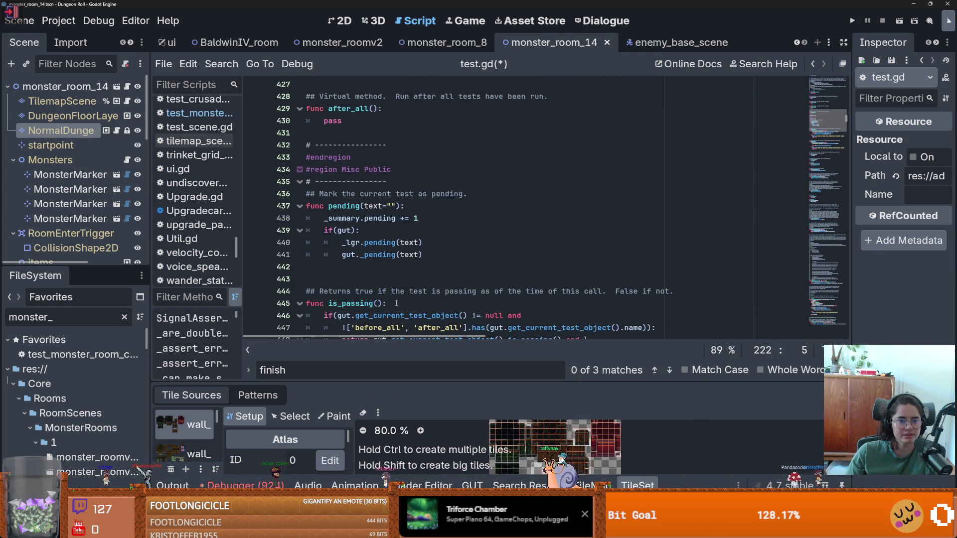
scroll(396, 304, down, 9)
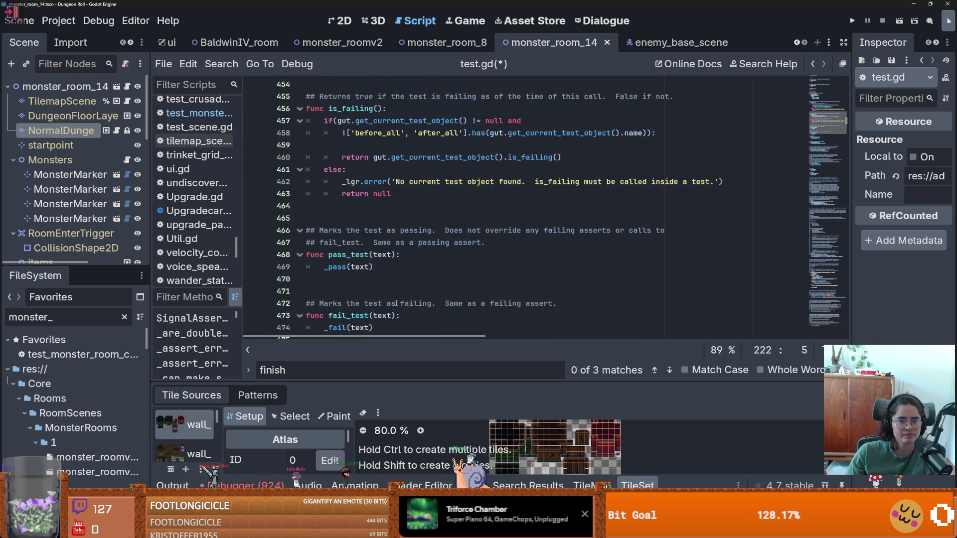
scroll(396, 302, down, 3)
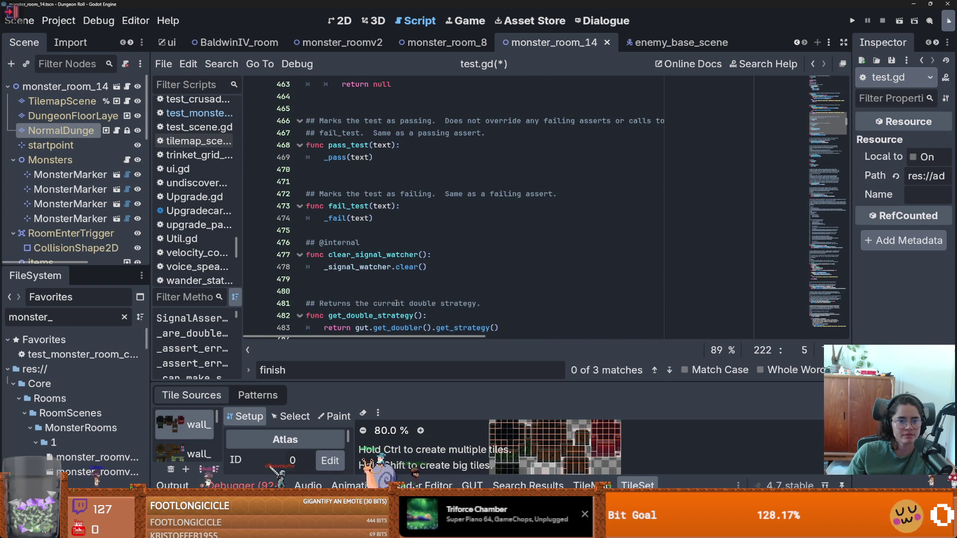
scroll(397, 304, down, 2)
scroll(396, 303, down, 10)
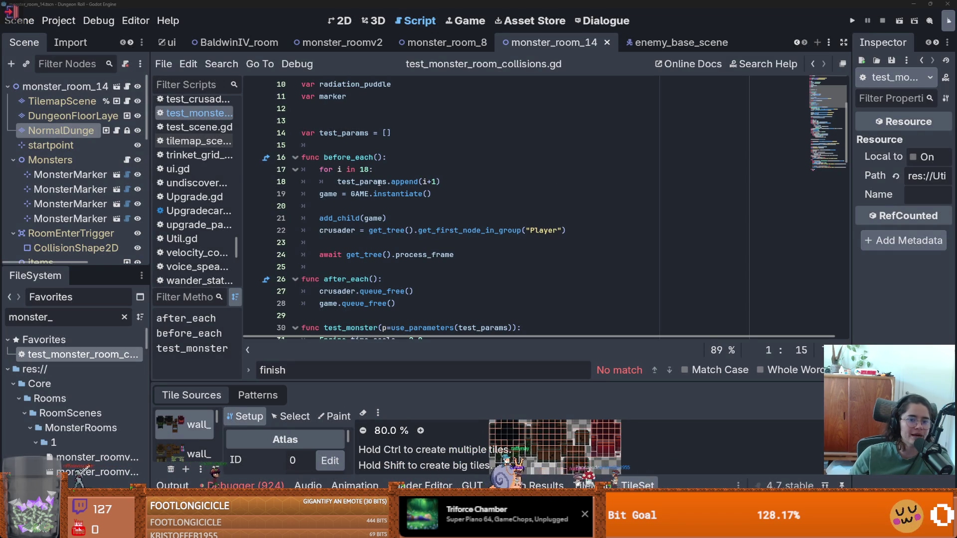
- Select the for loop on lines 17–18 that fills test_params
drag(443, 182, 275, 166)
- Wrap the test_params fill loop in a new `if test_params.size()` check at the top of before_each
mouse_move(442, 182)
mouse_down()
mouse_move(349, 182)
mouse_move(300, 158)
mouse_move(301, 170)
mouse_up()
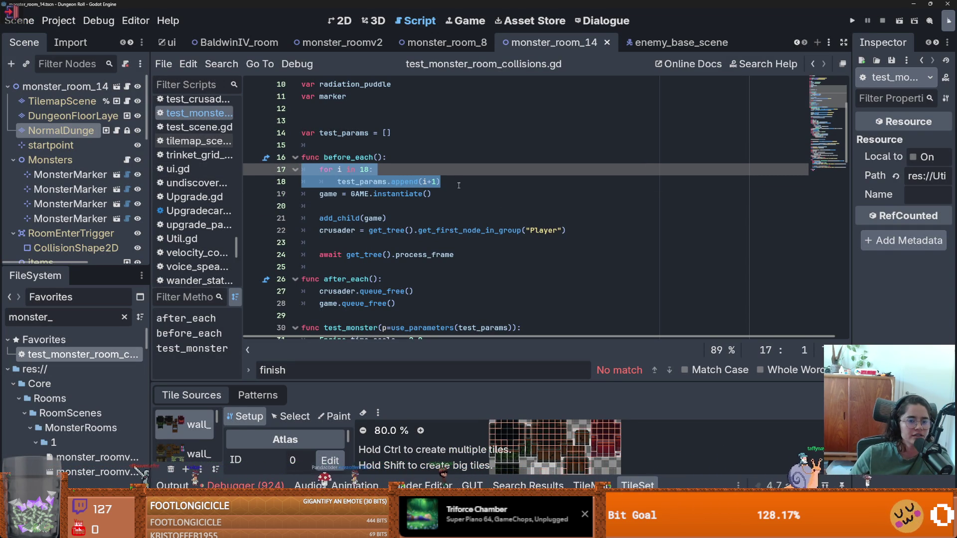
click(341, 158)
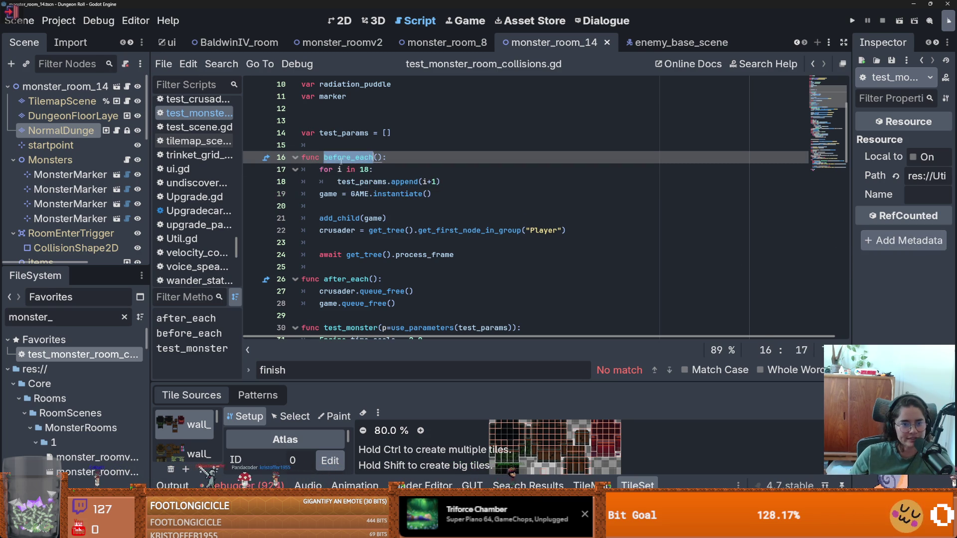
drag(320, 172, 484, 184)
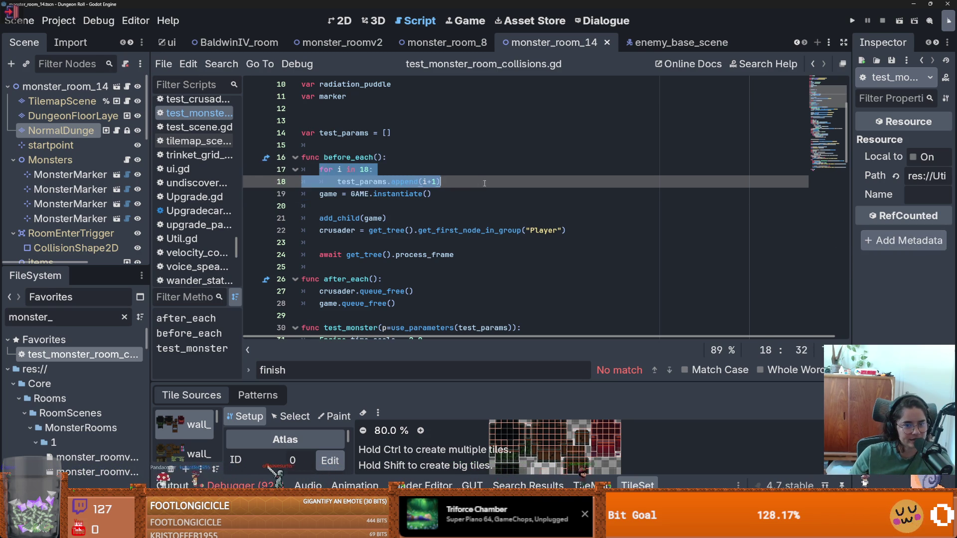
click(445, 178)
click(392, 157)
key(Return)
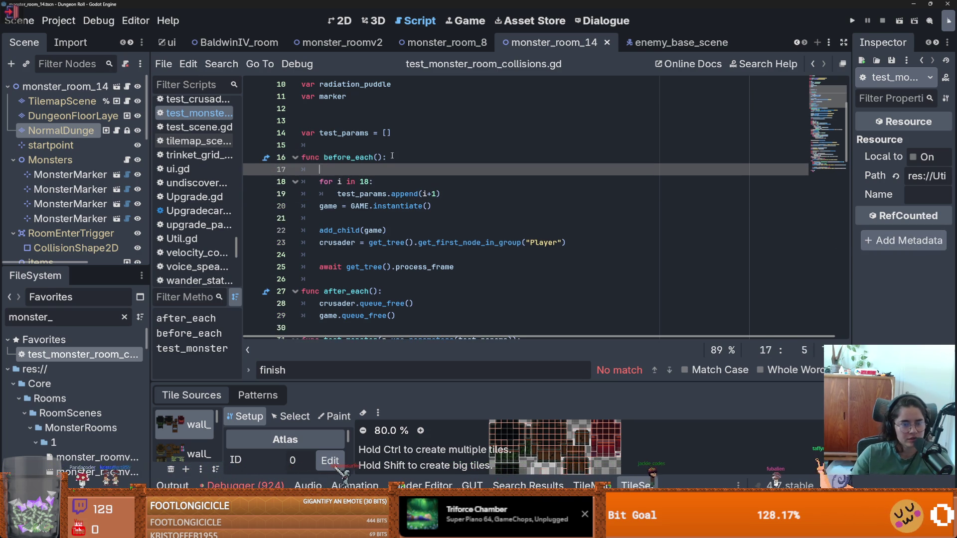
text(if )
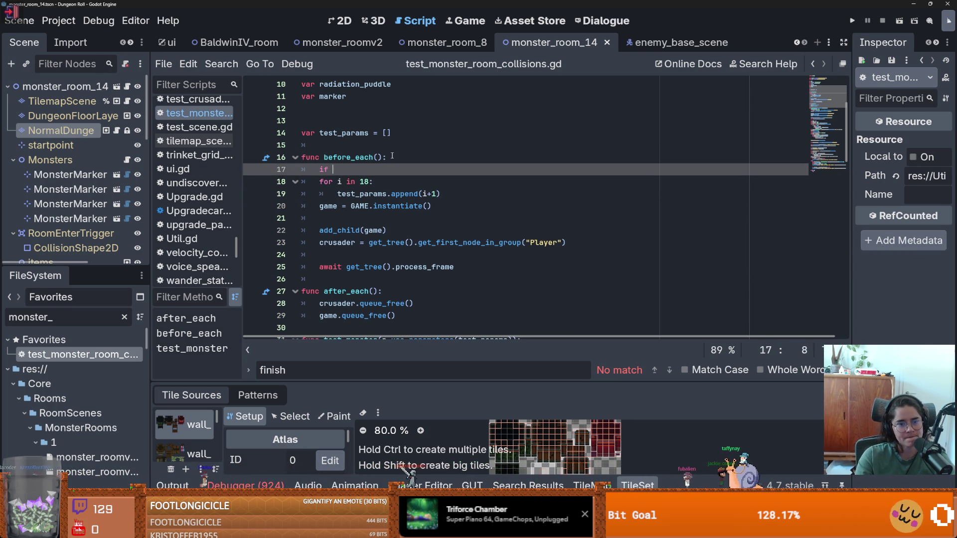
text(test_par)
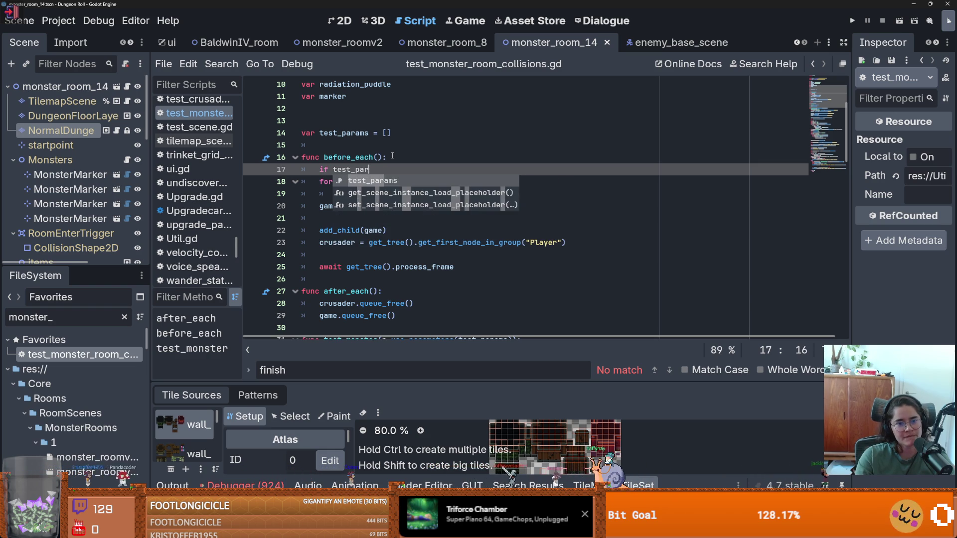
key(Return)
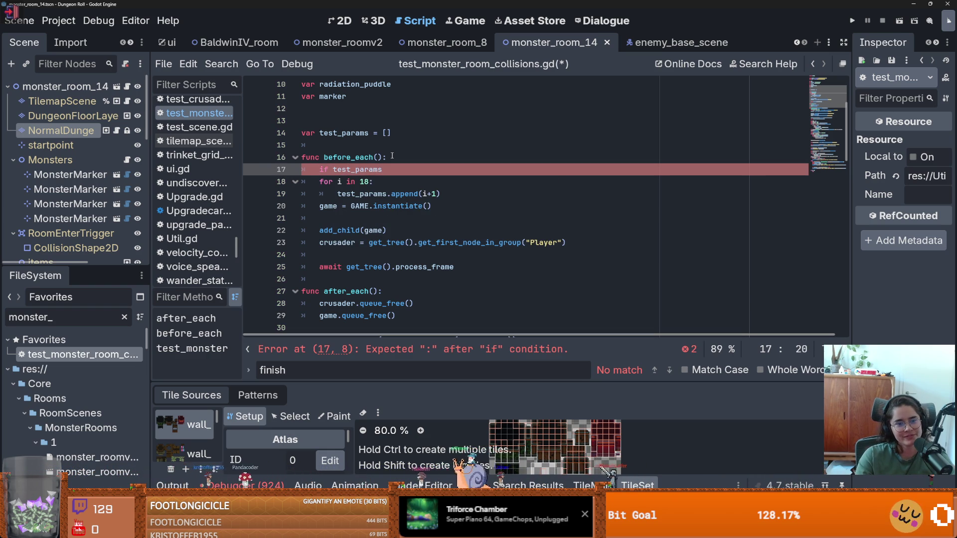
key(BackSpace)
text(.si)
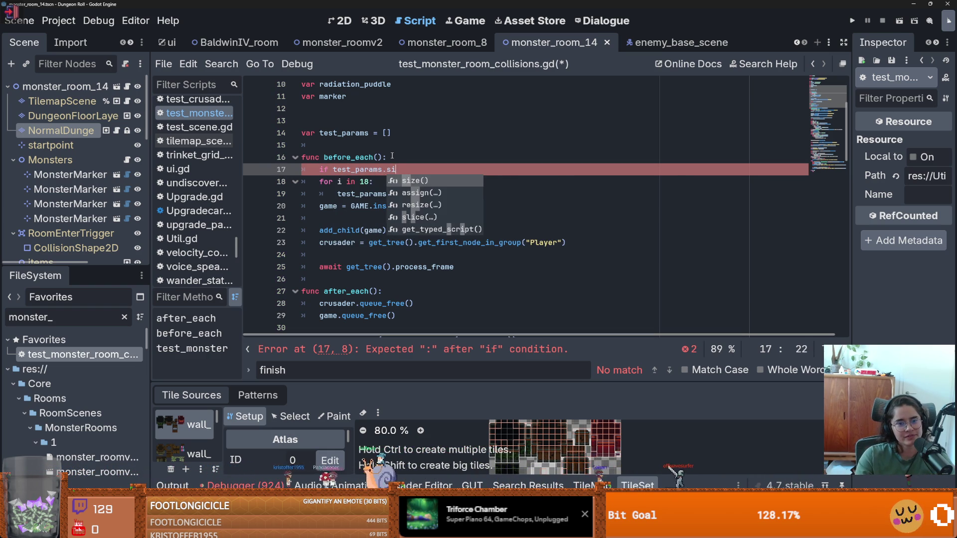
key(Return)
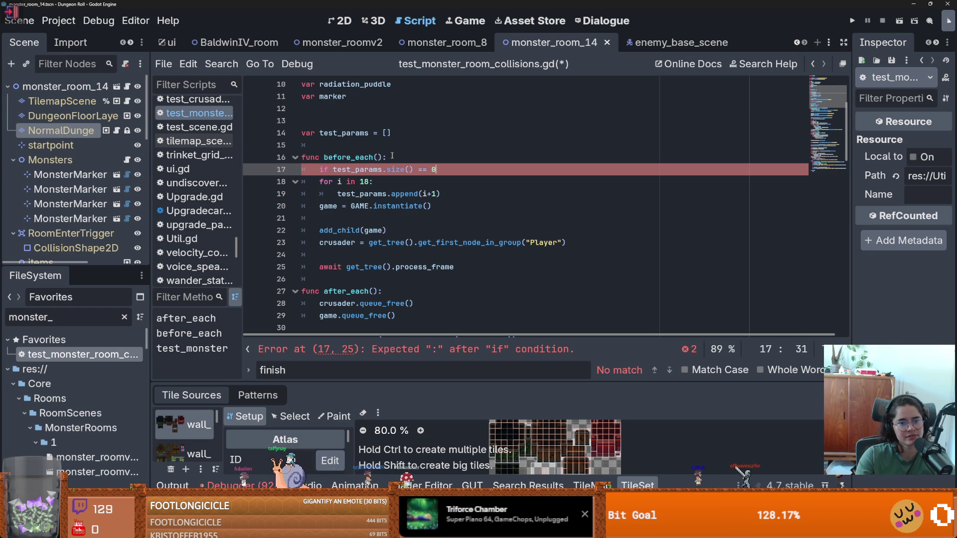
text(0:)
drag(313, 185, 351, 195)
key(Tab)
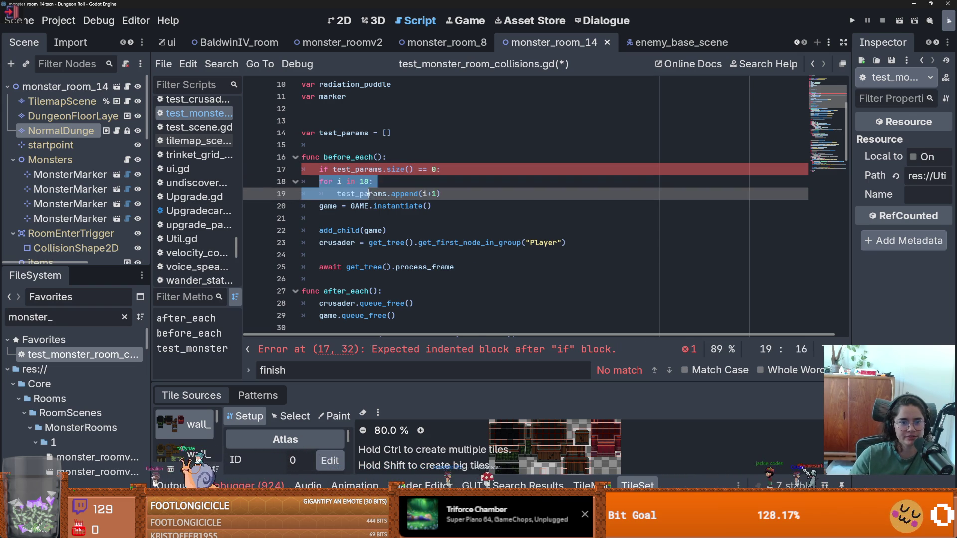
- Change Engine.time_scale on line 32 from 2.0 to 5.0 and show the GUT results
scroll(393, 290, down, 15)
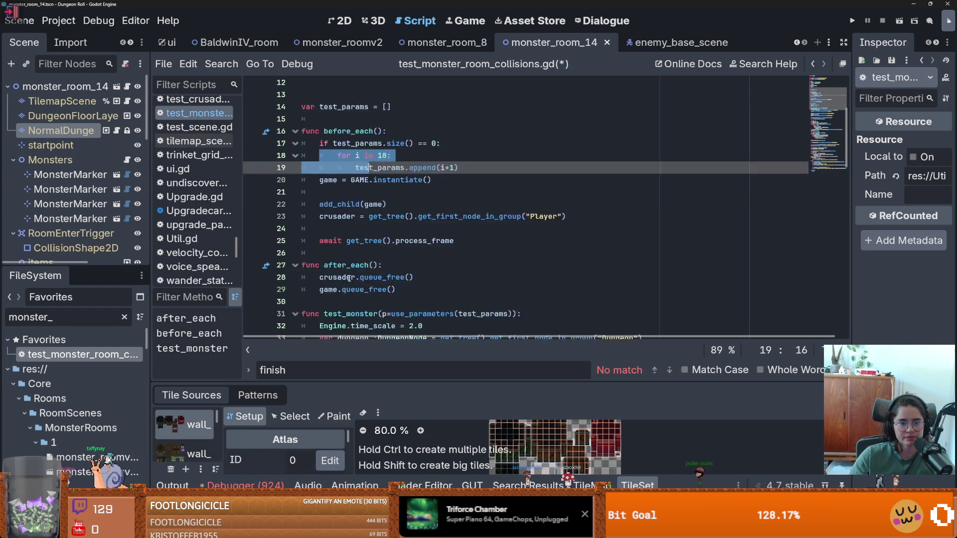
scroll(393, 290, down, 8)
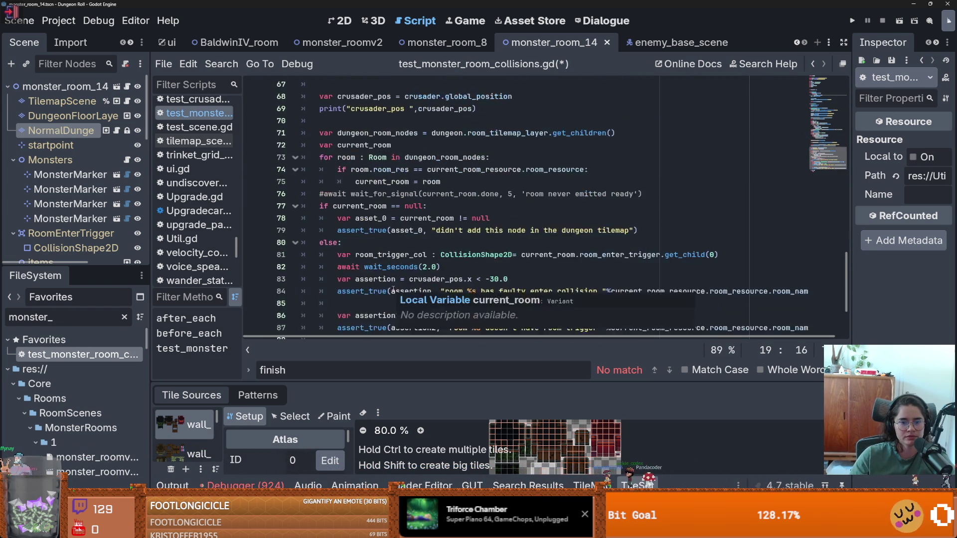
scroll(393, 291, up, 18)
scroll(393, 291, up, 4)
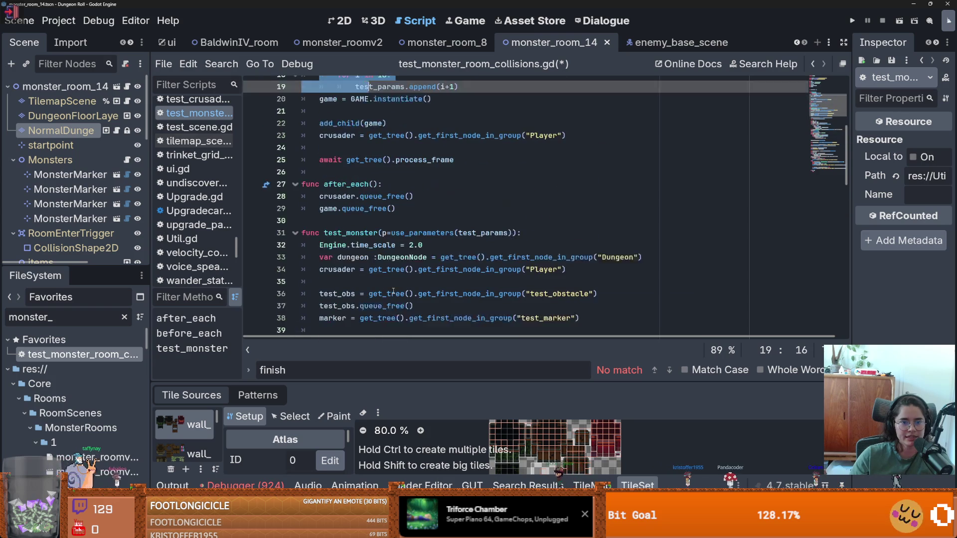
click(415, 255)
key(BackSpace)
text(5)
scroll(478, 290, down, 14)
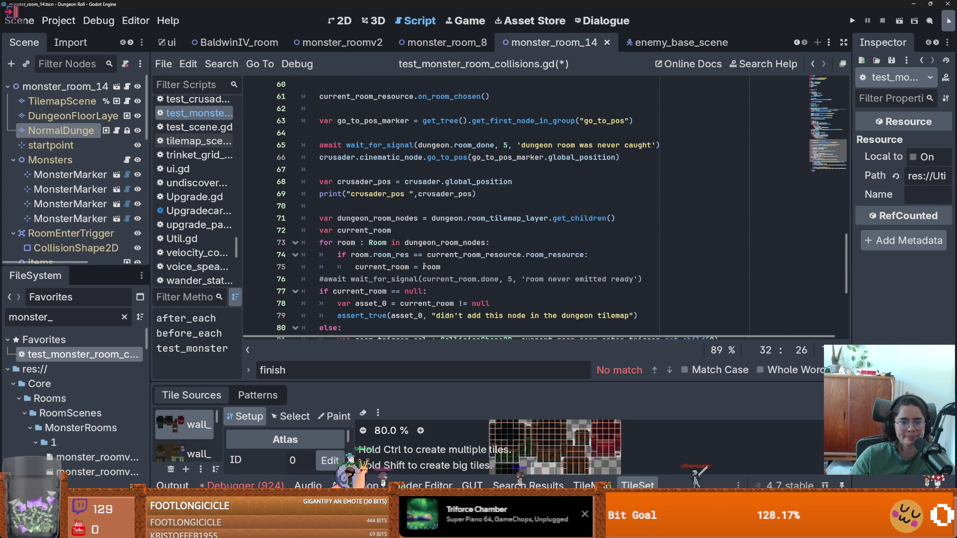
scroll(442, 301, down, 2)
scroll(457, 272, up, 14)
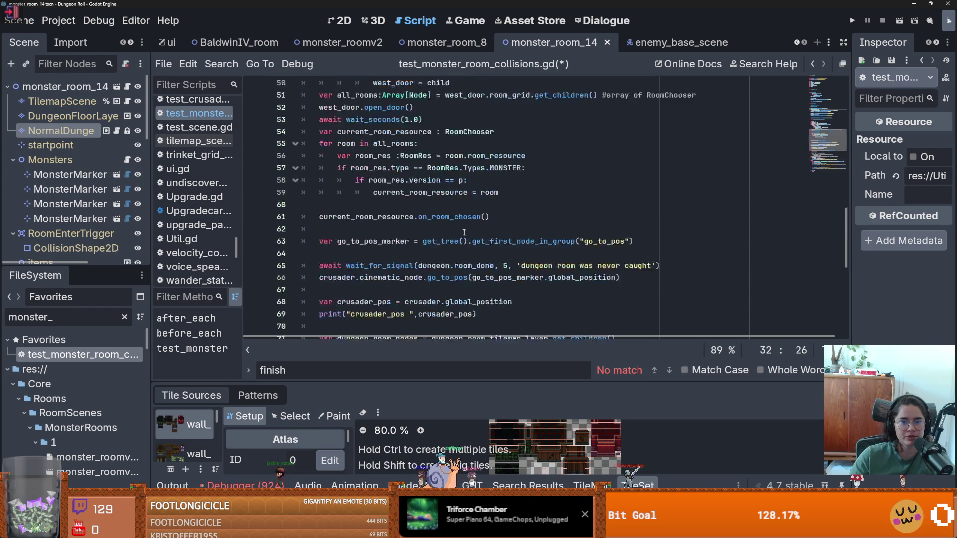
key(BackSpace)
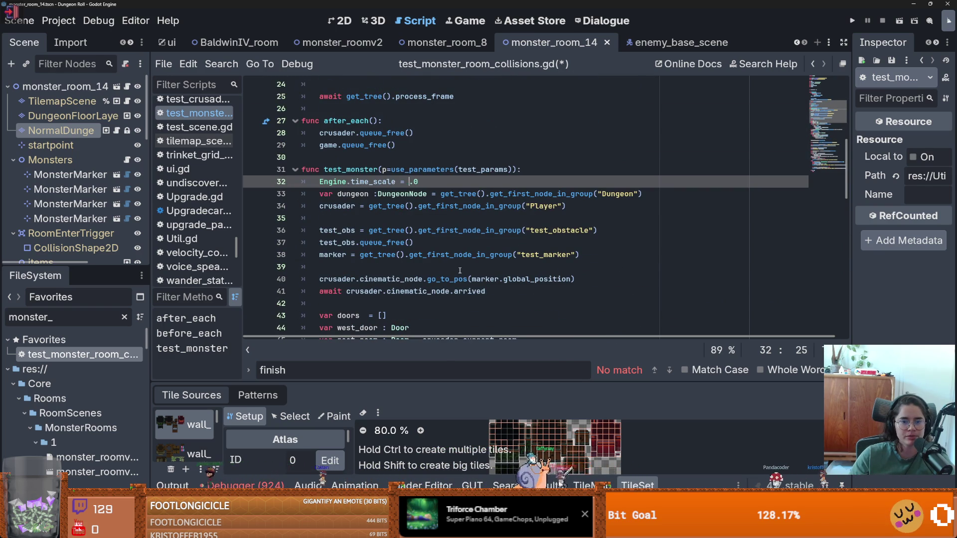
key(BackSpace)
text(5)
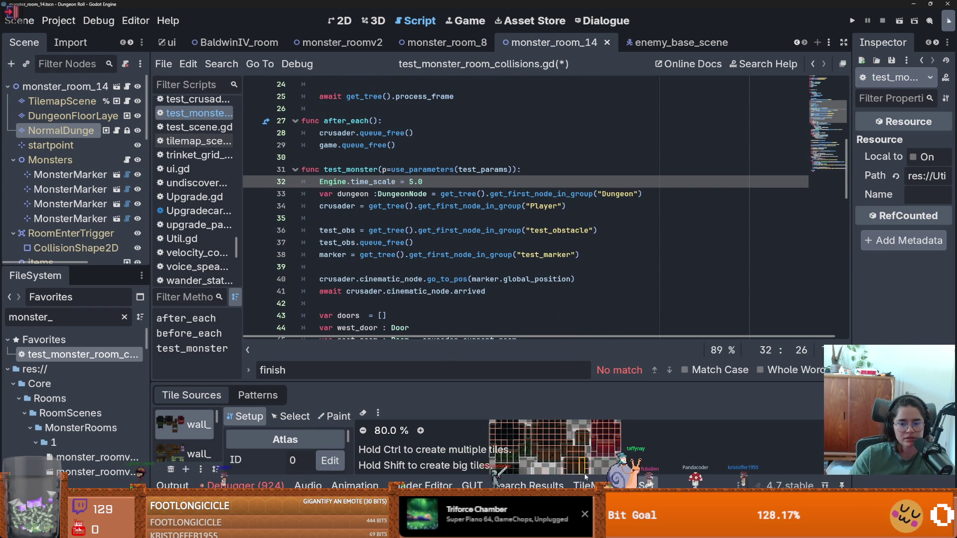
key(ctrl+shift+t)
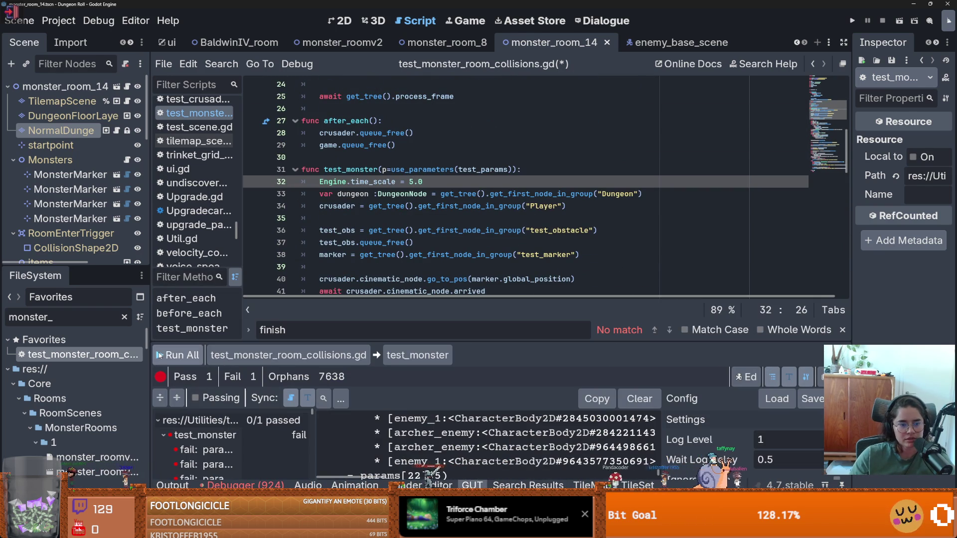
- Run all GUT tests, then compact and close the game debug window
click(159, 355)
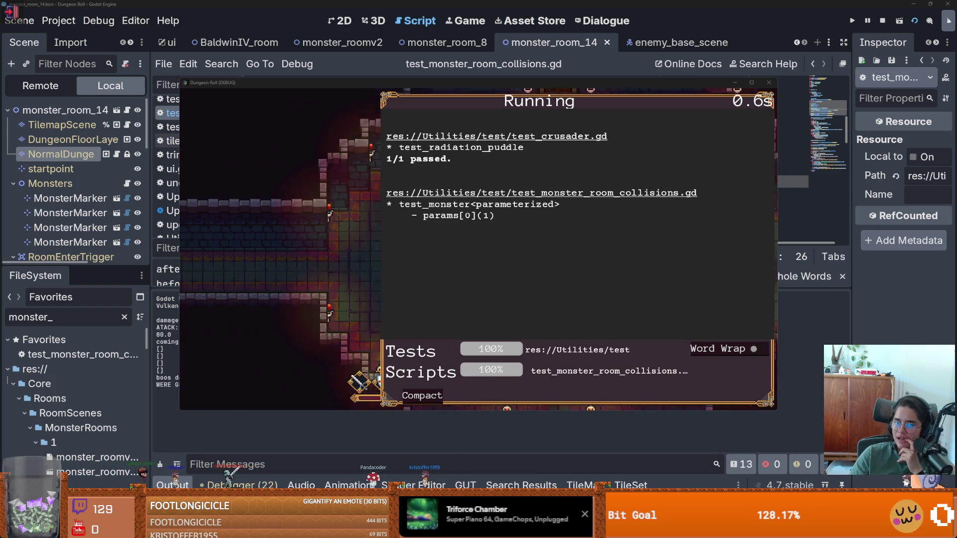
click(437, 392)
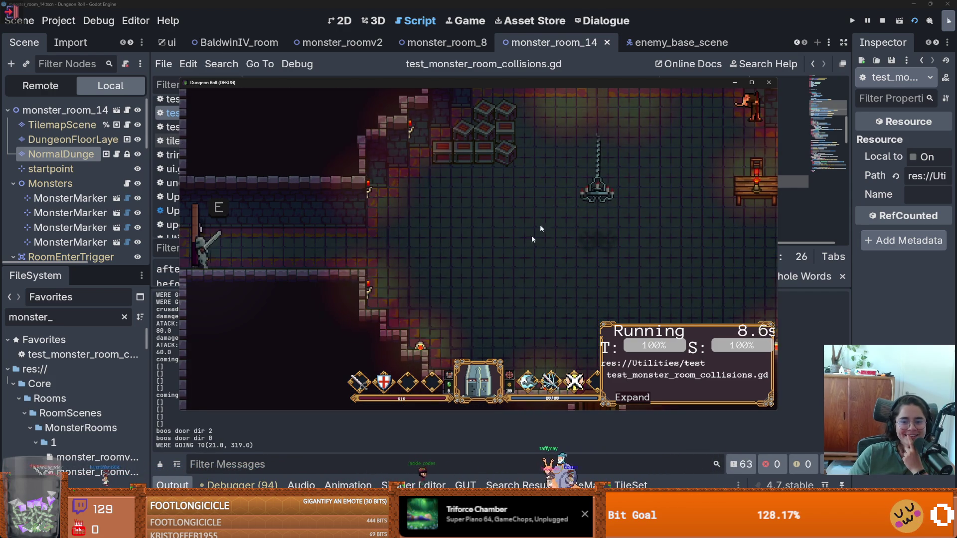
click(771, 86)
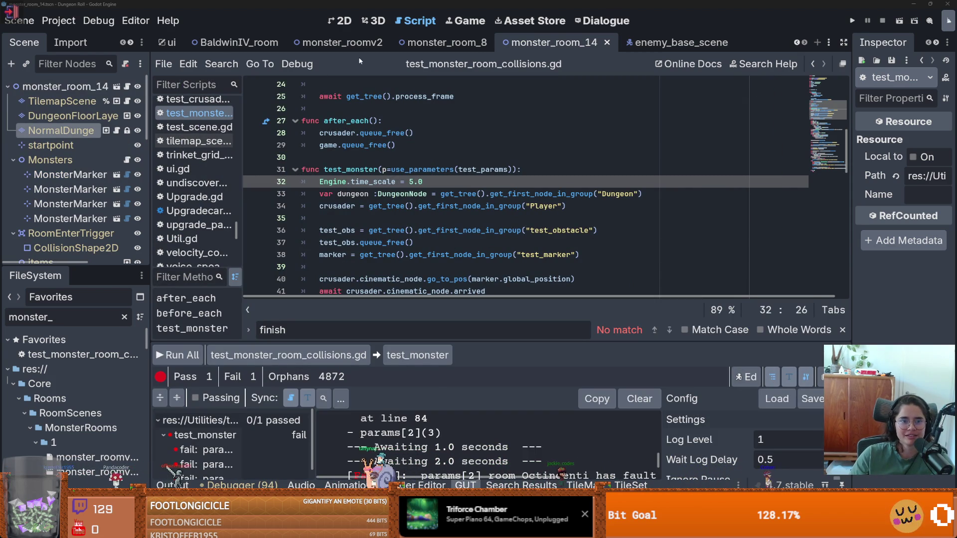
- Switch to the 2D scene view and filter the FileSystem panel by 'root'
click(340, 21)
click(78, 321)
text(root)
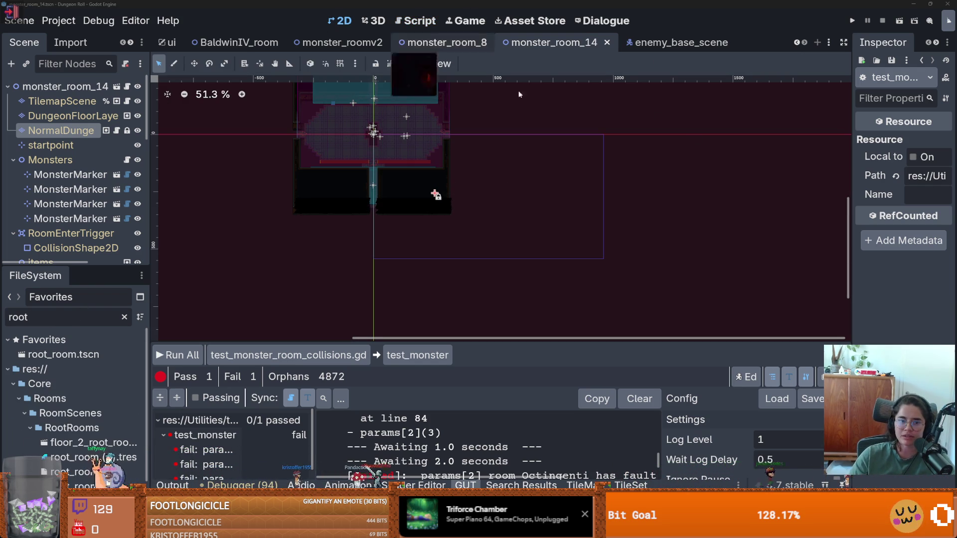
- Restore the browser window size, then open root_room.tscn by refining the filter to 'root_'
key(alt+Tab)
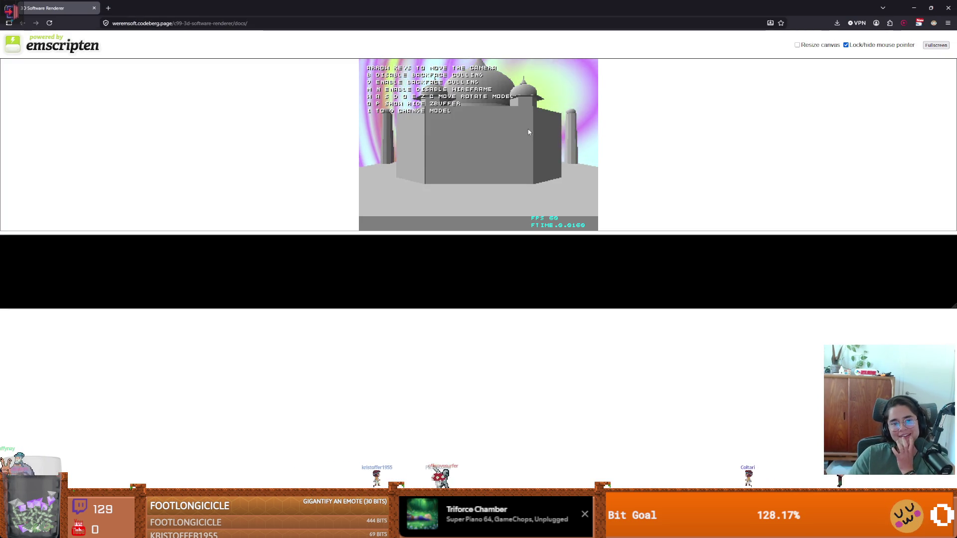
double_click(541, 3)
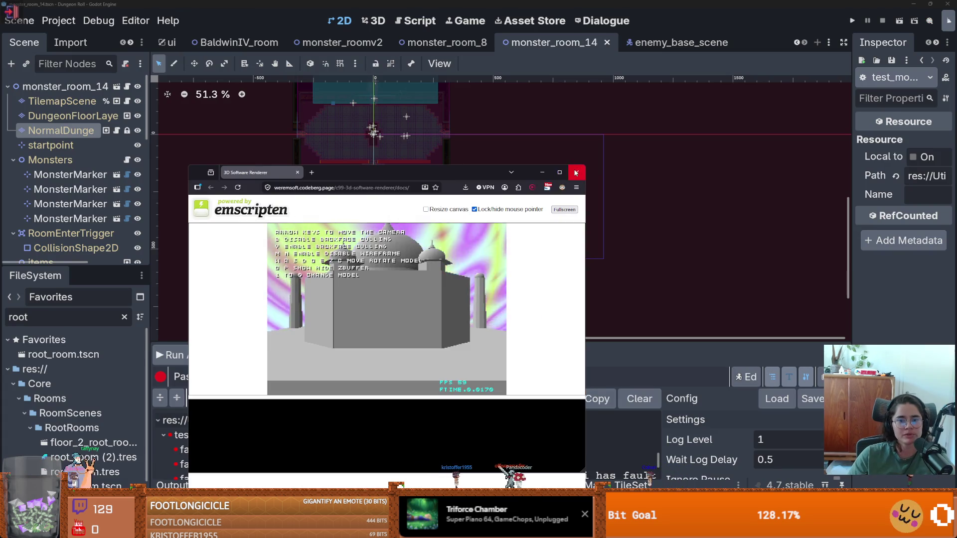
key(alt+Tab)
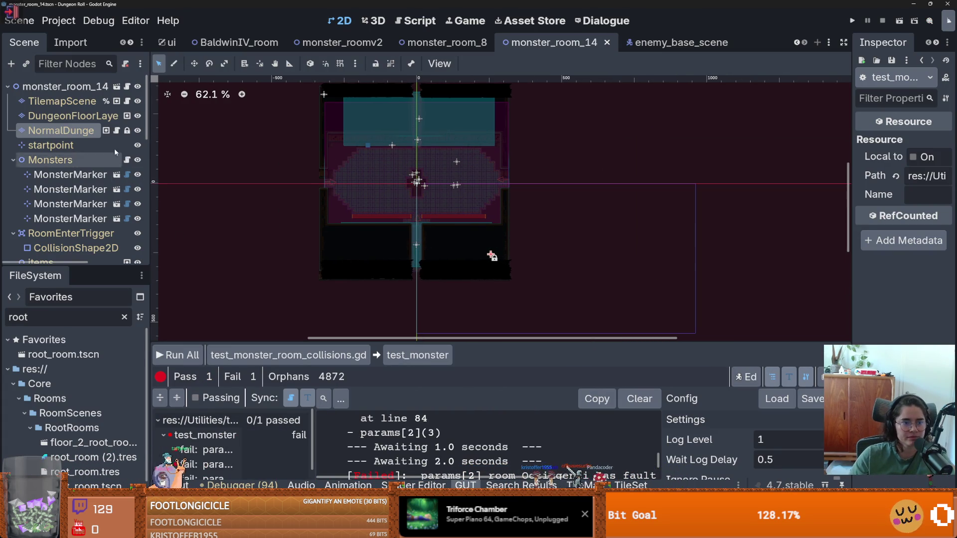
click(310, 171)
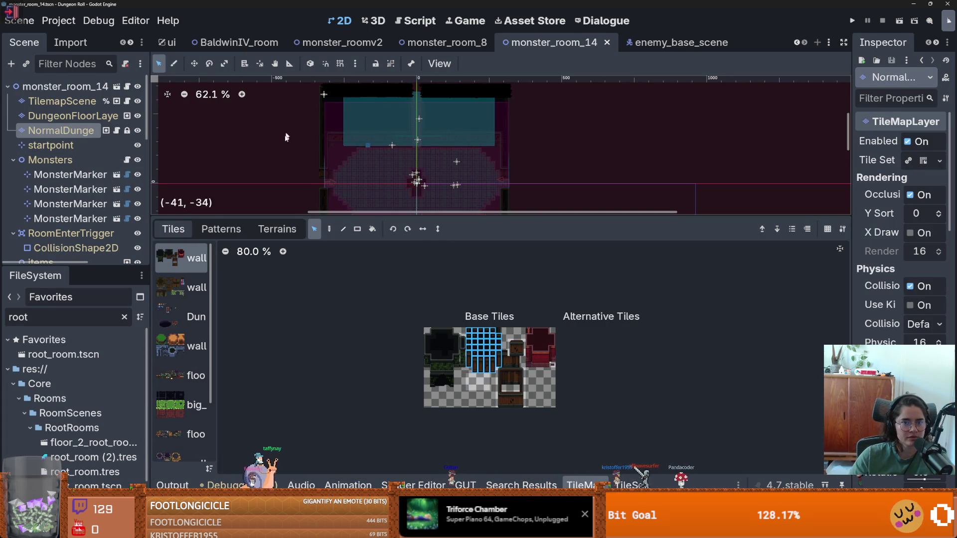
click(66, 314)
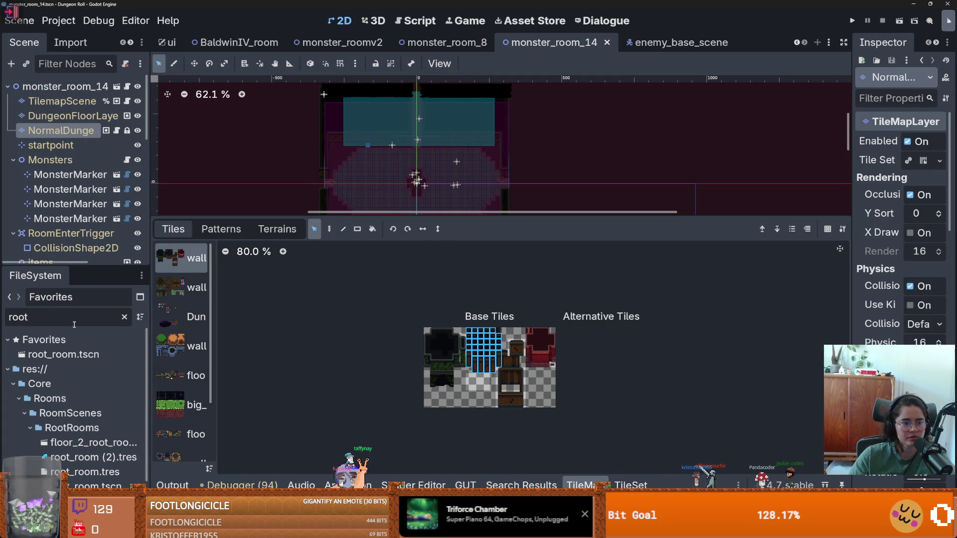
text(_)
double_click(63, 355)
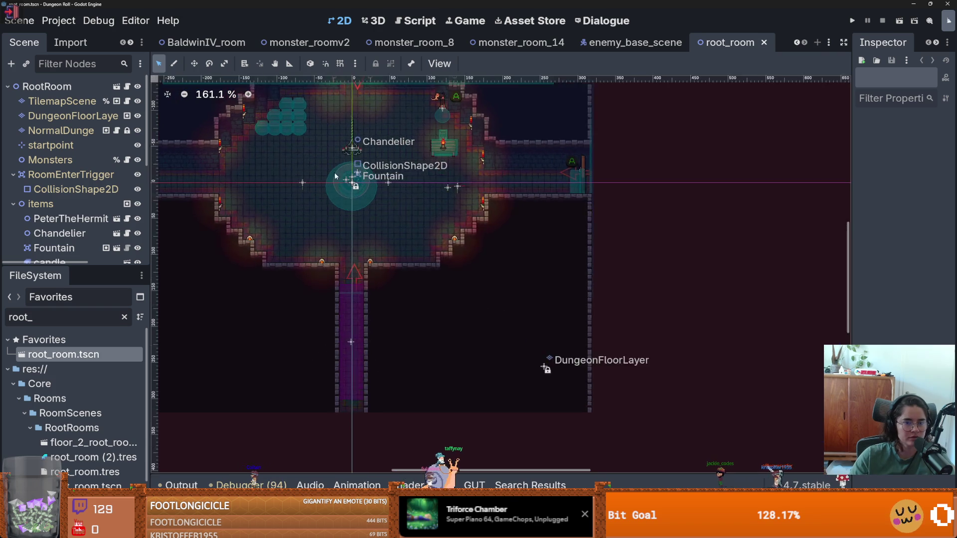
scroll(333, 172, up, 16)
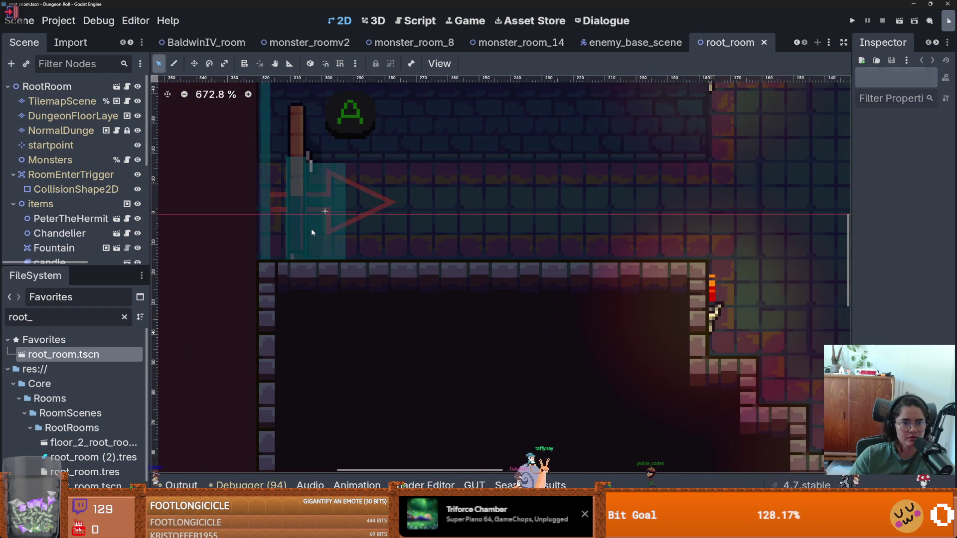
- Select RoomEnterTrigger's CollisionShape2D, save the root_room scene, and show the GUT results
click(312, 233)
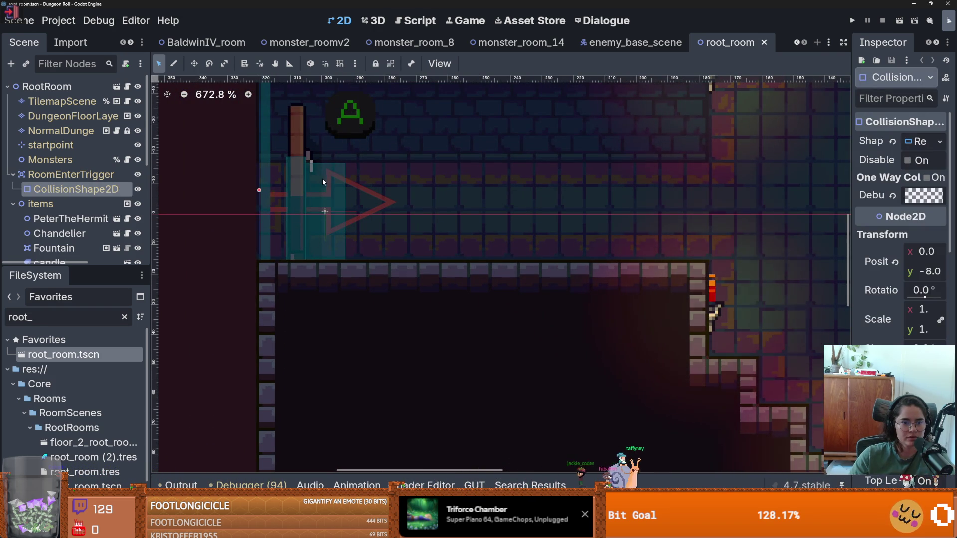
scroll(325, 261, up, 9)
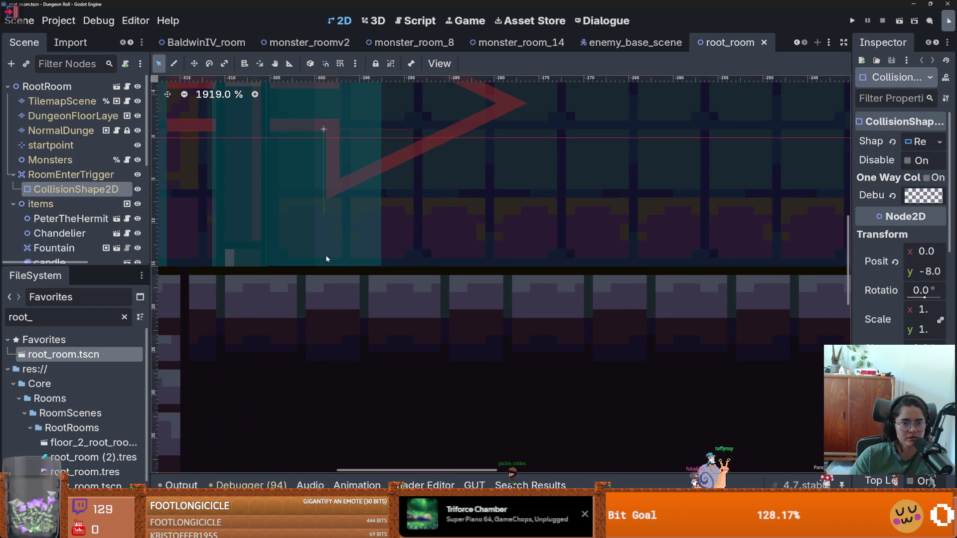
scroll(332, 259, down, 7)
key(ctrl+s)
scroll(349, 280, down, 6)
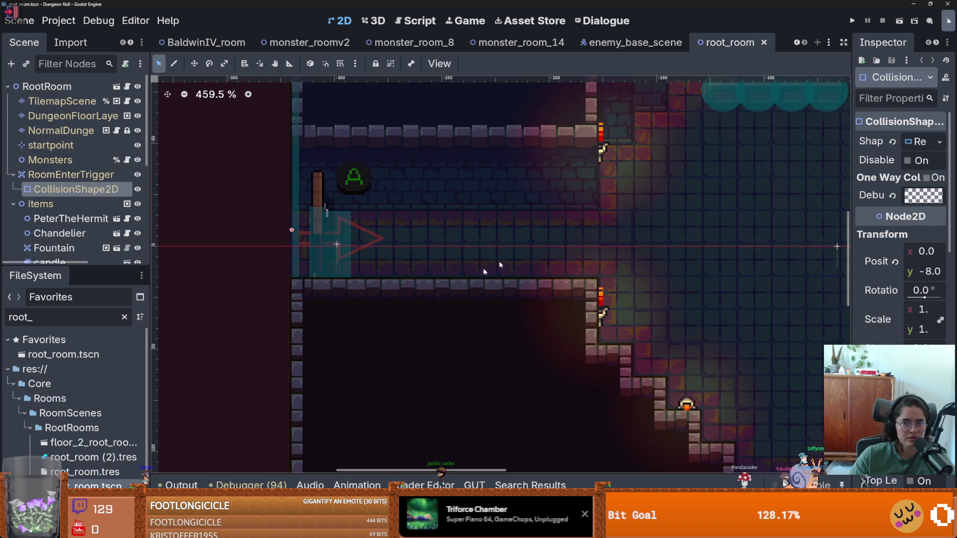
click(474, 485)
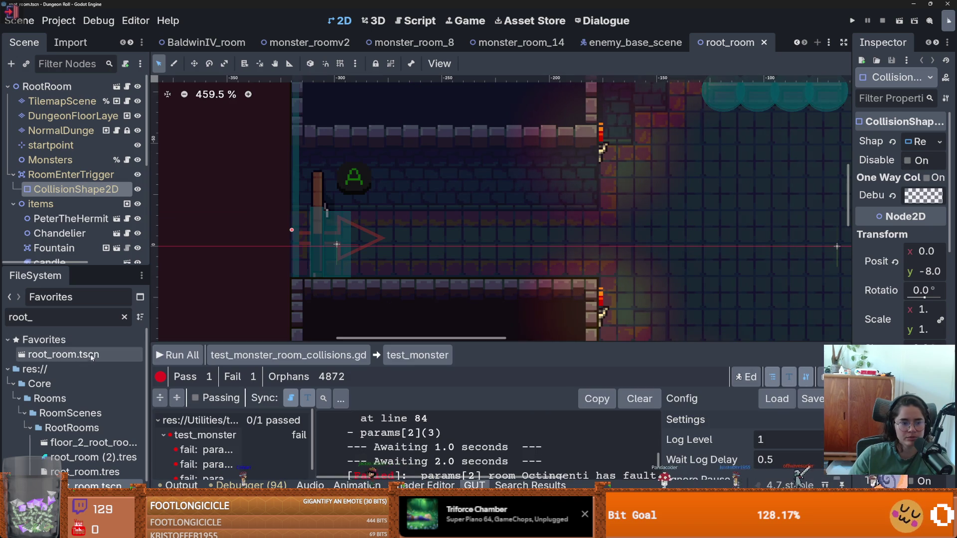
- Clear the file filter and reopen test_monster_room_collisions.gd
click(124, 318)
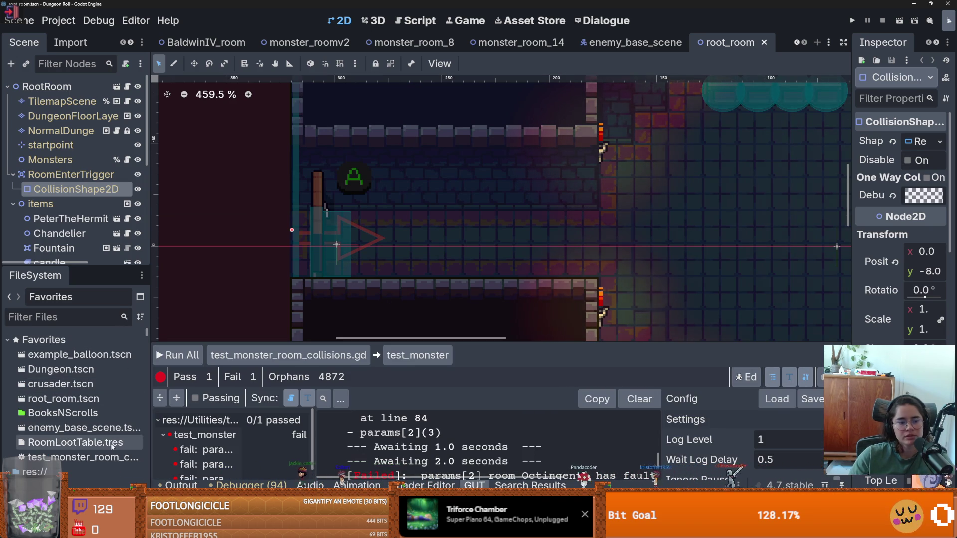
double_click(135, 458)
scroll(422, 242, up, 1)
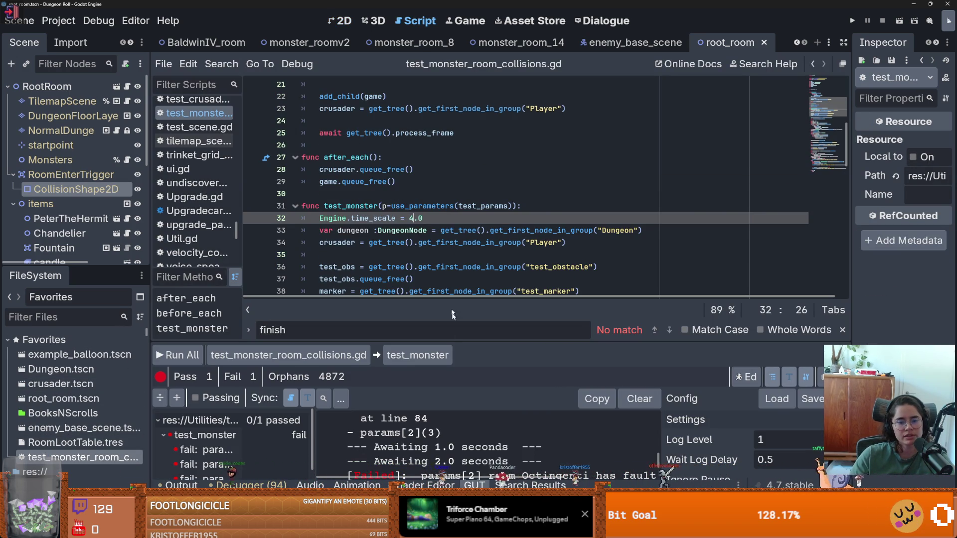
- Start a fresh GUT run of test_monster_room_collisions in a maximized Dungeon Roll debug window
click(174, 357)
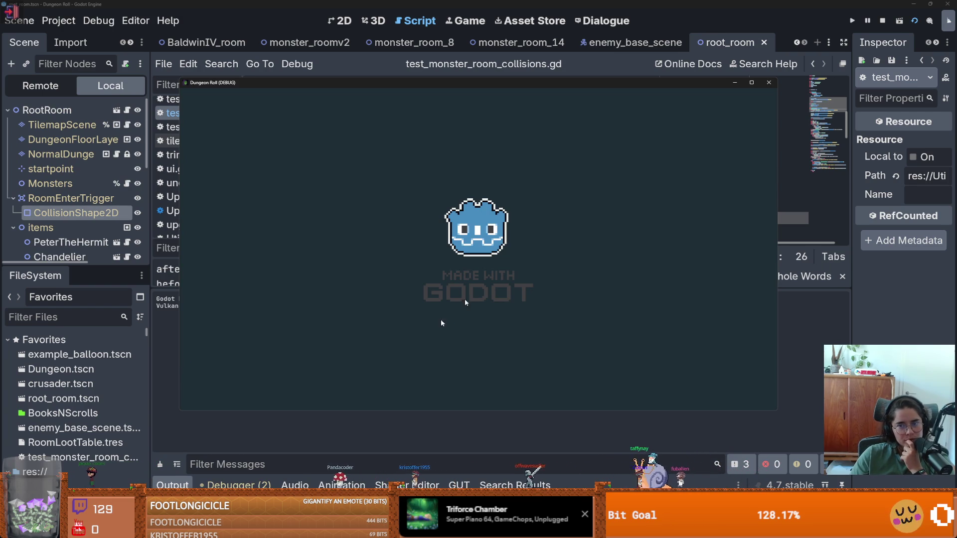
click(753, 82)
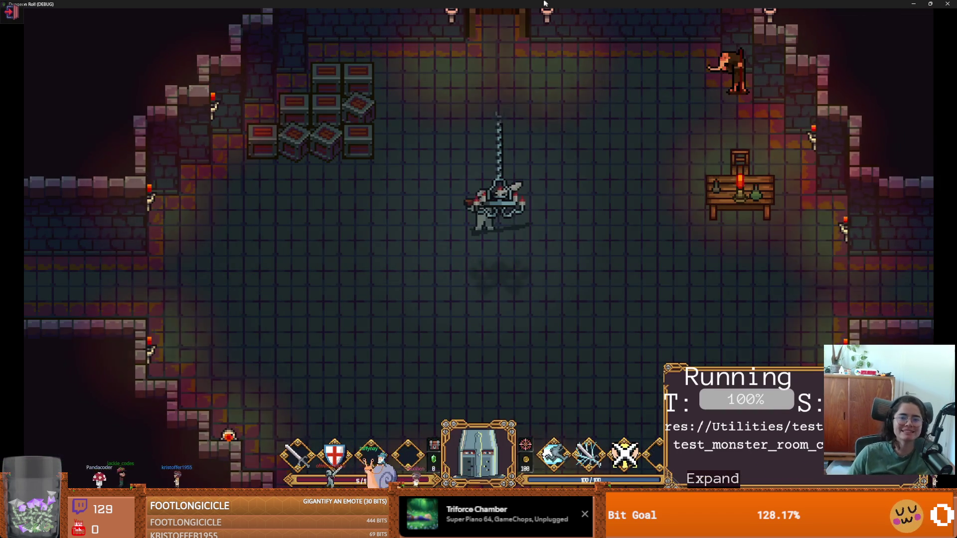
double_click(552, 3)
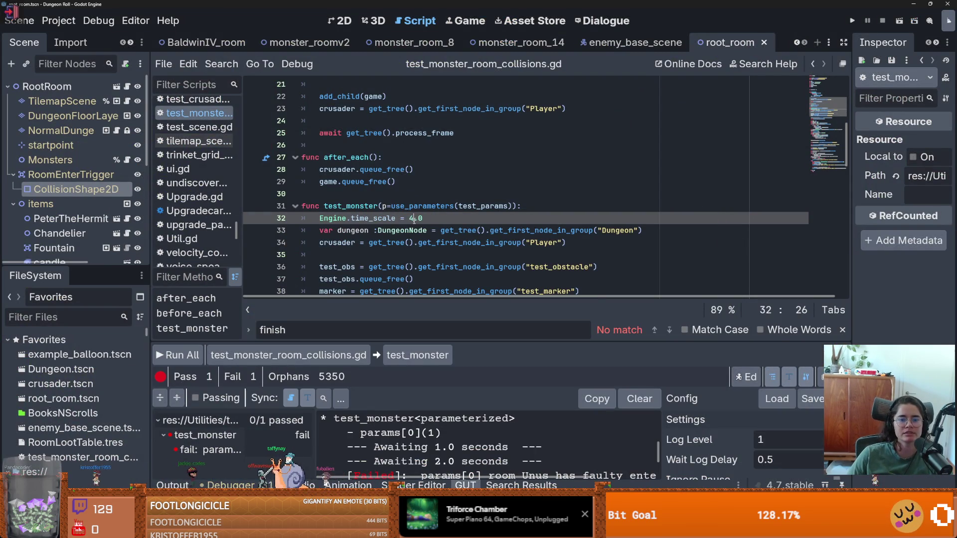
click(175, 355)
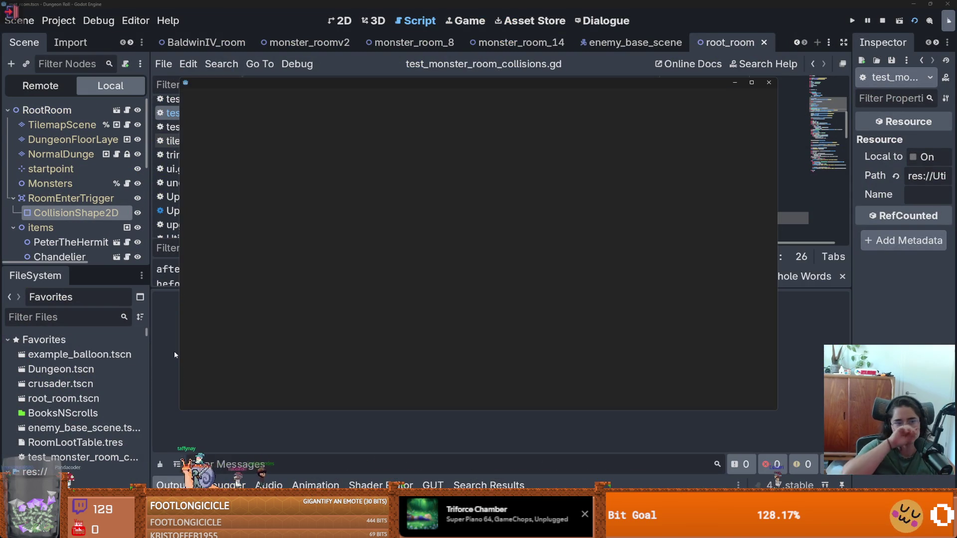
click(748, 83)
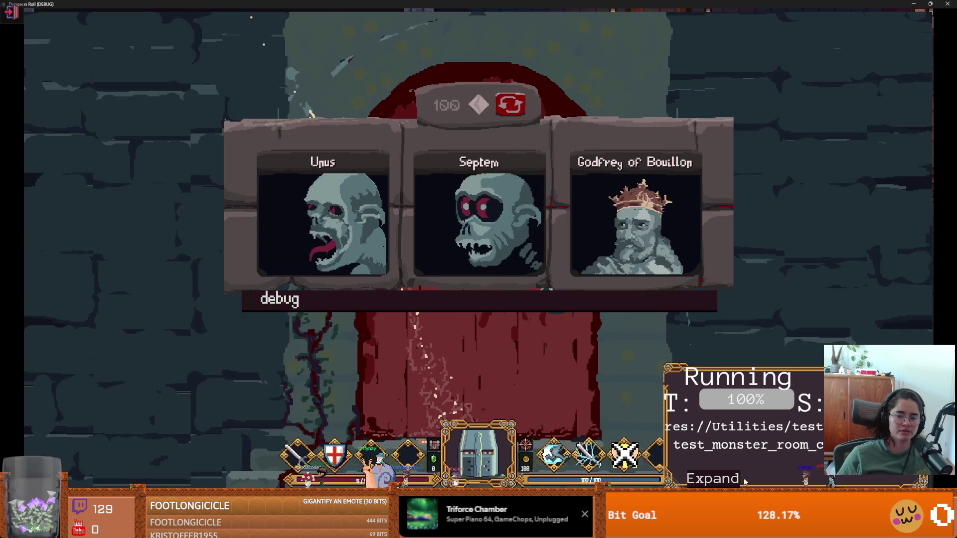
- Expand and then compact the GUT log while rooms Septem and Sex report faulty enter collisions
click(736, 479)
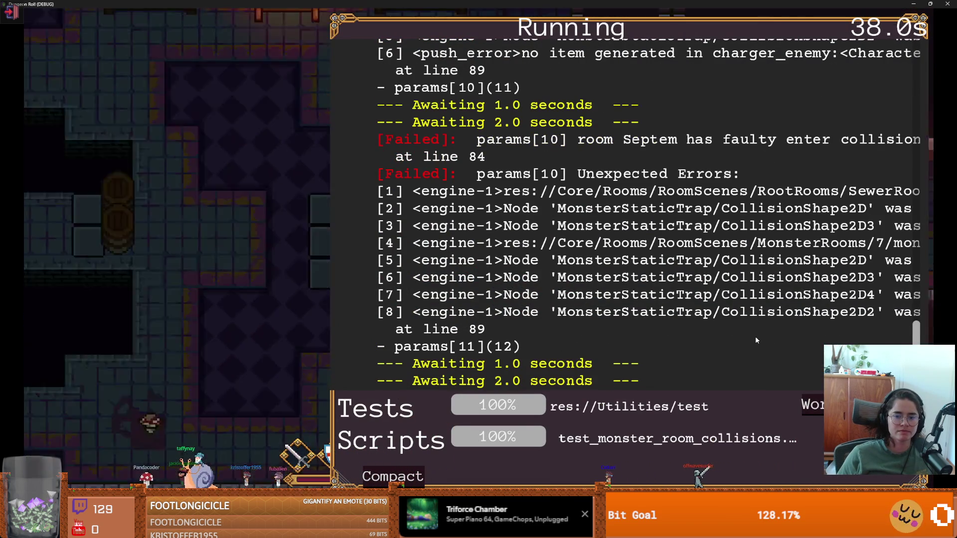
click(412, 480)
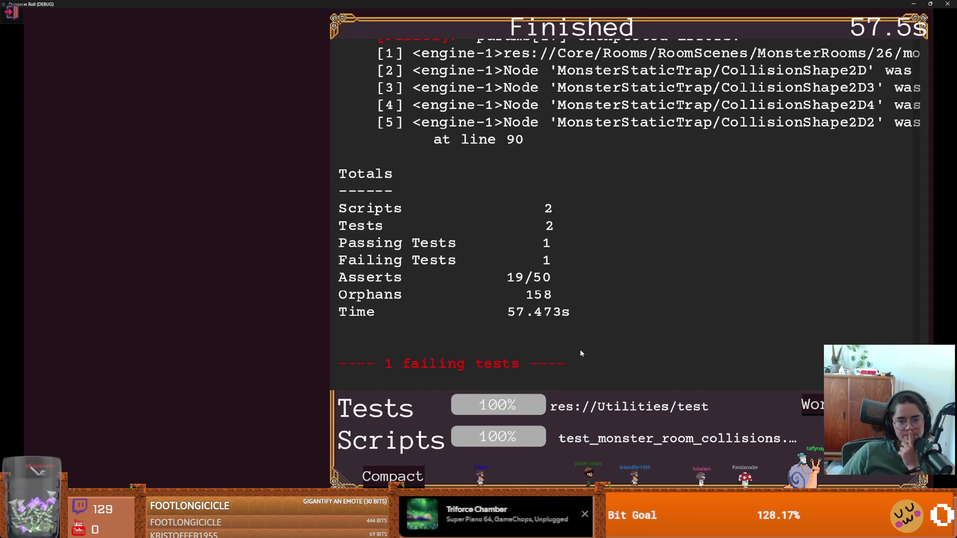
- Scroll through the GUT results log, then restore and close the Dungeon Roll debug window
scroll(582, 349, up, 10)
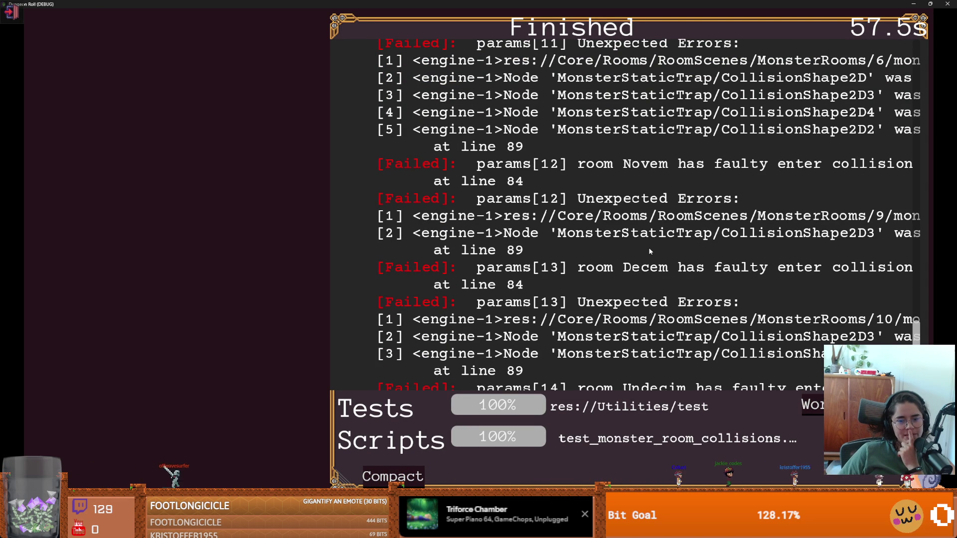
scroll(653, 249, down, 10)
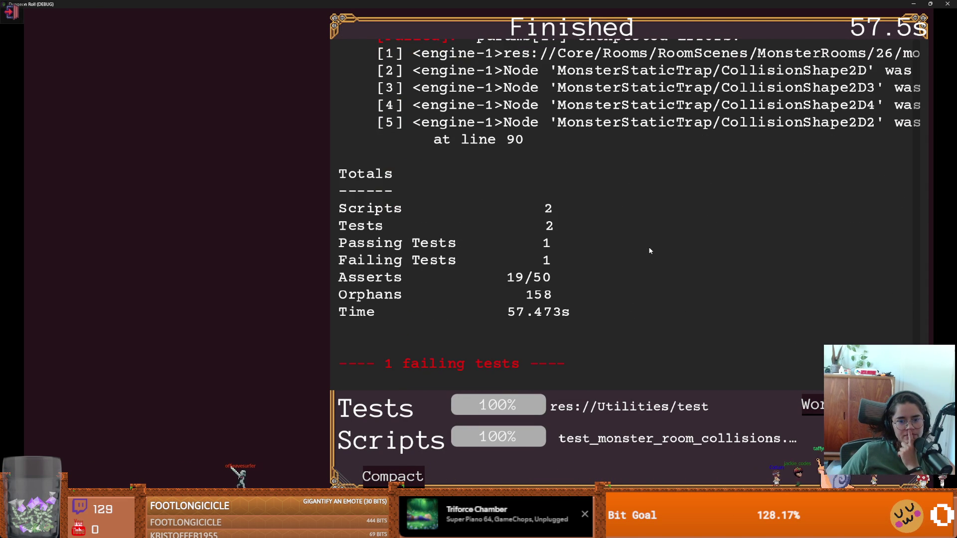
scroll(651, 250, up, 5)
scroll(652, 250, down, 5)
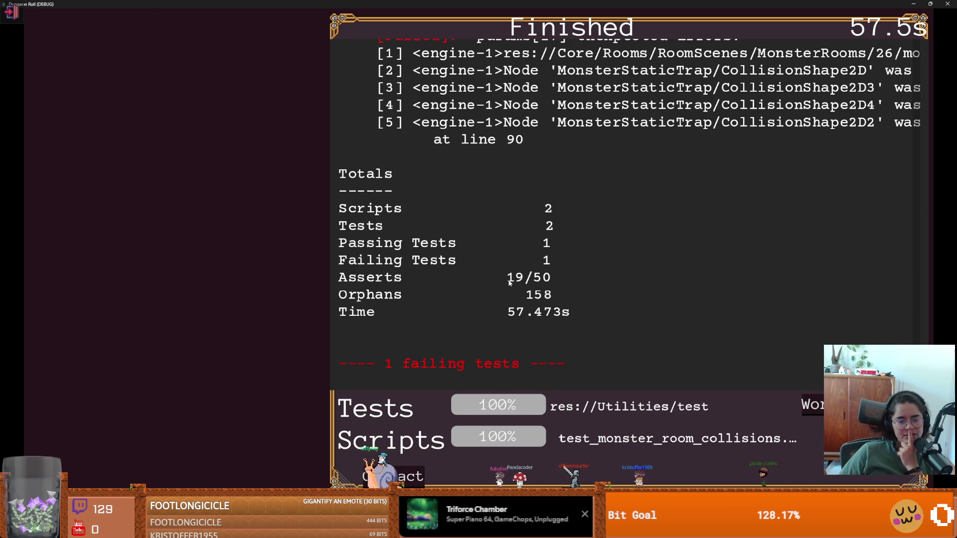
scroll(524, 285, up, 20)
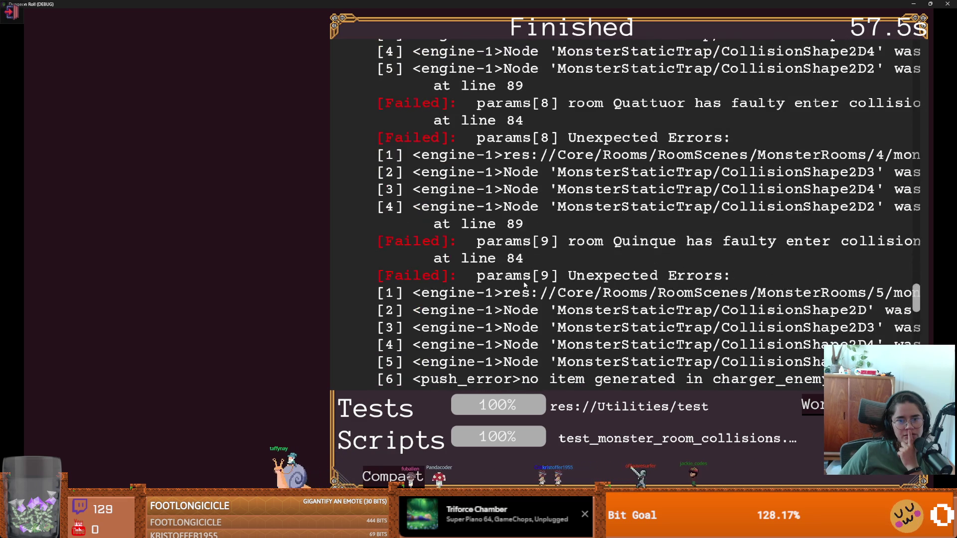
scroll(525, 284, up, 5)
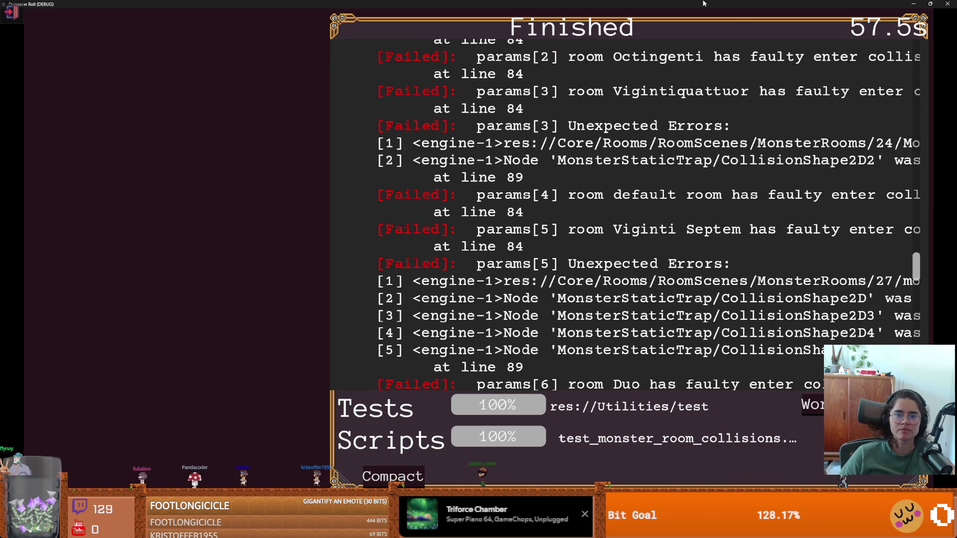
click(930, 3)
key(alt+F4)
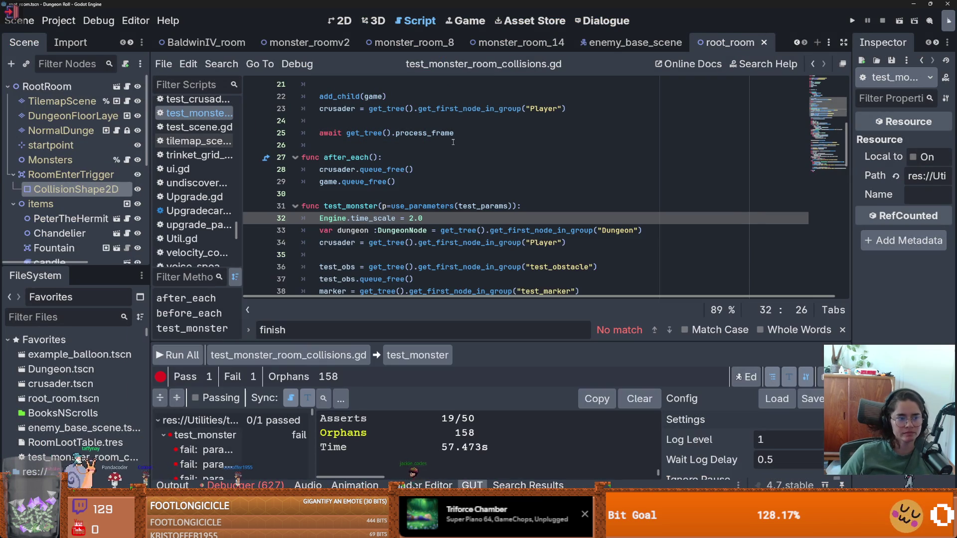
- Locate the assert message on line 84 and discard a first partly typed crusader argument
scroll(398, 165, down, 8)
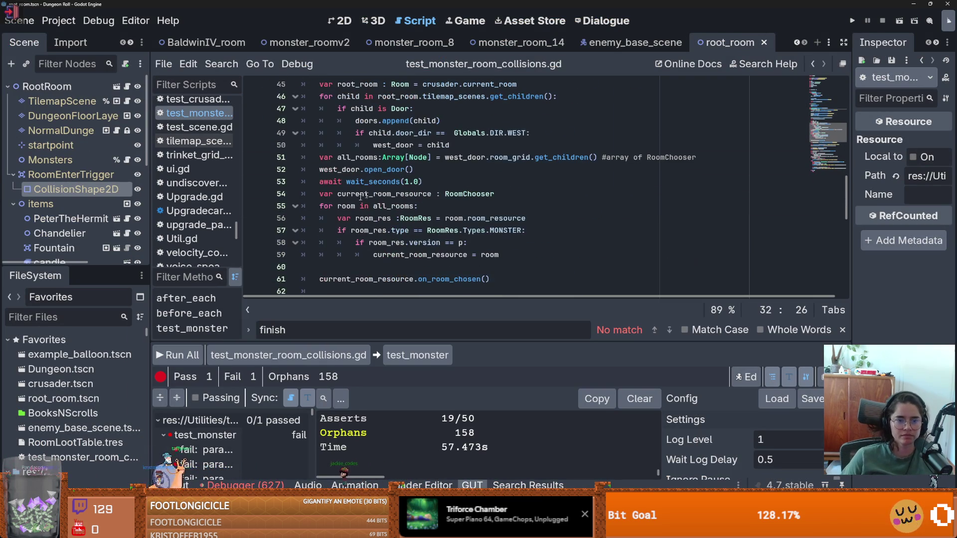
scroll(355, 211, down, 4)
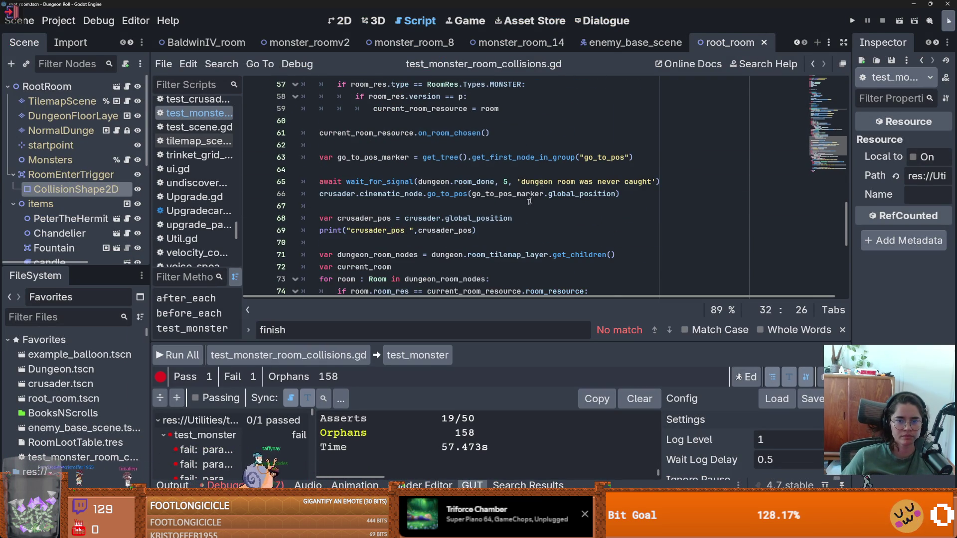
scroll(534, 194, down, 4)
scroll(464, 215, down, 2)
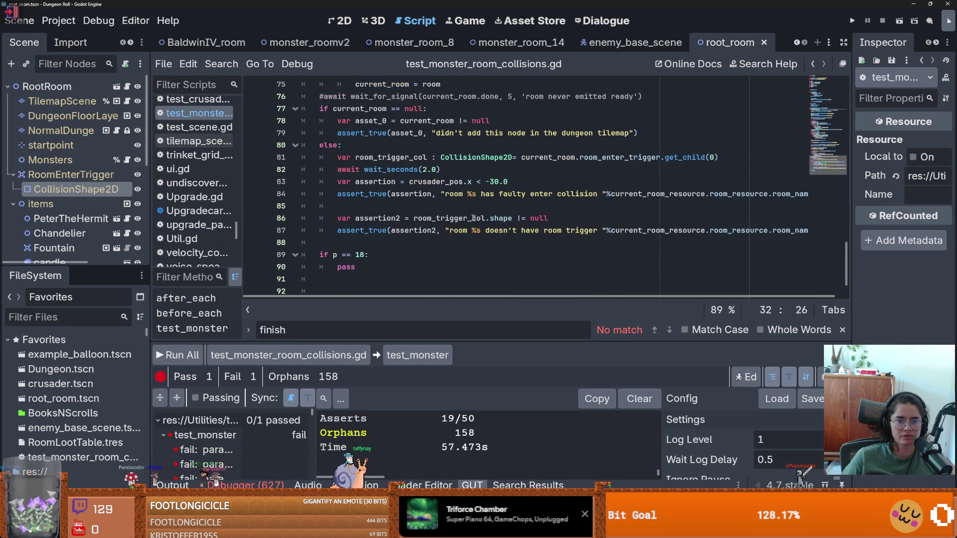
double_click(411, 195)
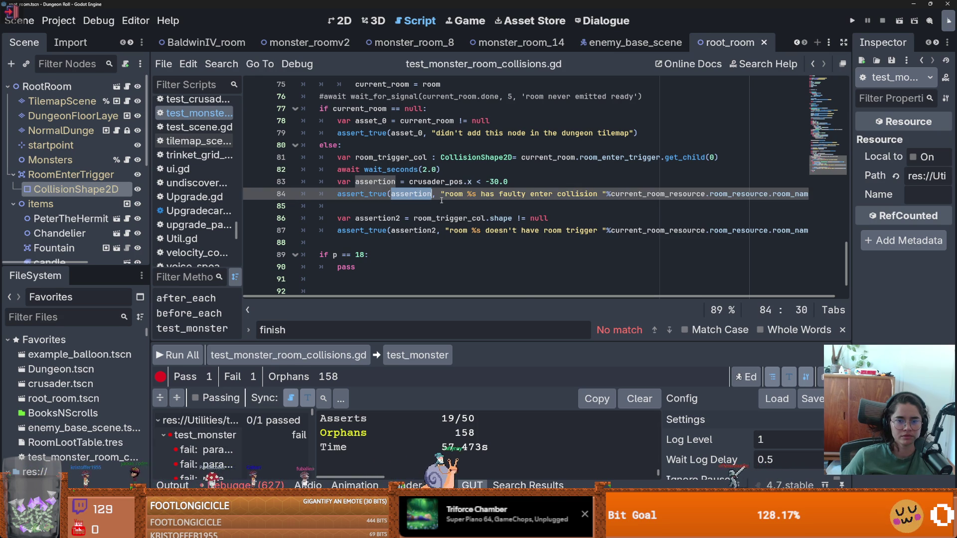
click(608, 194)
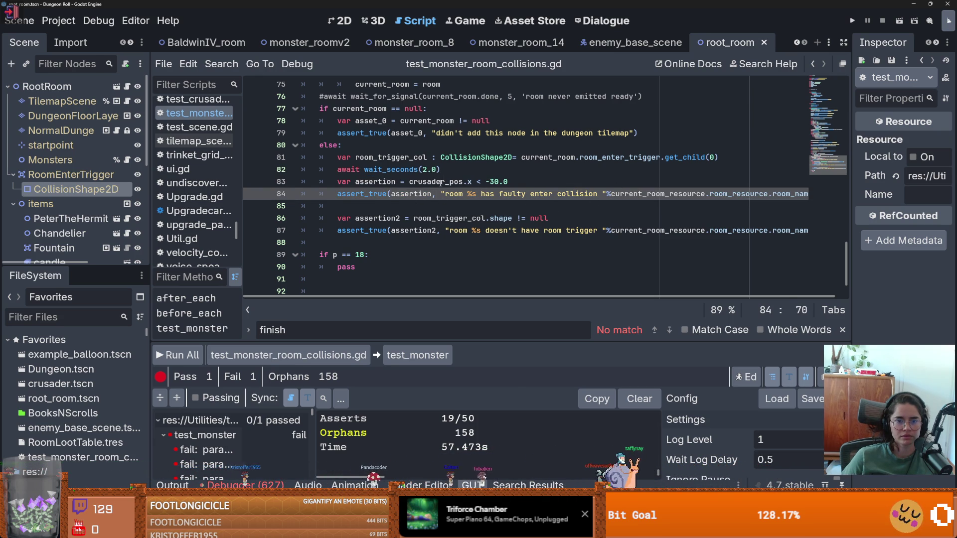
click(464, 182)
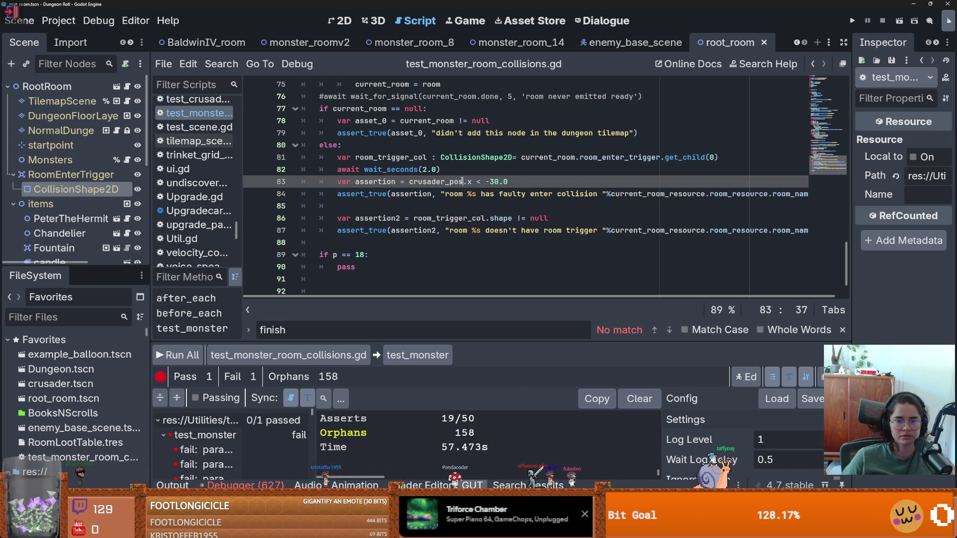
click(539, 194)
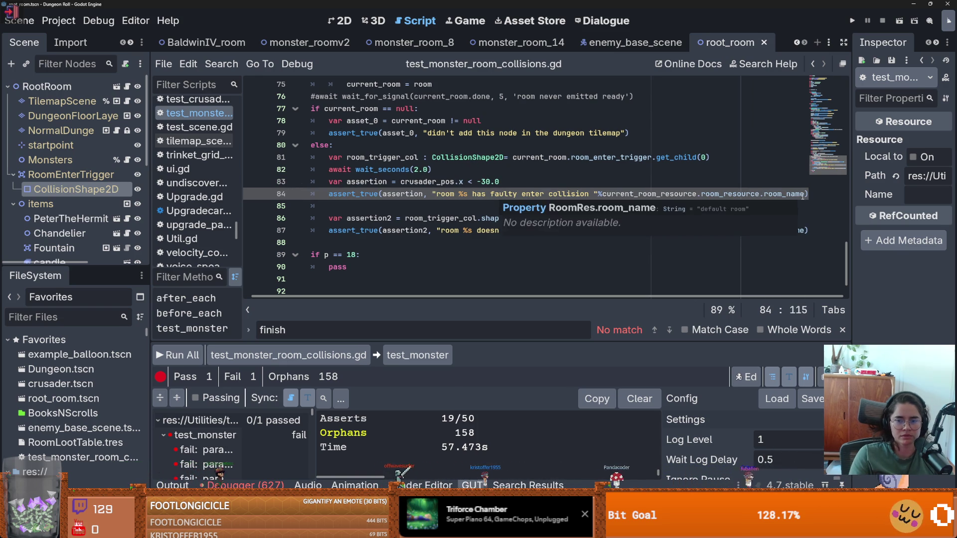
text(, crusad)
key(BackSpace)
key(BackSpace)
key(BackSpace)
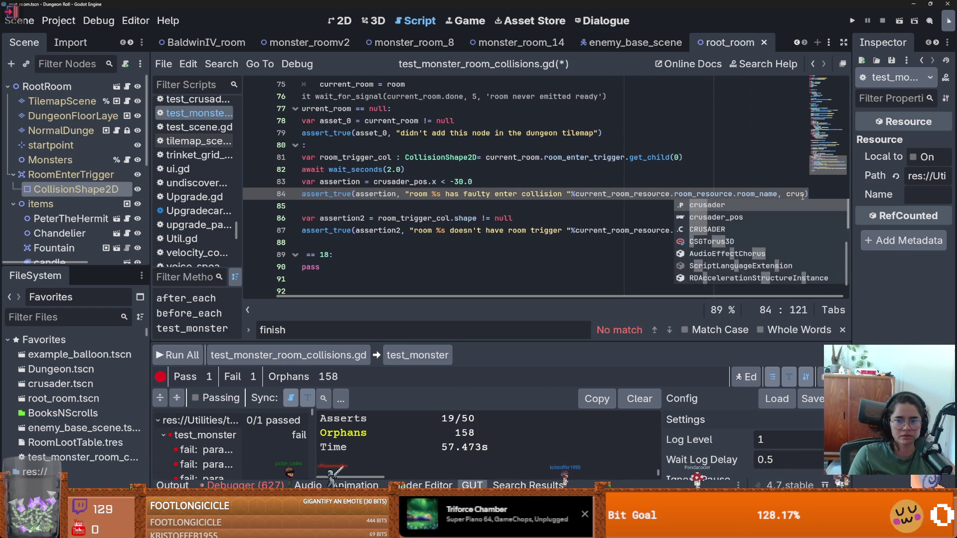
key(BackSpace)
key(BackSpace)
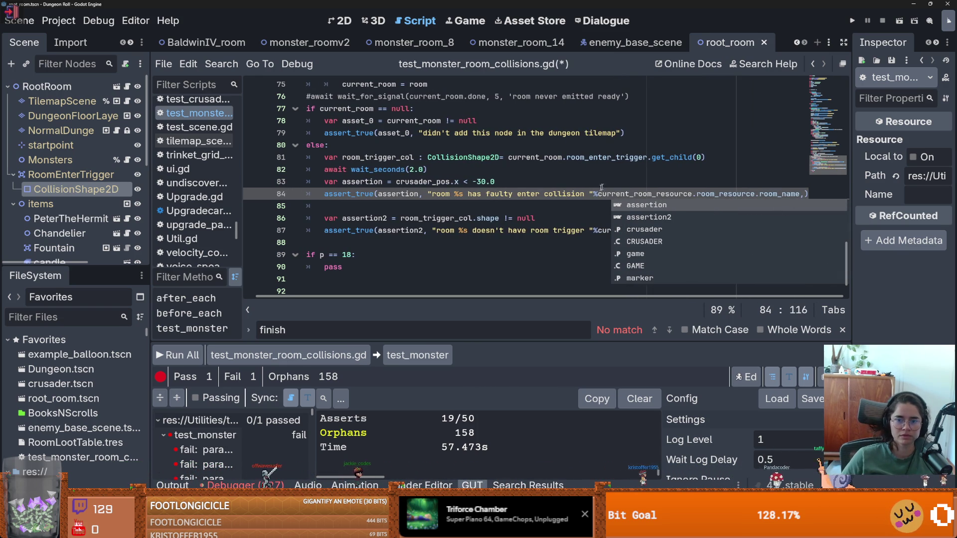
- Append ', crusader x was %s' to the line 84 message and add crusader_pos.x as an argument
click(583, 194)
text(, c)
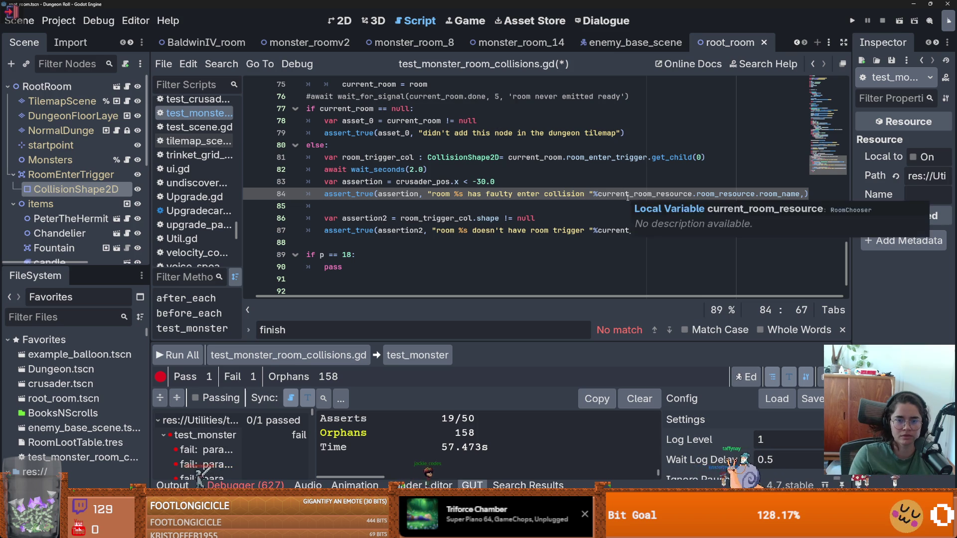
text(rusader x was )
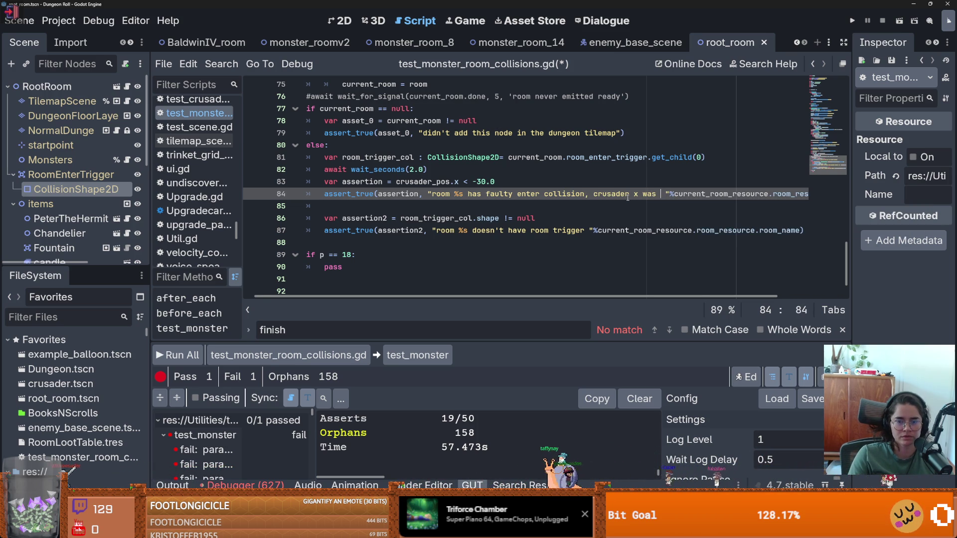
text(%s)
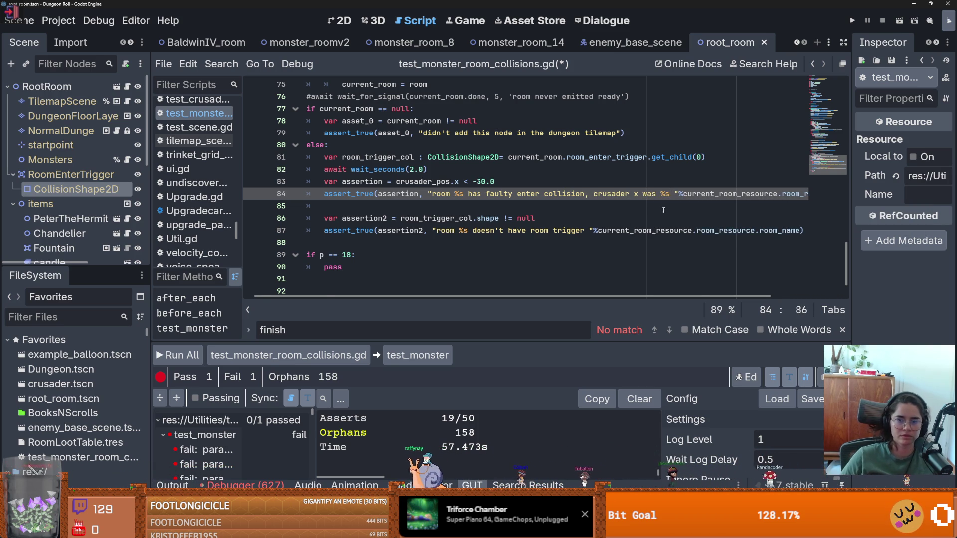
scroll(679, 209, right, 3)
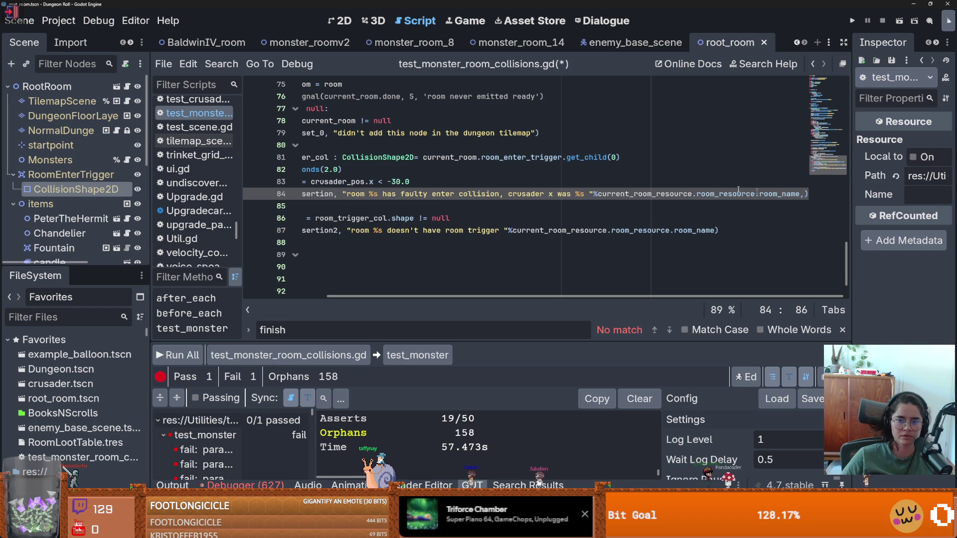
drag(598, 194, 806, 194)
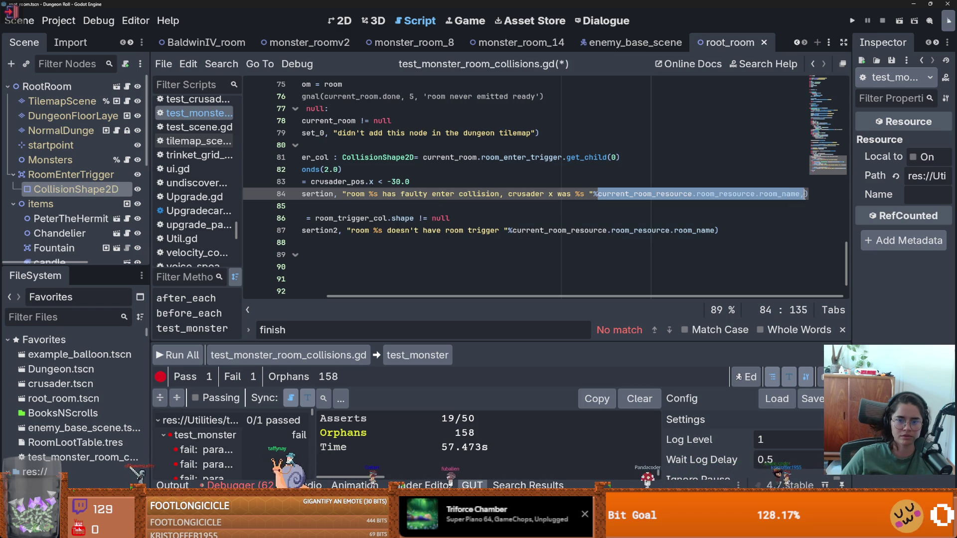
click(806, 194)
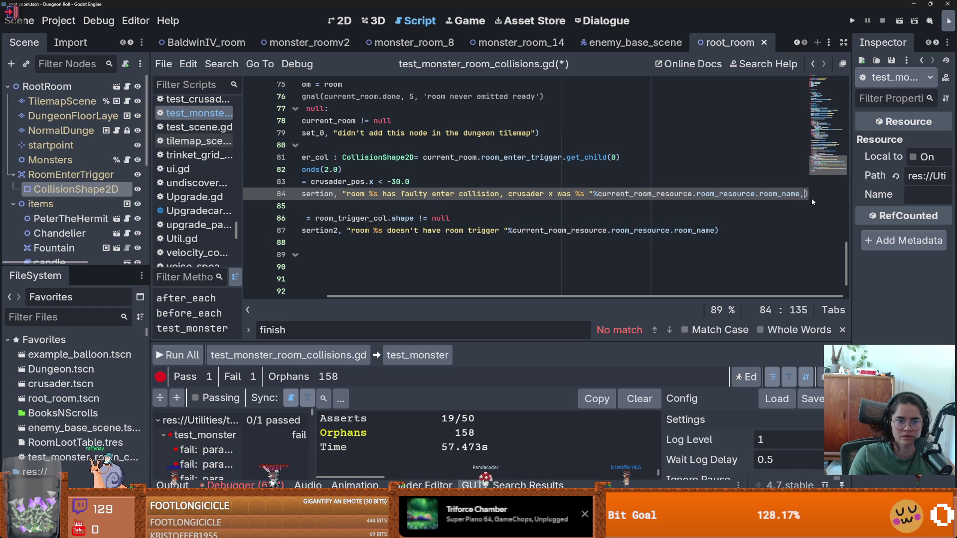
text(cr)
text(usader_po)
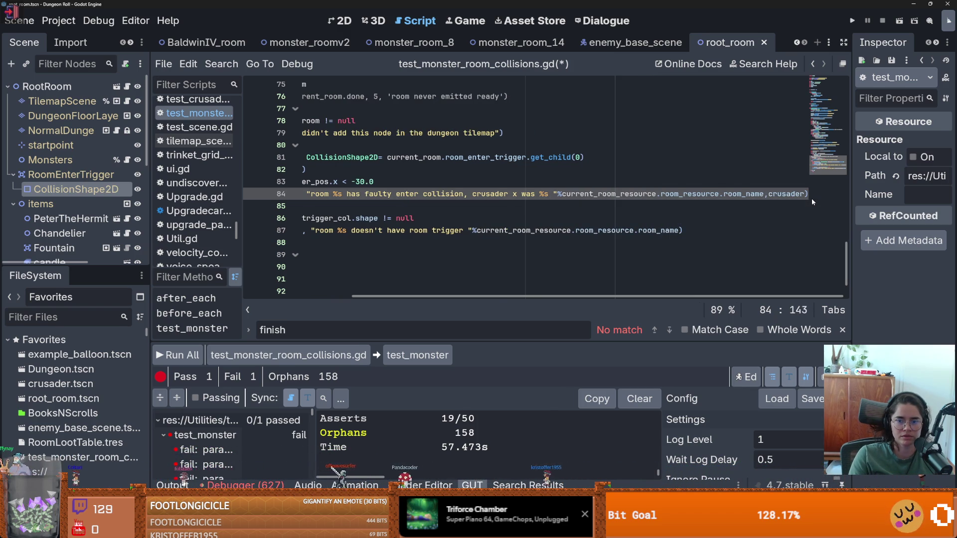
text(s.x)
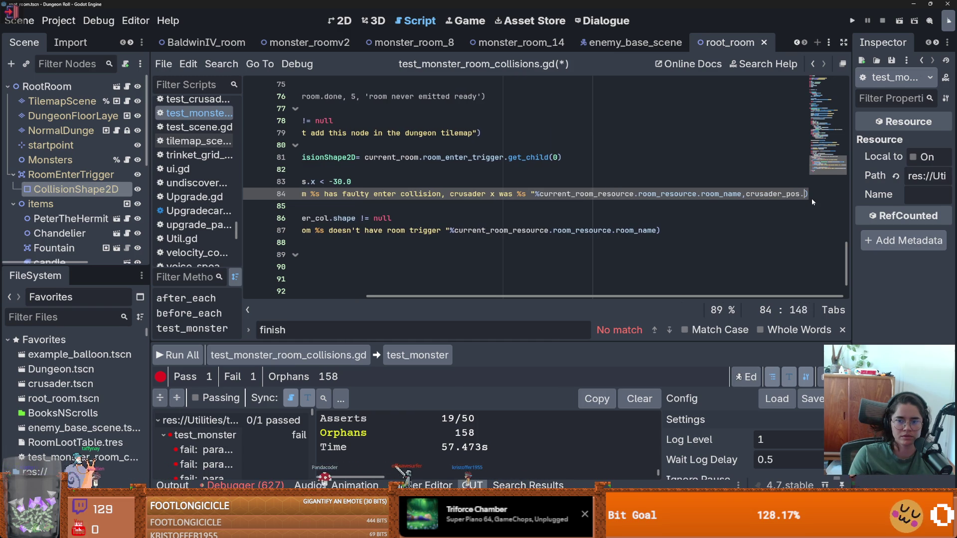
click(757, 182)
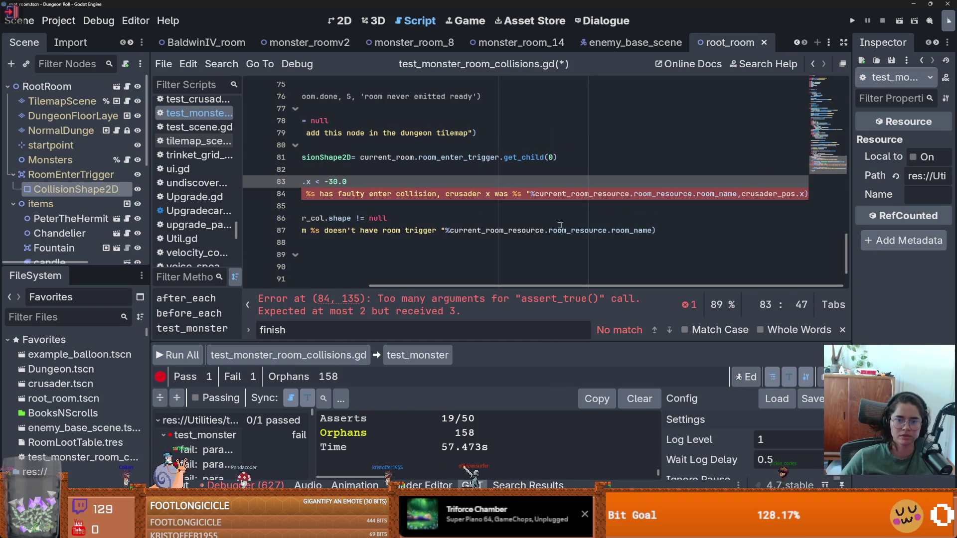
- Wrap the format arguments as [room_name, crusader_pos.x] and rerun the collision tests
drag(537, 194, 636, 194)
drag(536, 194, 805, 193)
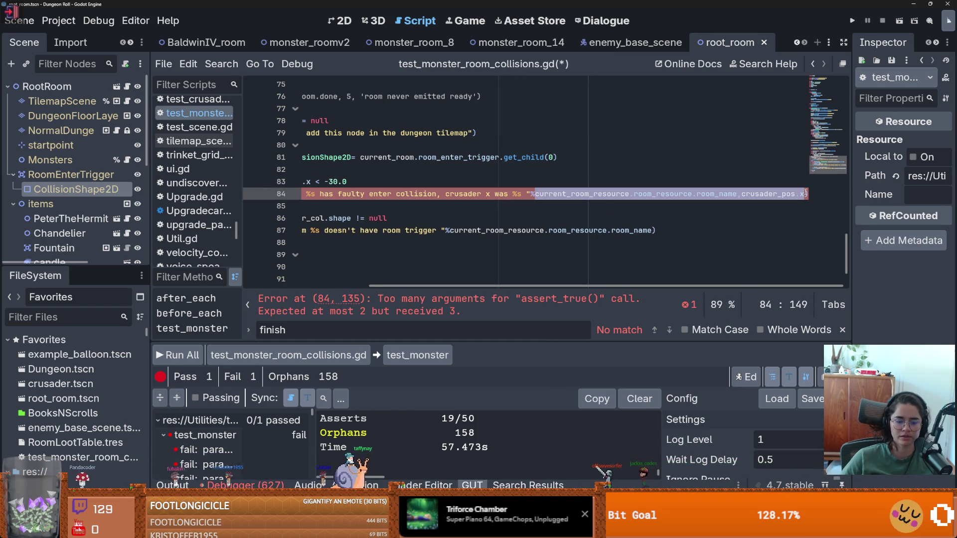
text([)
click(554, 157)
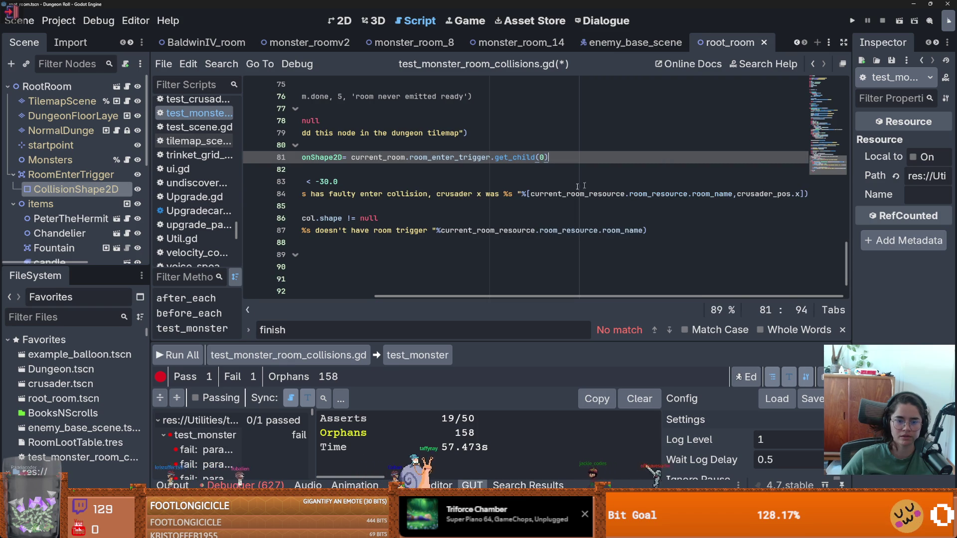
click(168, 355)
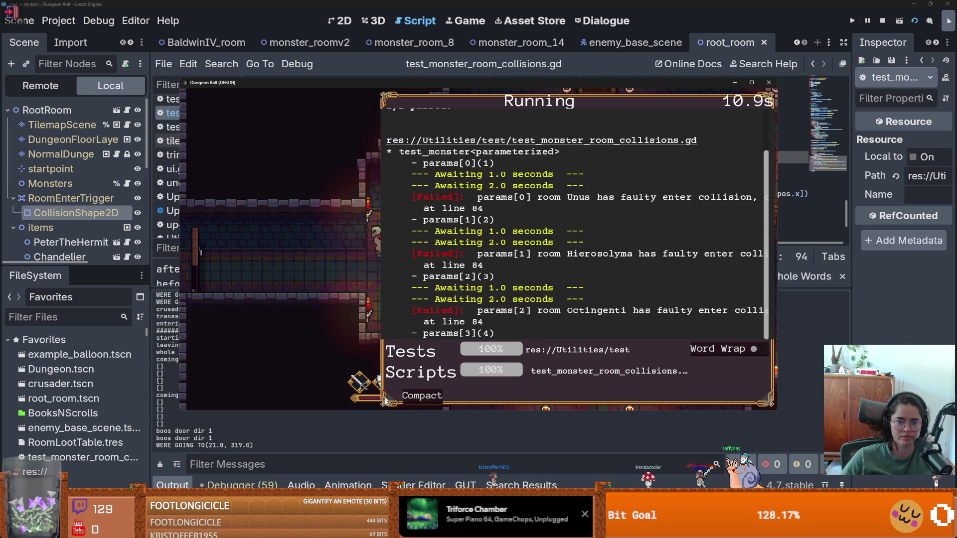
- Enlarge the GUT test log to read the params[3] MonsterStaticTrap errors at line 89
mouse_move(381, 403)
mouse_down()
mouse_move(179, 362)
mouse_move(237, 364)
mouse_up()
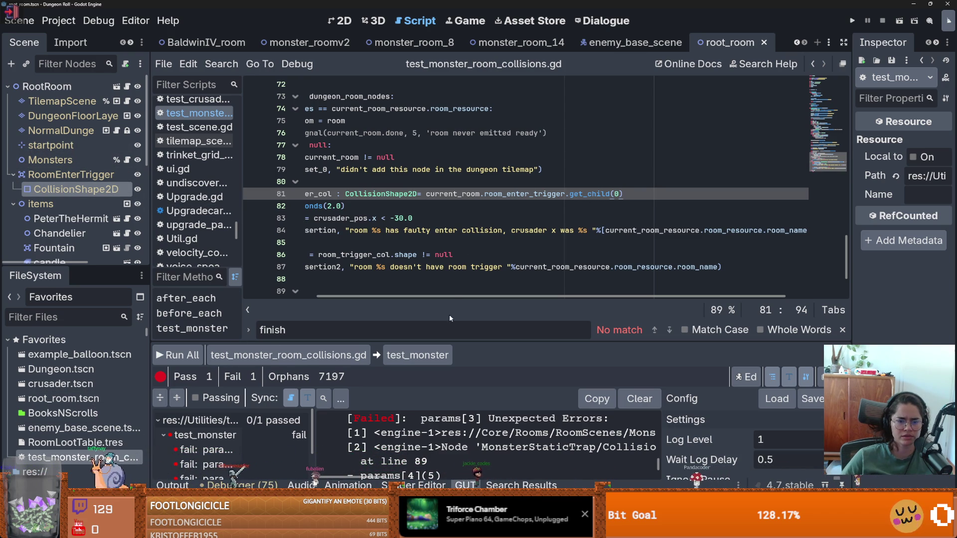
- Make line 83 check crusader_pos.x < 30.0 after reading crusader x values 28.34 and 30.23
click(396, 218)
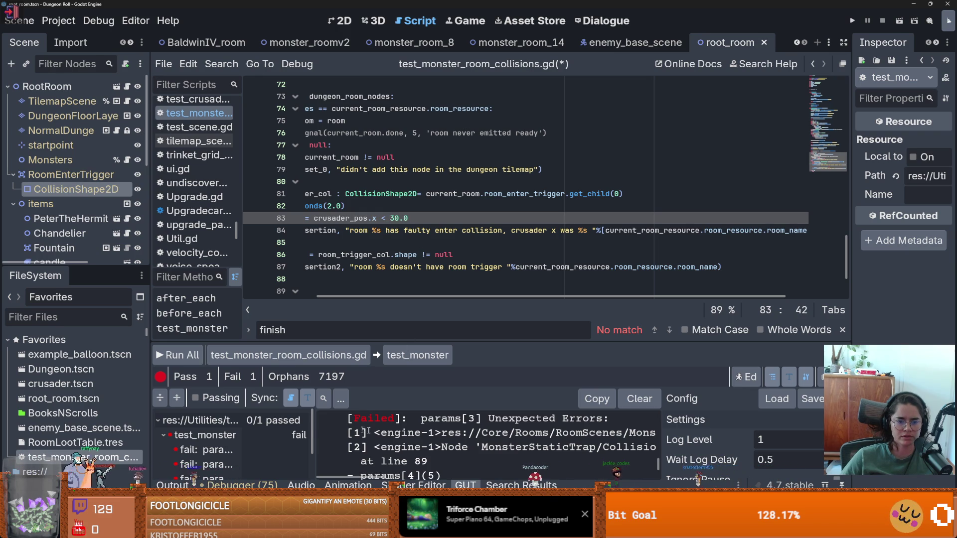
drag(472, 343, 472, 173)
scroll(519, 384, right, 5)
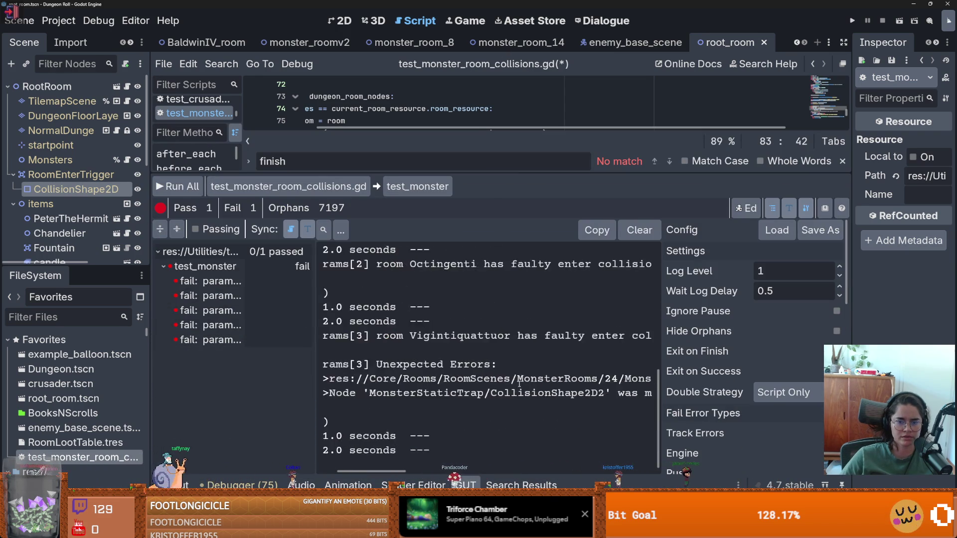
scroll(519, 384, right, 2)
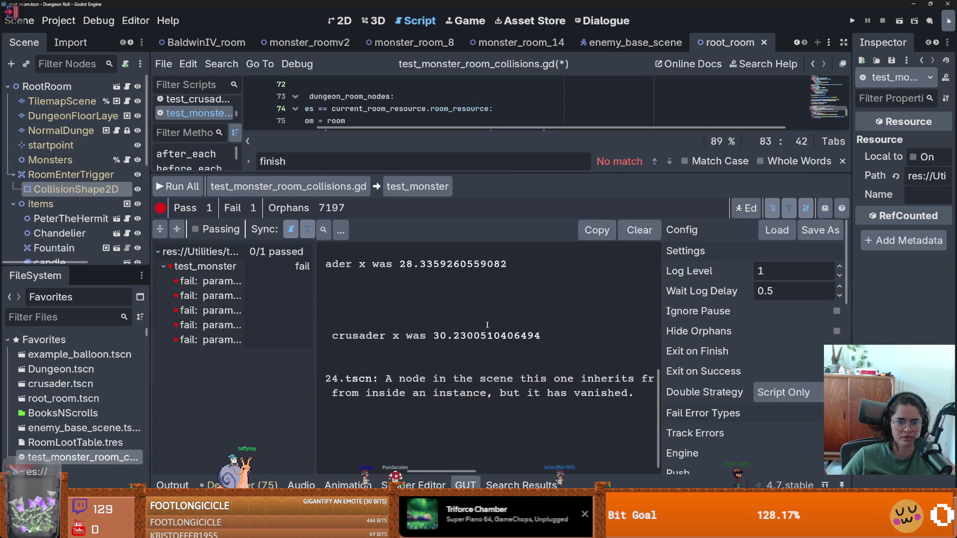
double_click(438, 338)
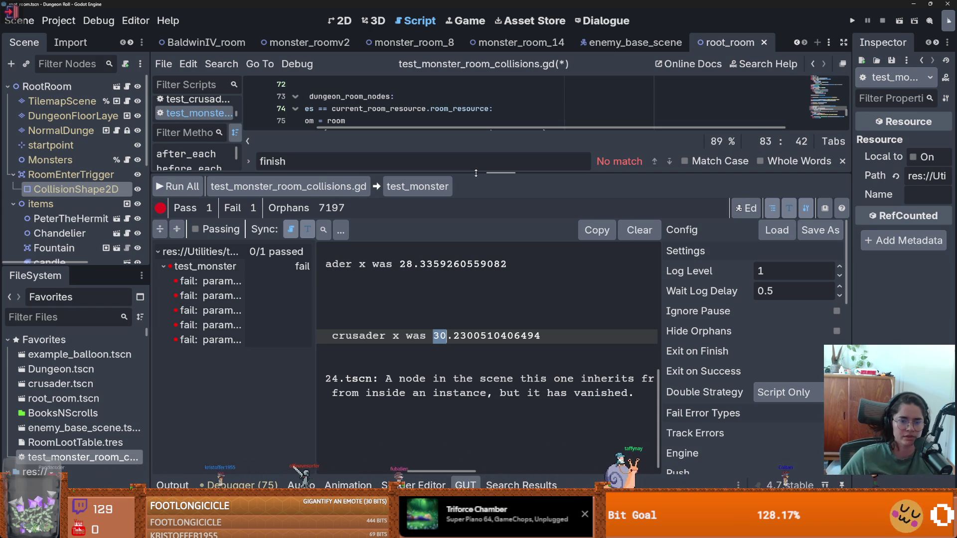
drag(476, 173, 476, 420)
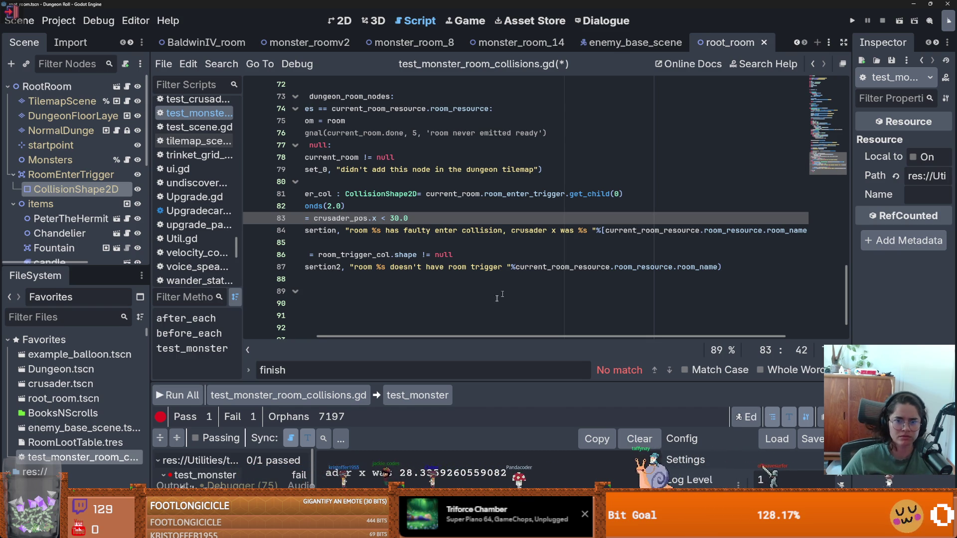
- Copy the crusader_pos line and change the assertion threshold back to -30.0
scroll(512, 286, left, 3)
double_click(376, 218)
double_click(426, 218)
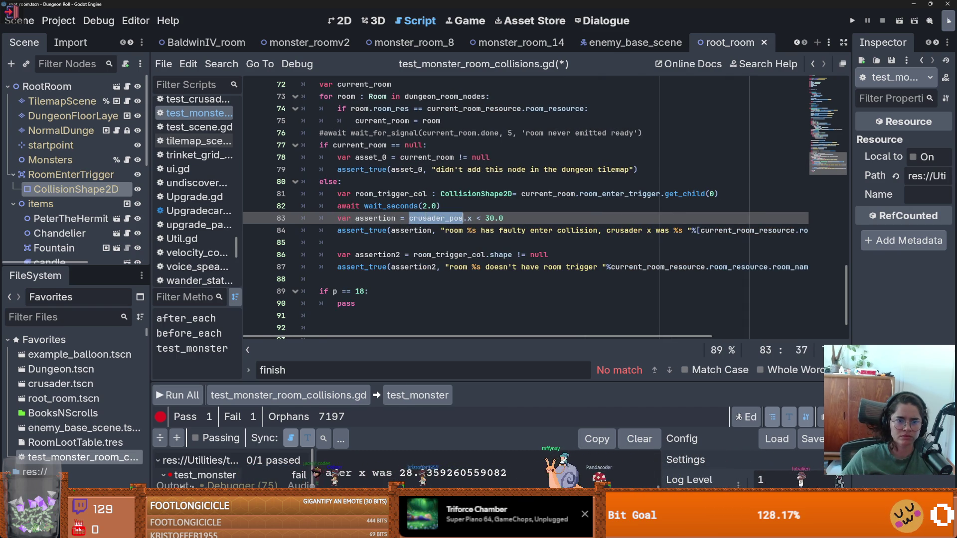
scroll(429, 242, up, 3)
drag(514, 145, 320, 145)
scroll(511, 255, down, 2)
scroll(511, 255, up, 1)
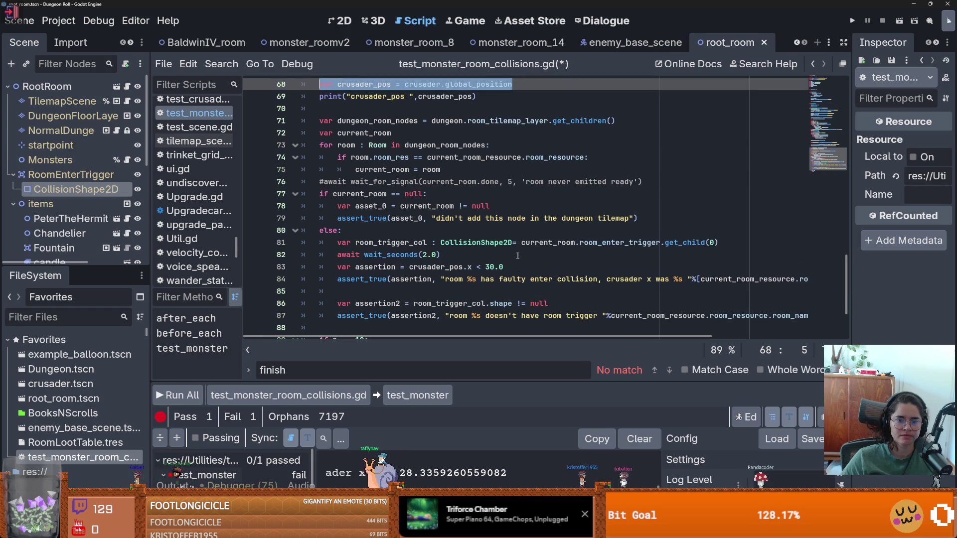
click(488, 267)
text(-)
- Move the crusader position read above the assertion, remove the original line and its print, and rerun
key(ctrl+shift+Return)
text(var crusader_pos = crusader.global_position)
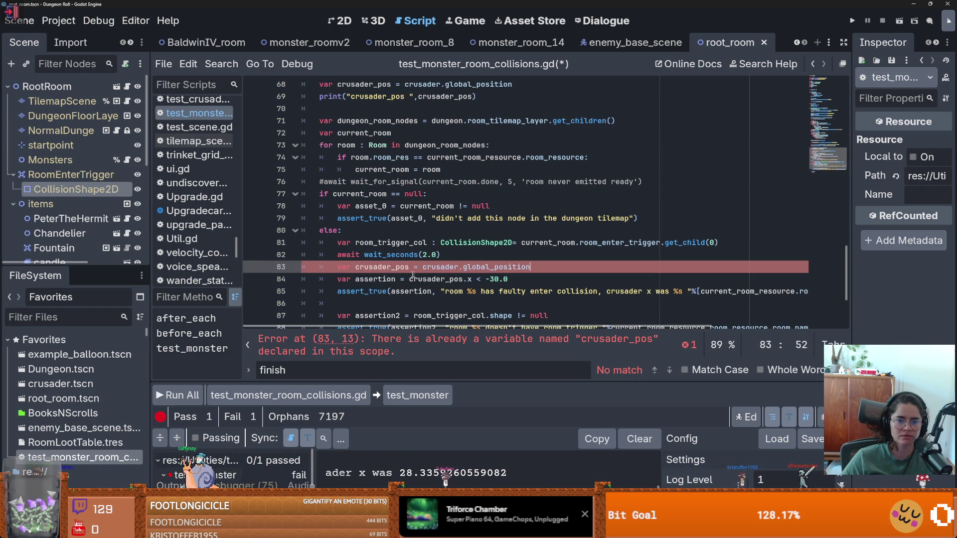
scroll(393, 267, up, 3)
drag(514, 120, 312, 121)
key(BackSpace)
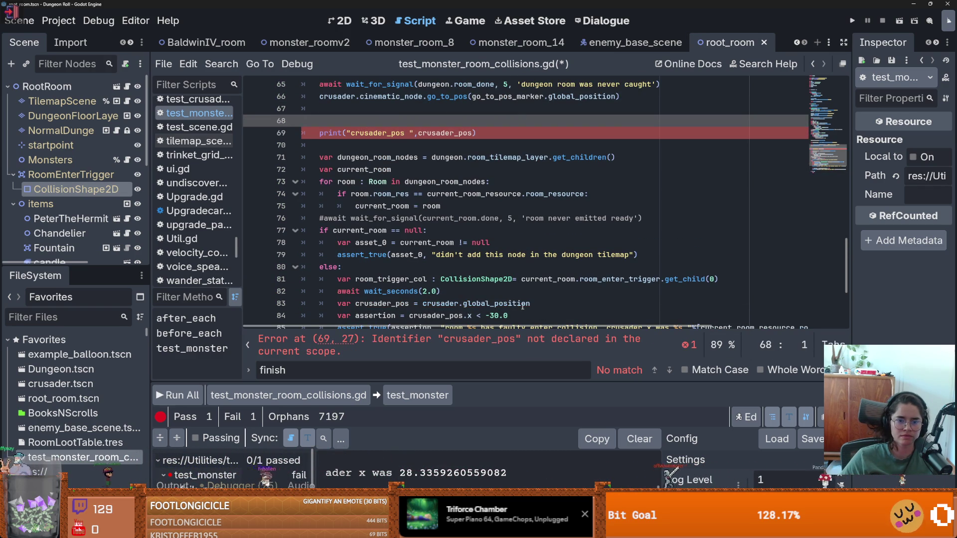
key(ctrl+z)
key(ctrl+z)
key(ctrl+z)
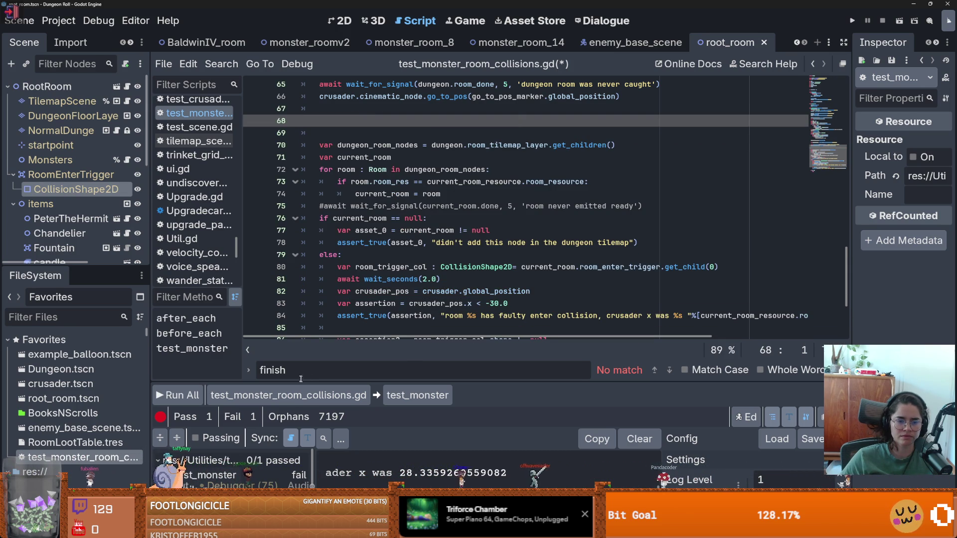
click(177, 395)
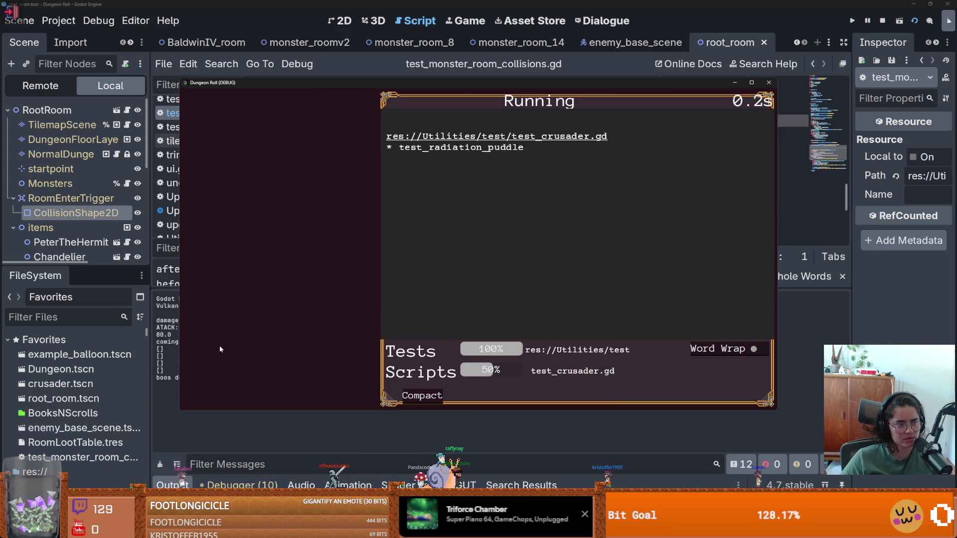
- Toggle the GUT results between compact and expanded and scroll through the collision failures
click(420, 397)
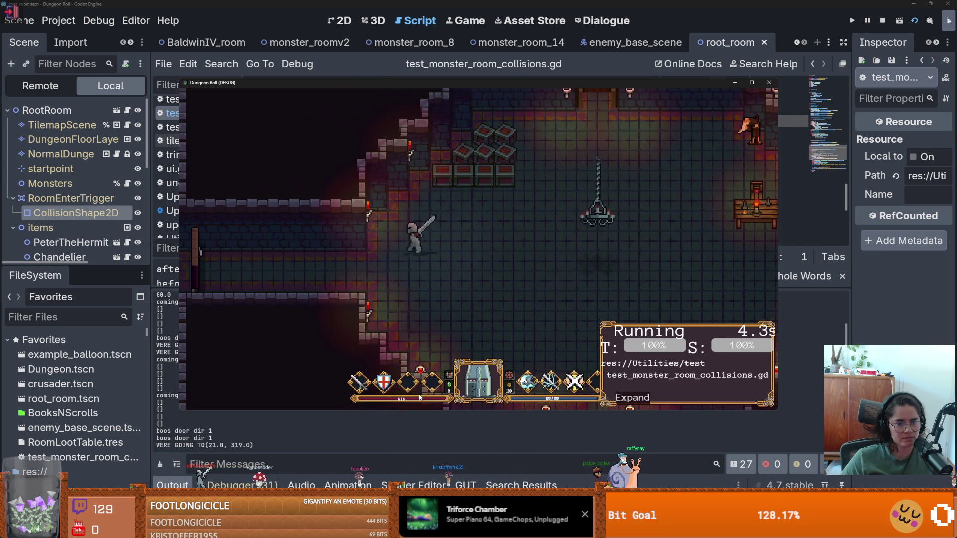
click(633, 398)
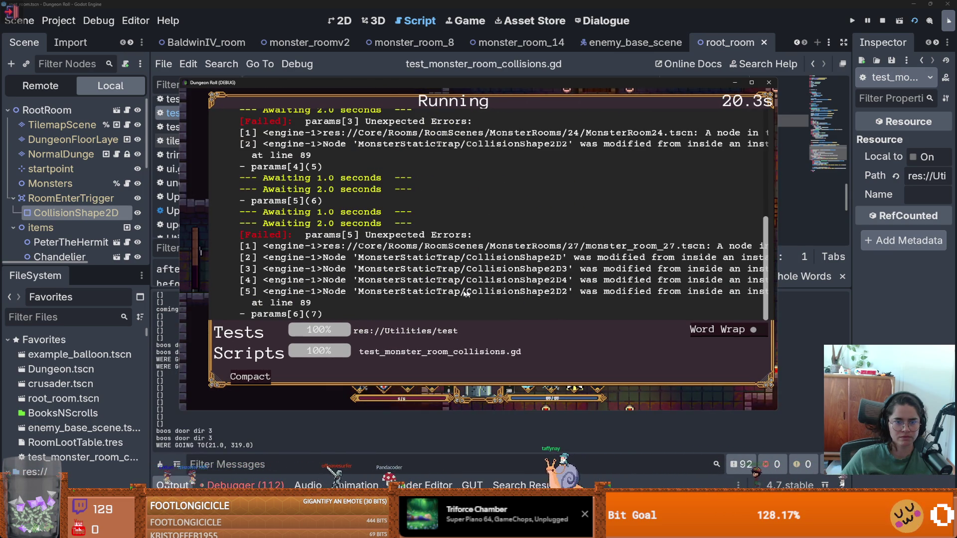
scroll(435, 271, up, 3)
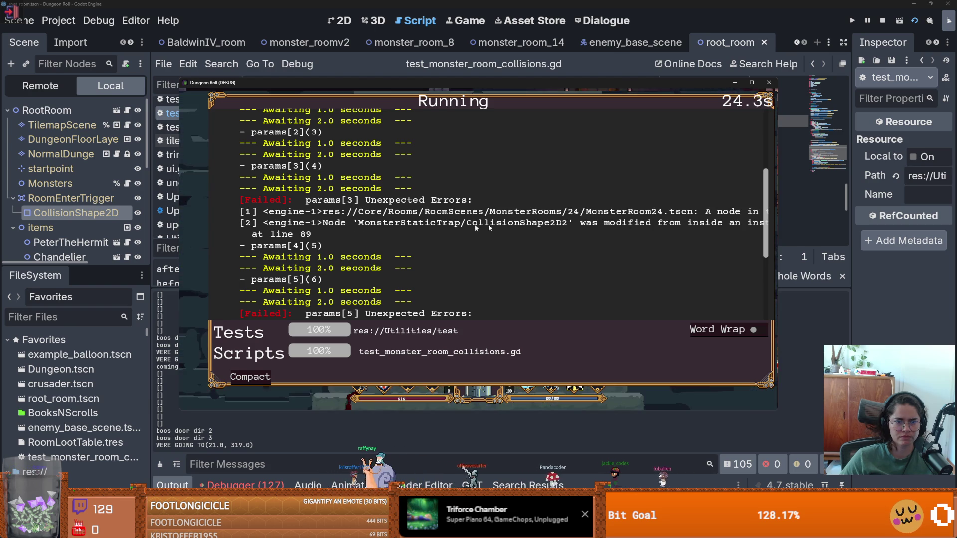
scroll(392, 275, up, 1)
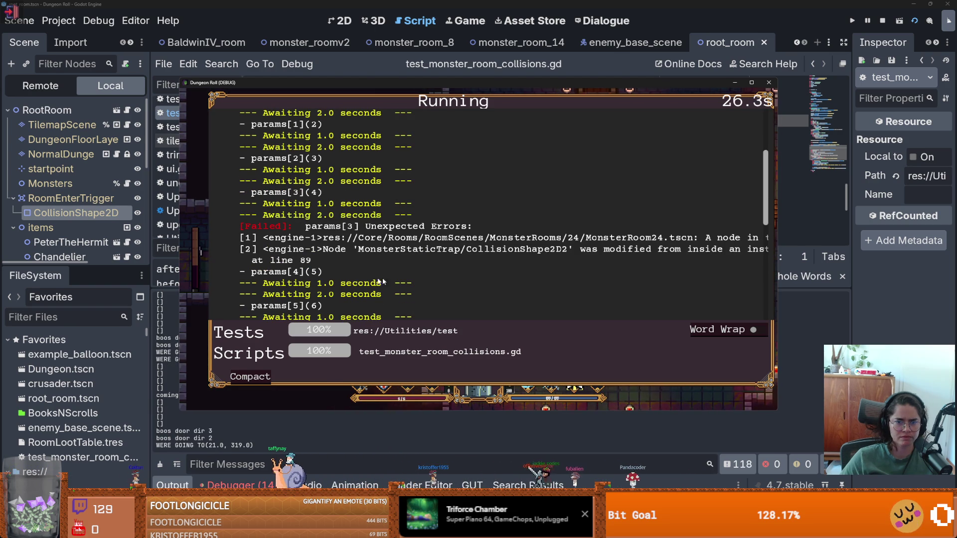
scroll(455, 280, down, 1)
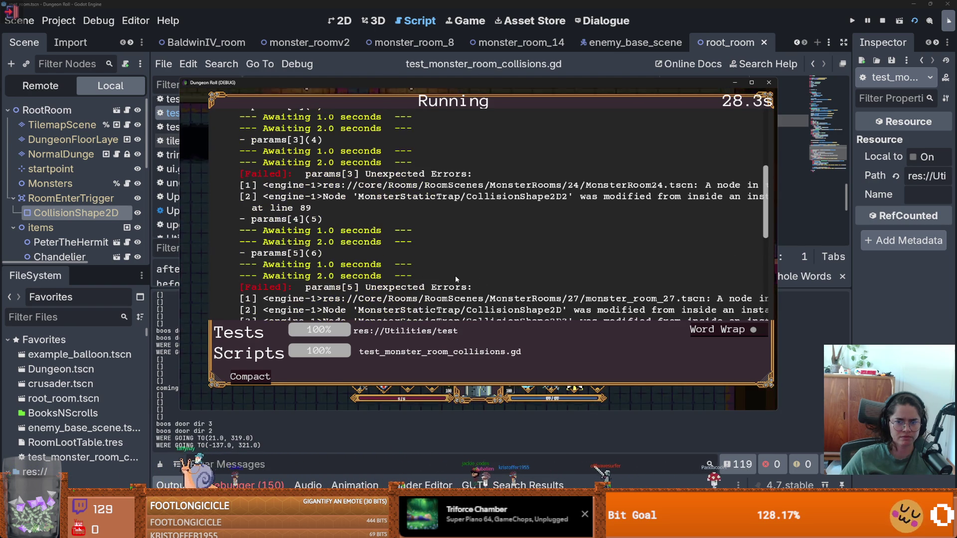
scroll(556, 294, down, 3)
scroll(557, 294, down, 3)
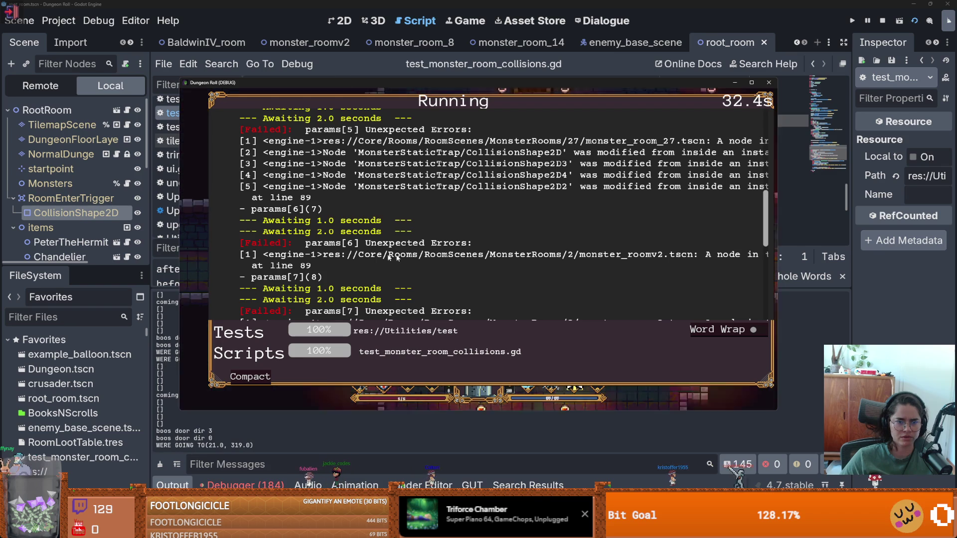
scroll(493, 244, down, 1)
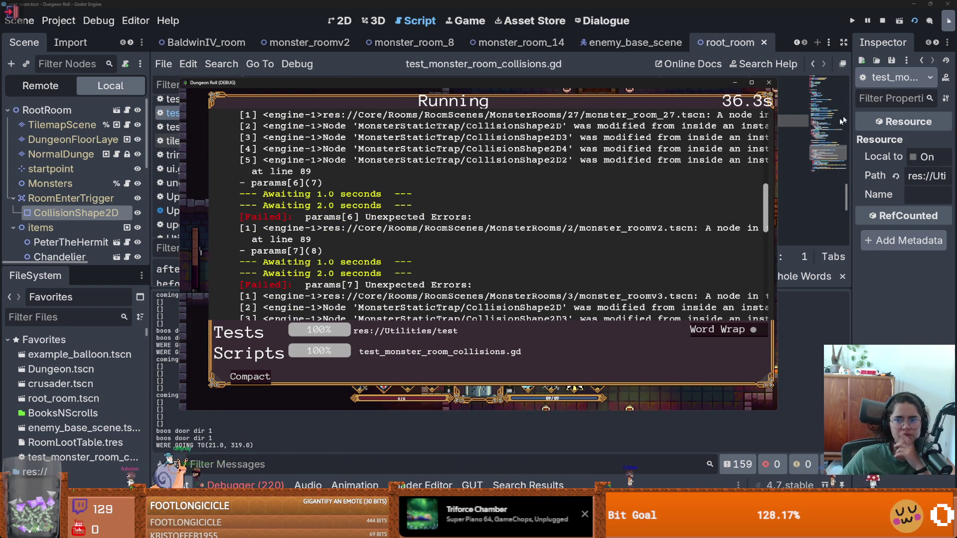
- Pause the test game and resize its window to read the test output
click(871, 23)
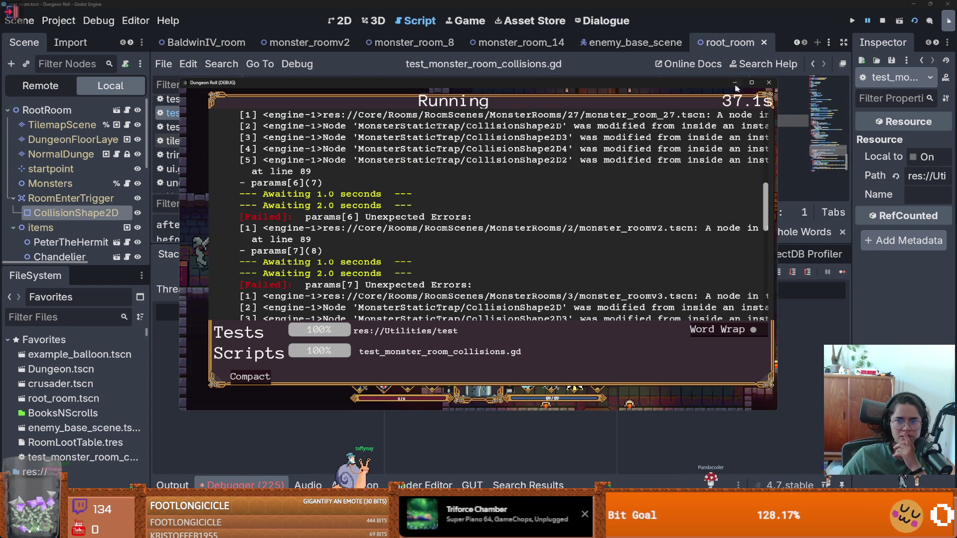
click(752, 82)
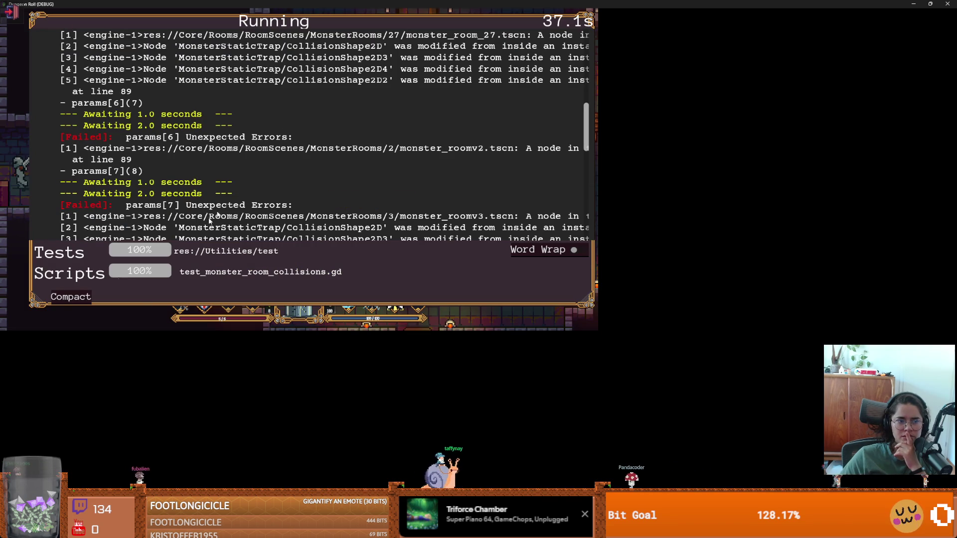
drag(392, 20, 372, 140)
double_click(406, 137)
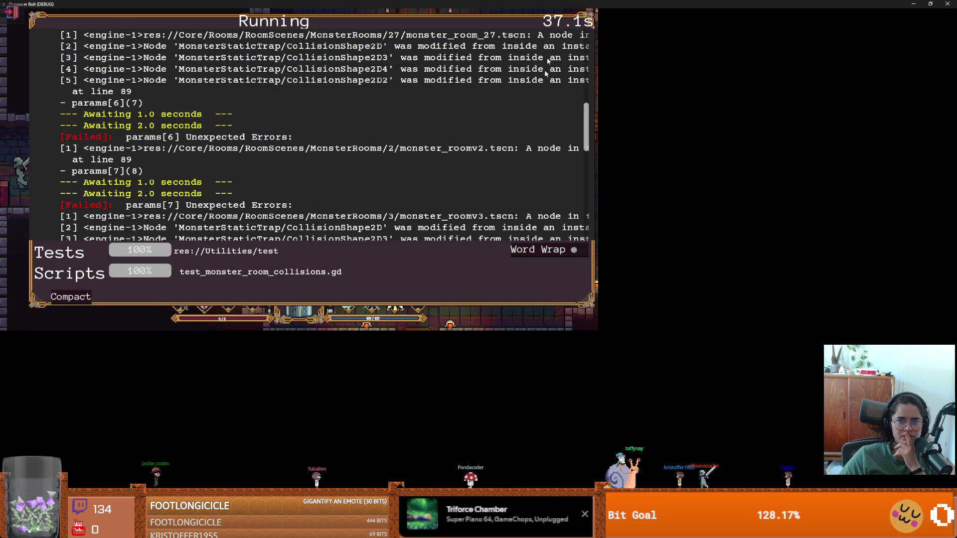
key(super+Down)
- Stop the game, save the test script, and bring up GitHub Desktop with 20 changed files
click(887, 21)
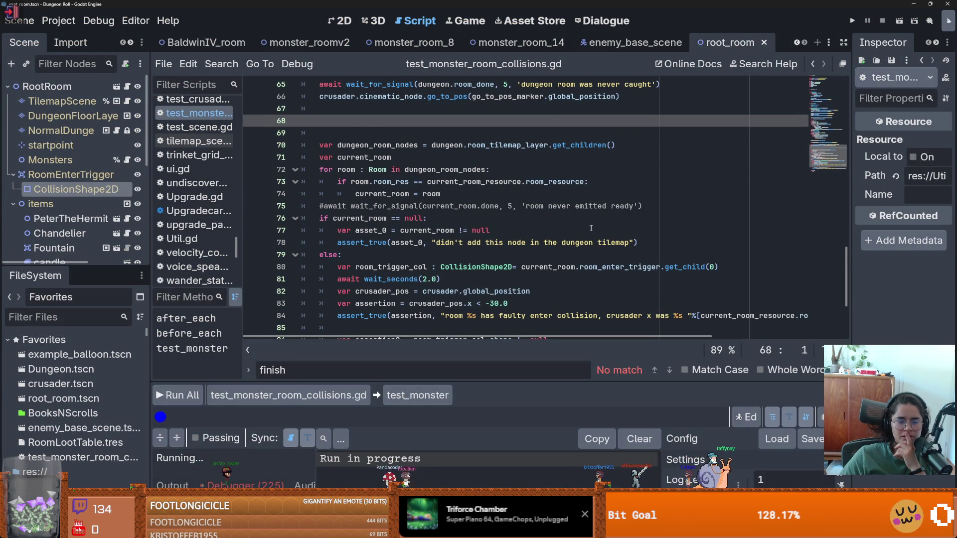
click(444, 209)
key(alt+Tab)
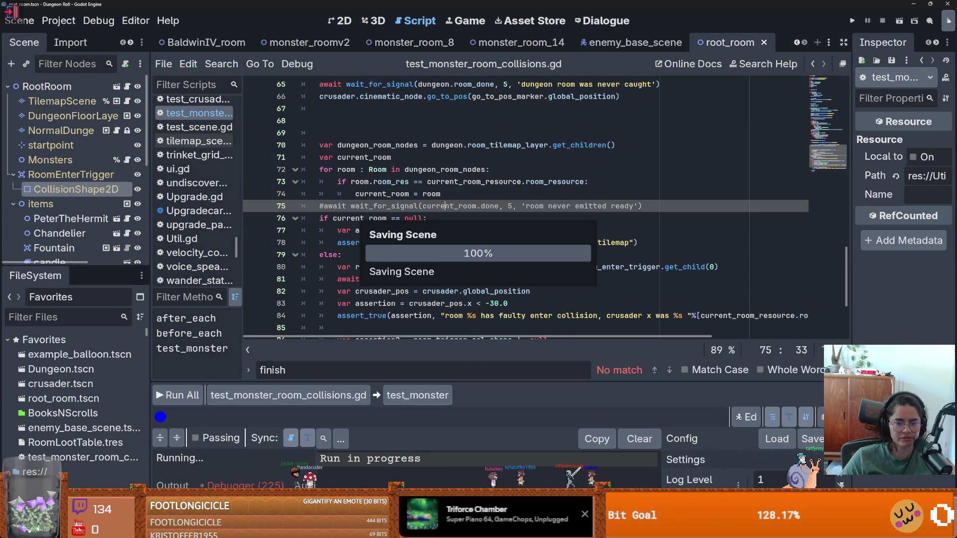
click(545, 147)
text(unit test poggies)
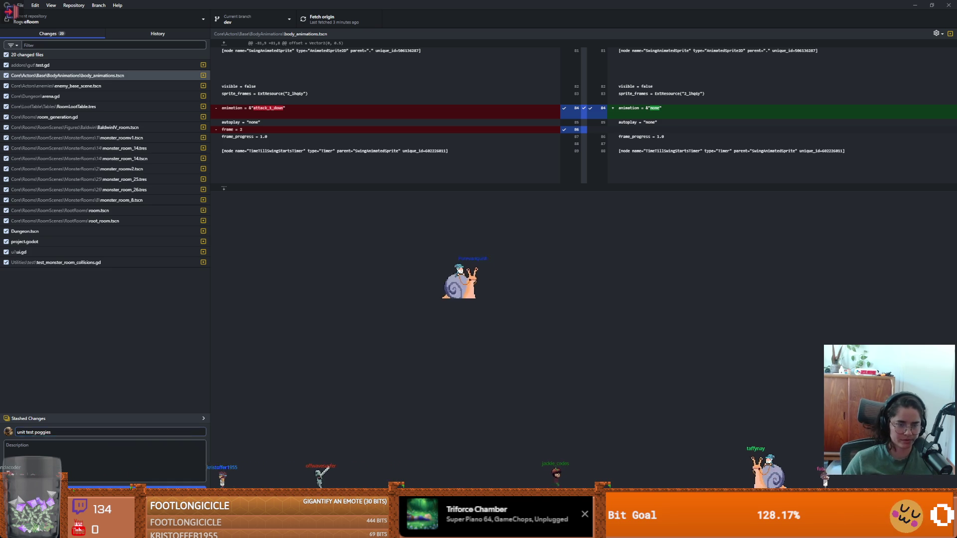
- Commit the 20 files to dev as "unit test poggies", push to origin, and return to Godot
key(ctrl+Return)
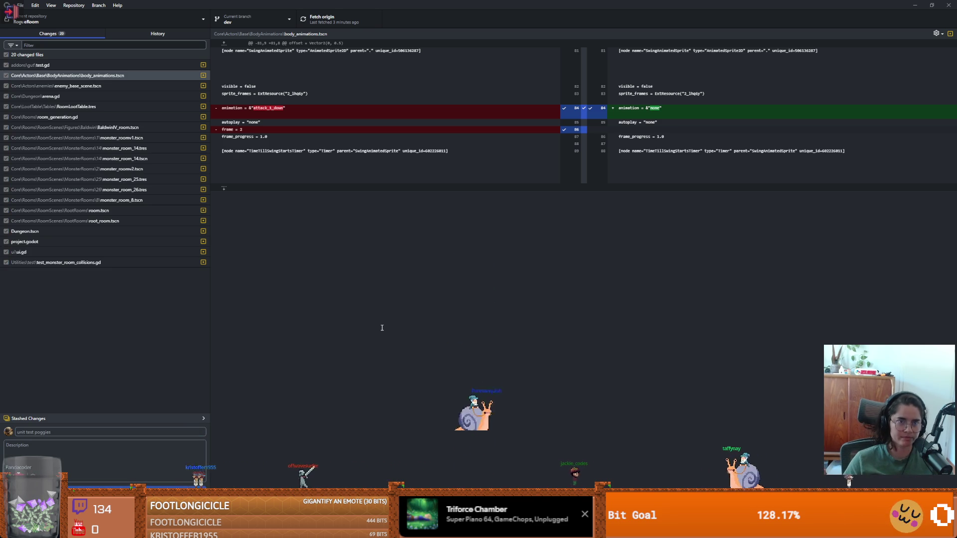
click(366, 22)
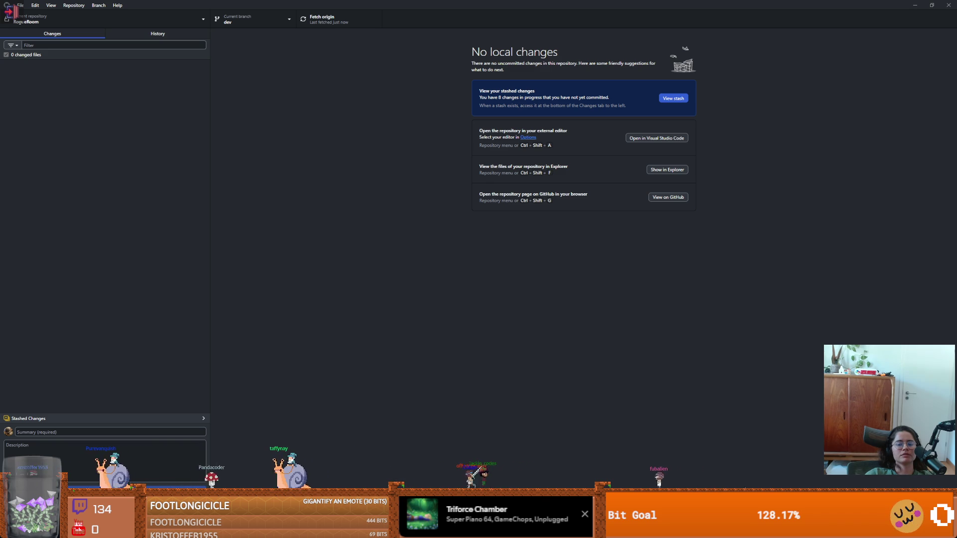
key(alt+Tab)
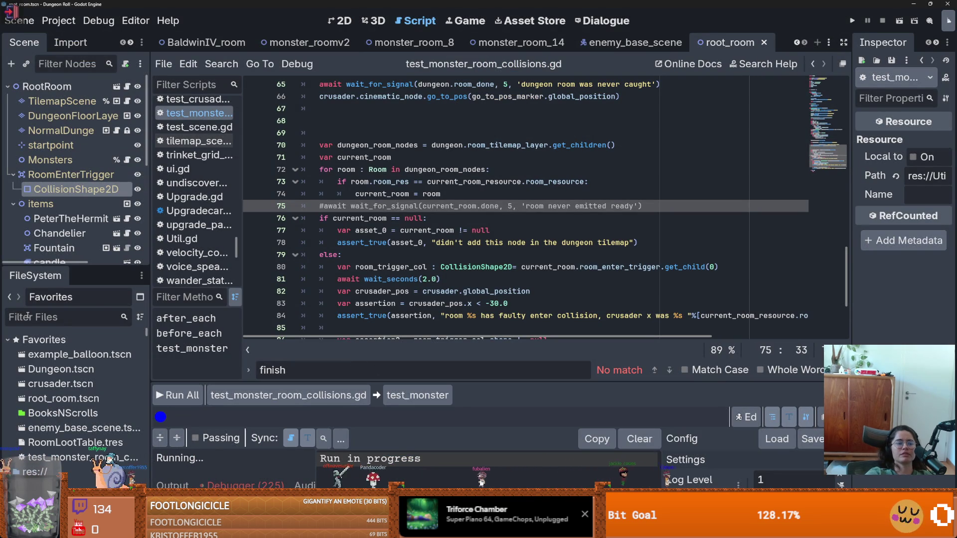
- Filter FileSystem for 'shop', open Shop1_room.tscn, and inspect its layout in the 2D view
text(shop)
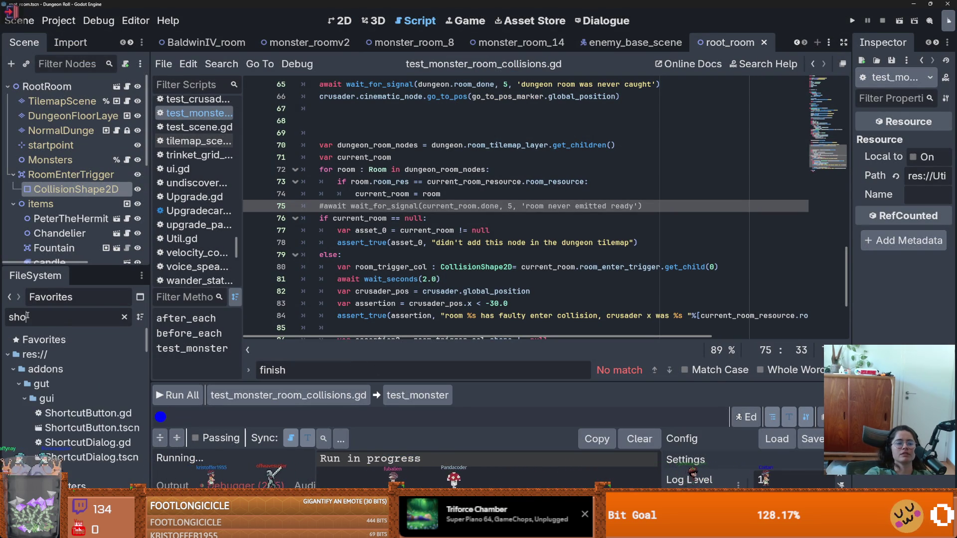
scroll(64, 379, down, 5)
click(106, 397)
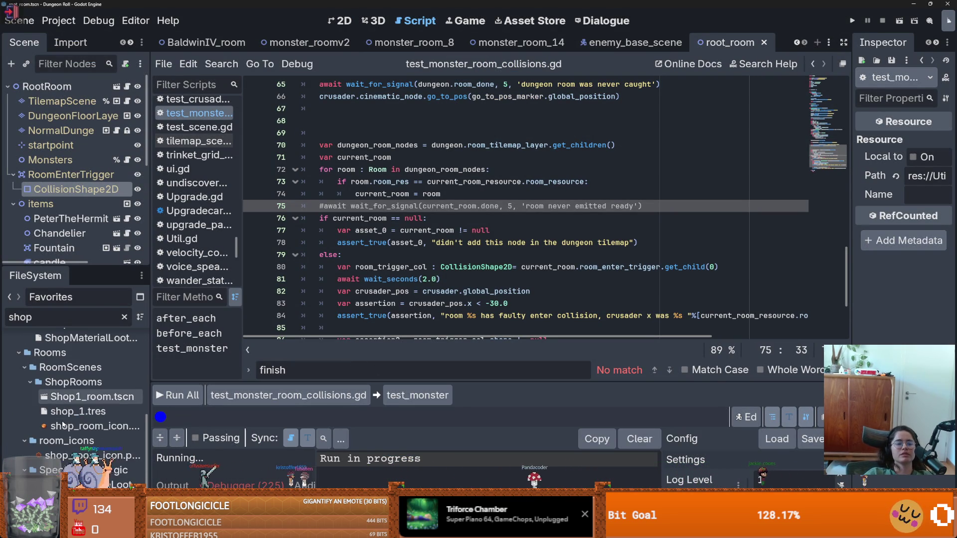
double_click(105, 397)
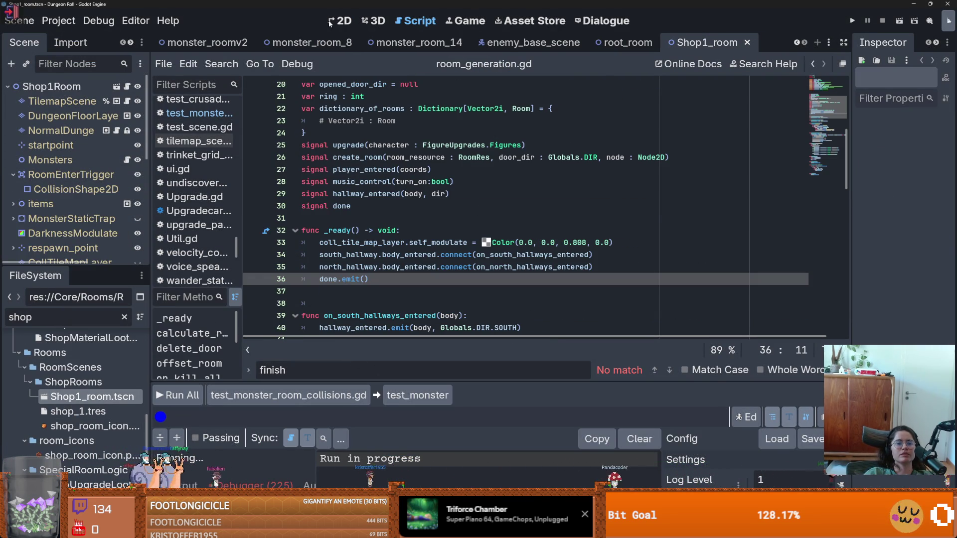
click(329, 23)
scroll(402, 274, down, 7)
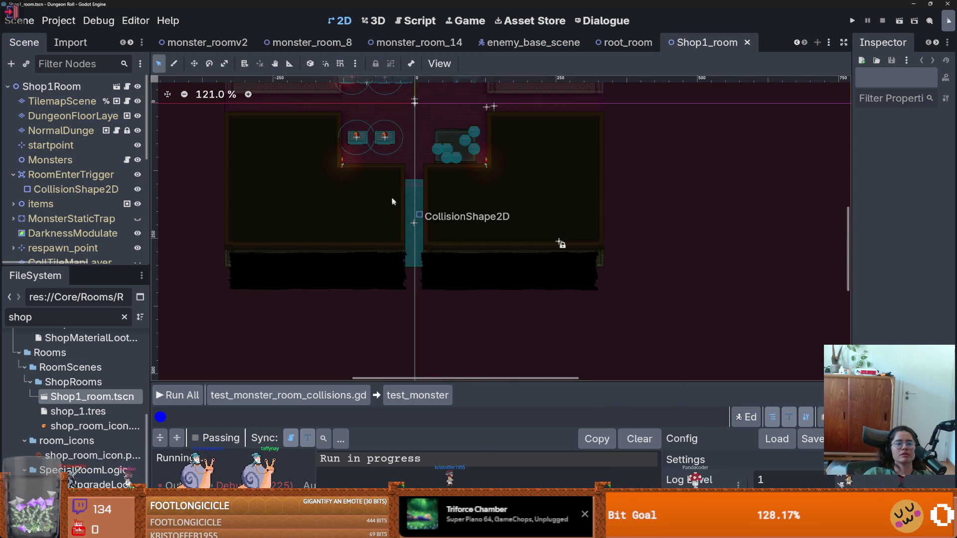
scroll(400, 279, up, 4)
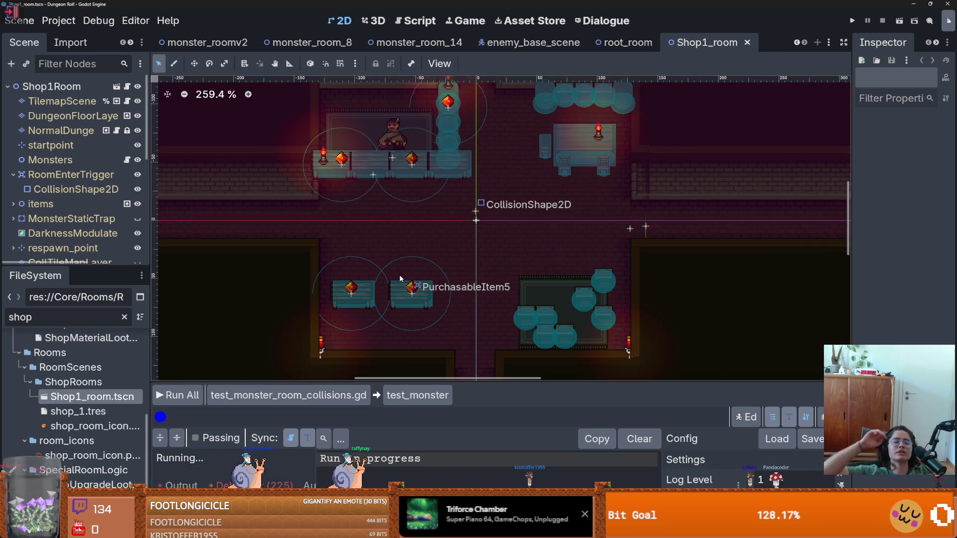
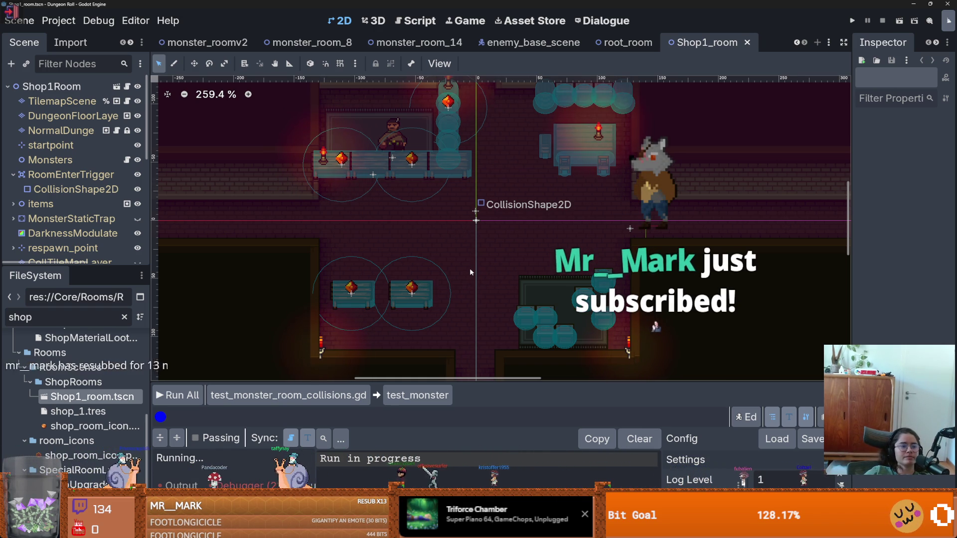
- Expand the Shop1_room items group, select the first PurchasableItem and open its script
scroll(489, 261, down, 1)
scroll(489, 261, up, 1)
scroll(70, 199, down, 2)
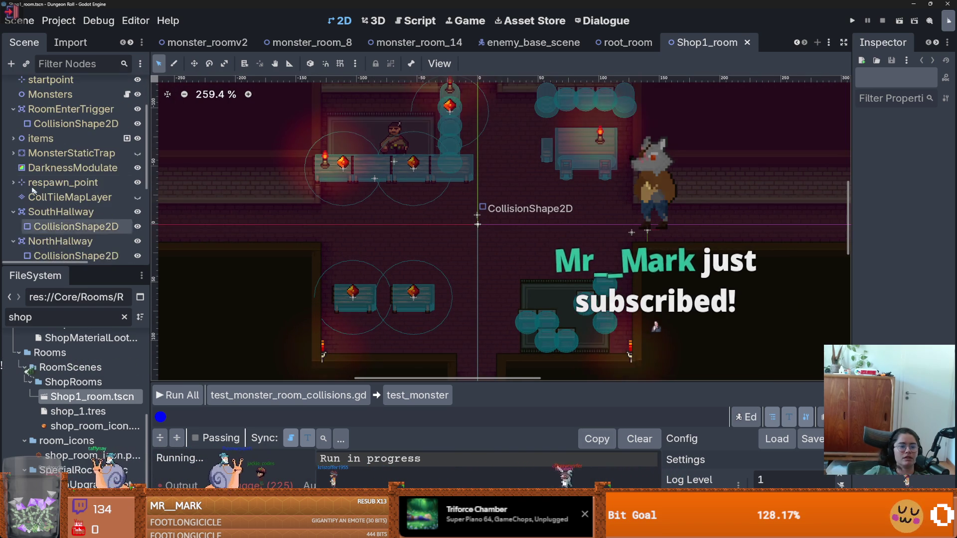
click(13, 138)
click(70, 153)
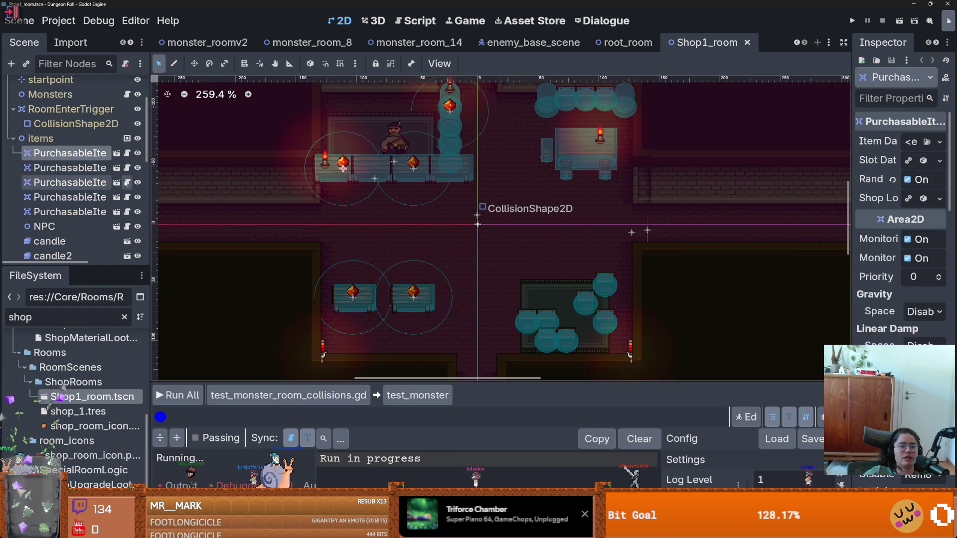
click(116, 154)
- Review the _input purchase branches in purchasable_item.gd
scroll(435, 246, down, 1)
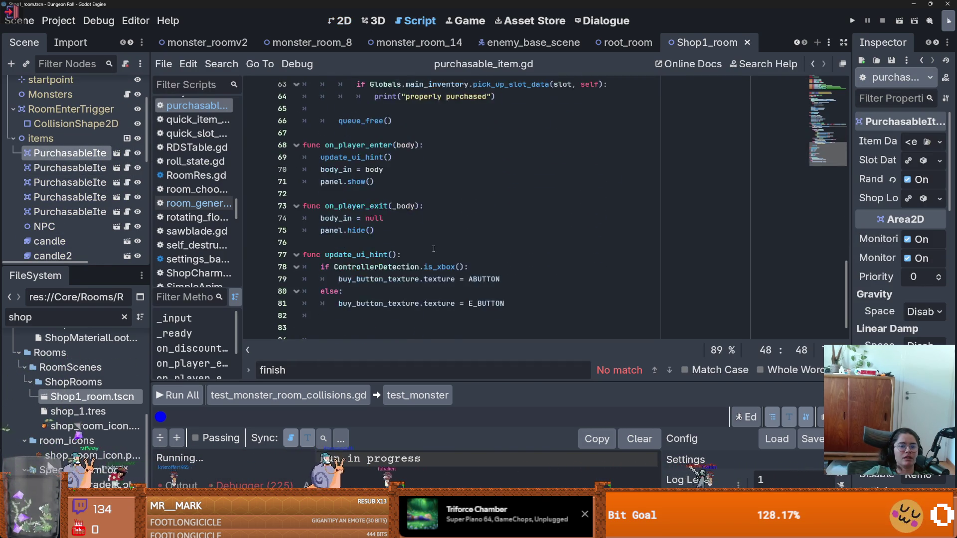
scroll(433, 243, up, 8)
scroll(432, 240, up, 10)
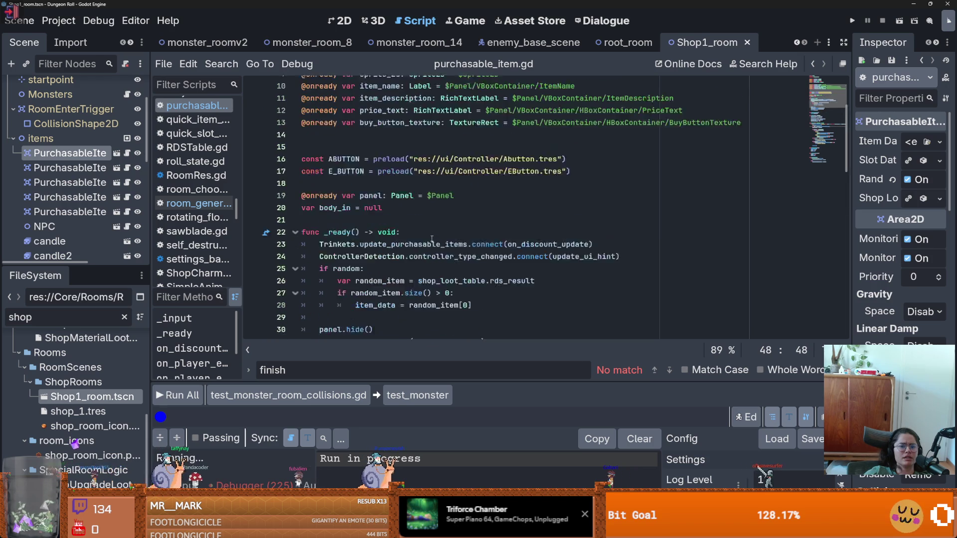
scroll(432, 239, down, 8)
- Replace the FileSystem filter text with 'item_pick'
scroll(432, 237, down, 11)
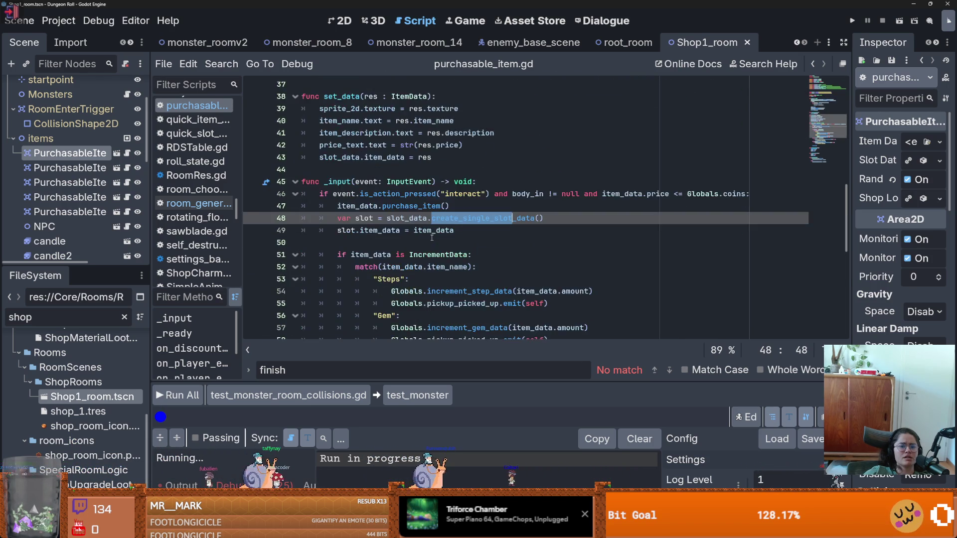
double_click(43, 315)
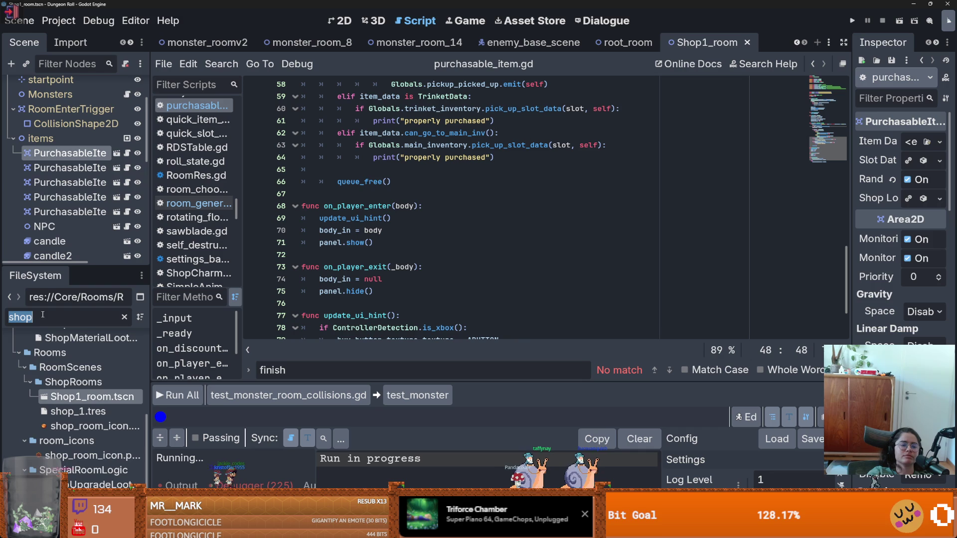
text(item_pic)
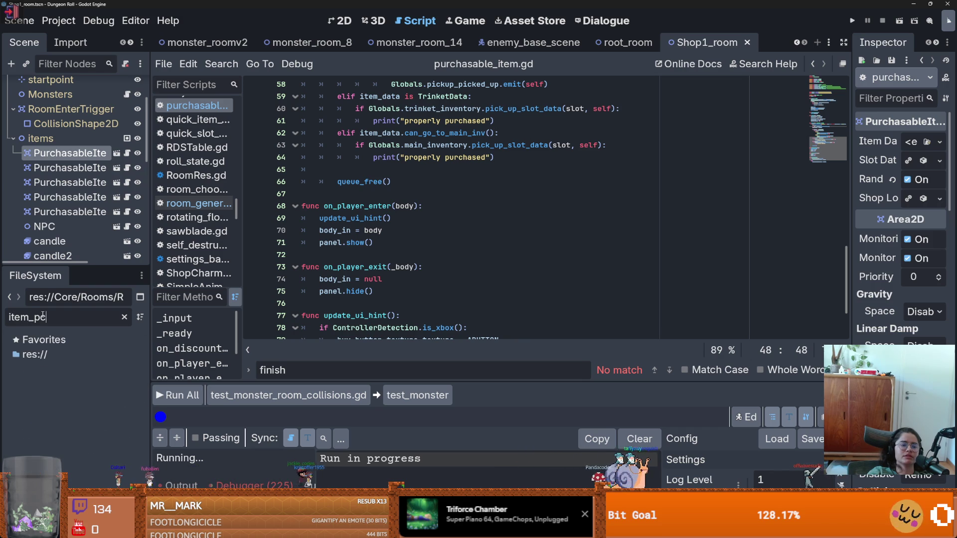
text(k)
- Open item_pickup.tscn and read through its pickup script
double_click(85, 428)
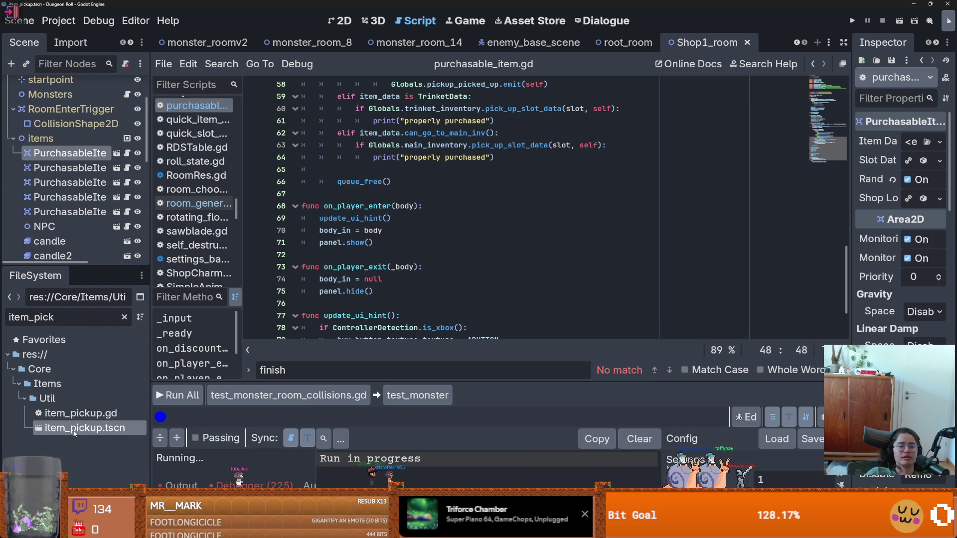
scroll(416, 244, up, 7)
scroll(421, 246, down, 15)
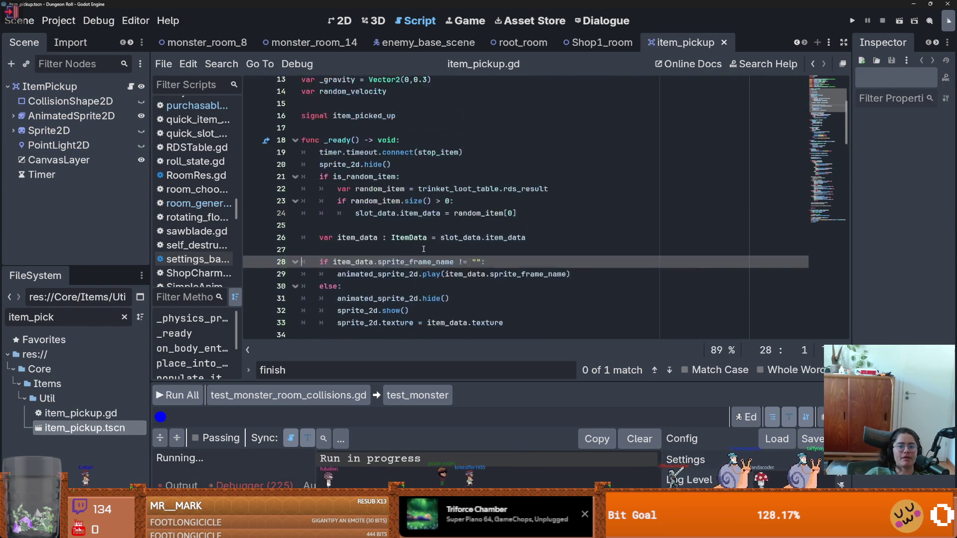
scroll(423, 246, down, 12)
scroll(419, 249, up, 6)
scroll(415, 253, down, 7)
scroll(414, 254, down, 6)
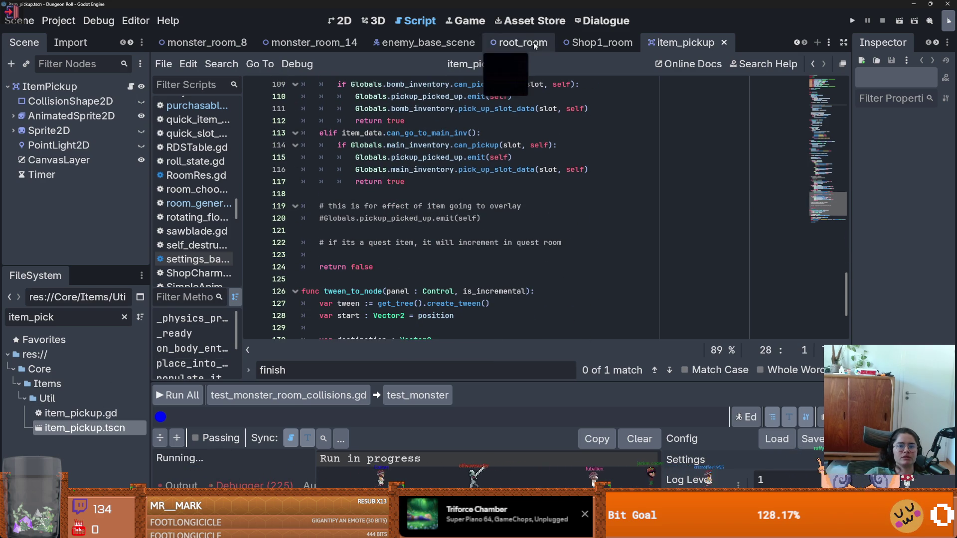
- Return to Shop1_room, reopen purchasable_item.gd and select _input's event parameter
click(589, 42)
click(126, 154)
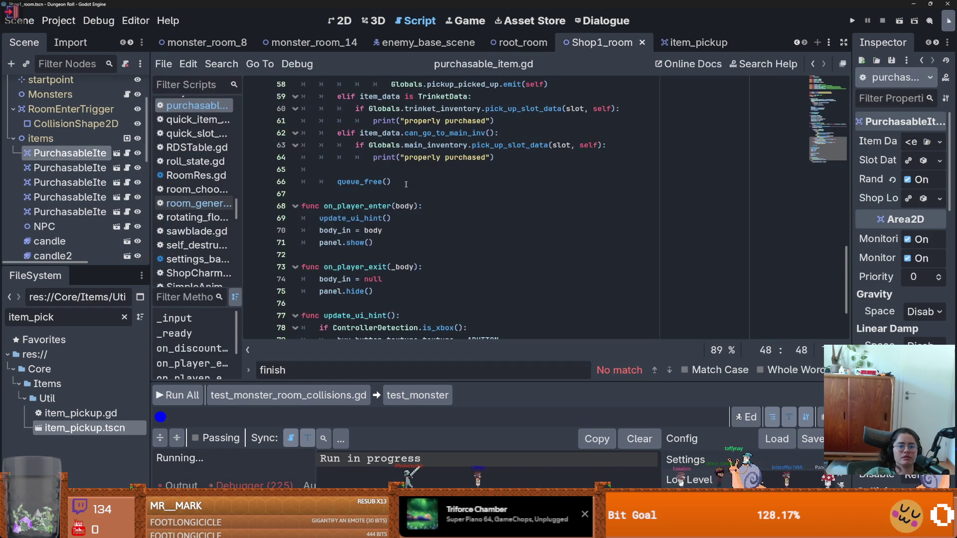
double_click(366, 218)
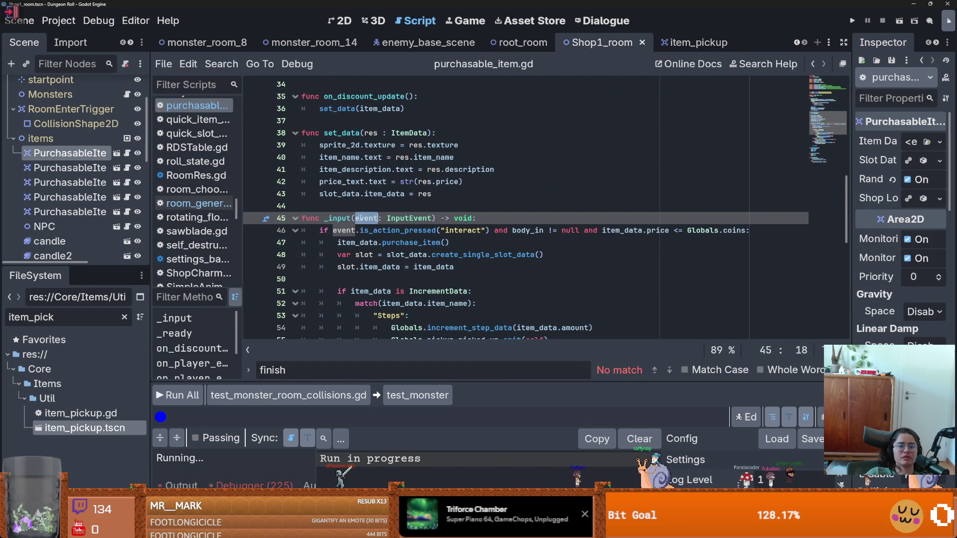
click(365, 243)
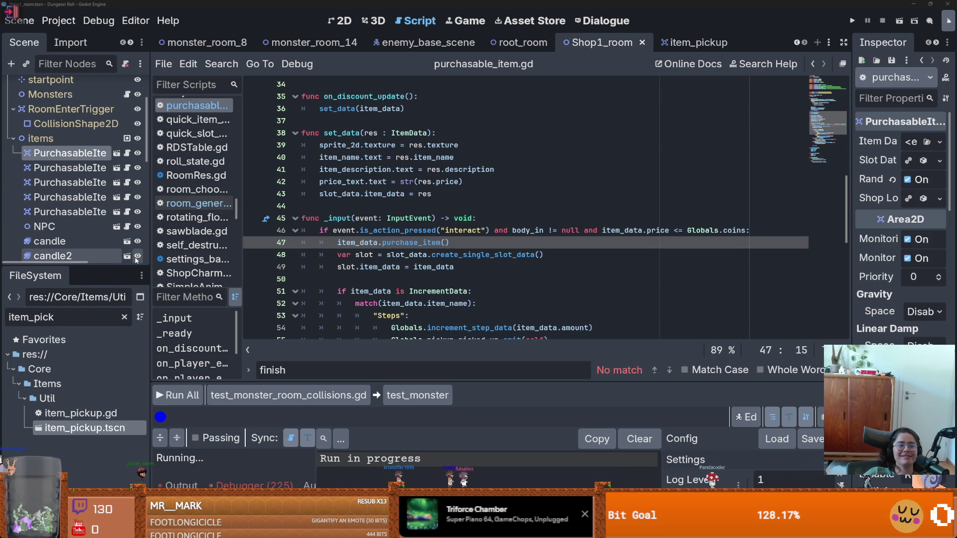
- Save the current scene with the caret at the end of line 49
click(402, 268)
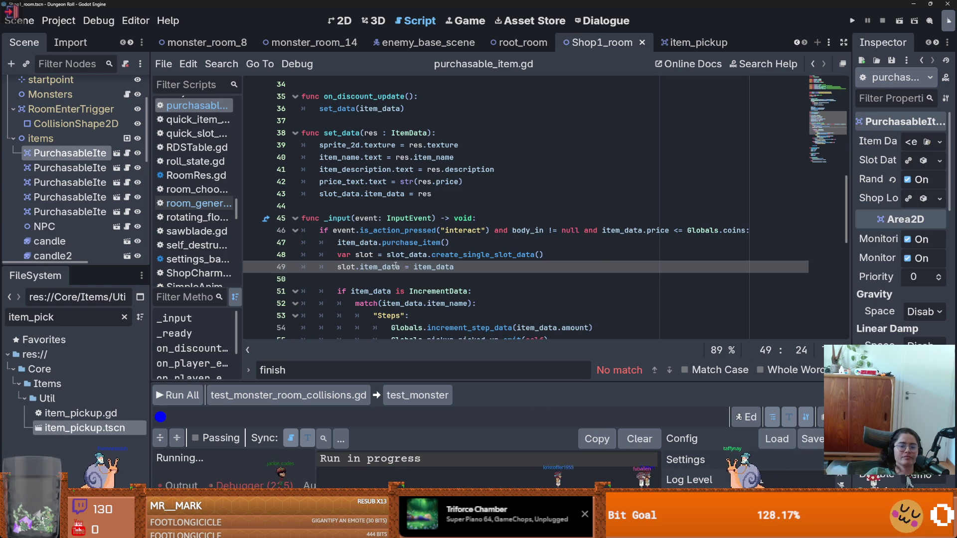
key(ctrl+s)
scroll(383, 306, down, 2)
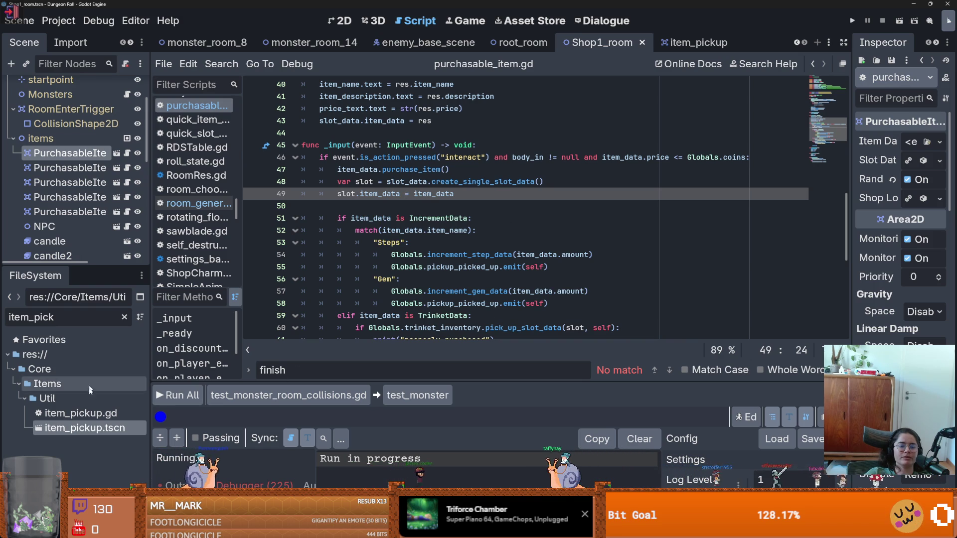
- Open item_pickup.gd and review how place_into_inv uses item_data and body
double_click(80, 414)
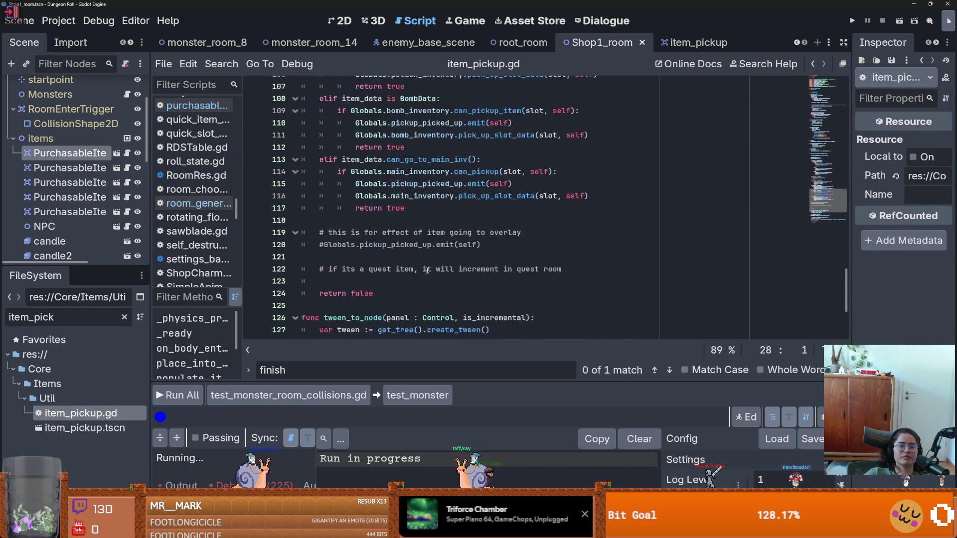
scroll(428, 269, up, 12)
scroll(373, 163, down, 6)
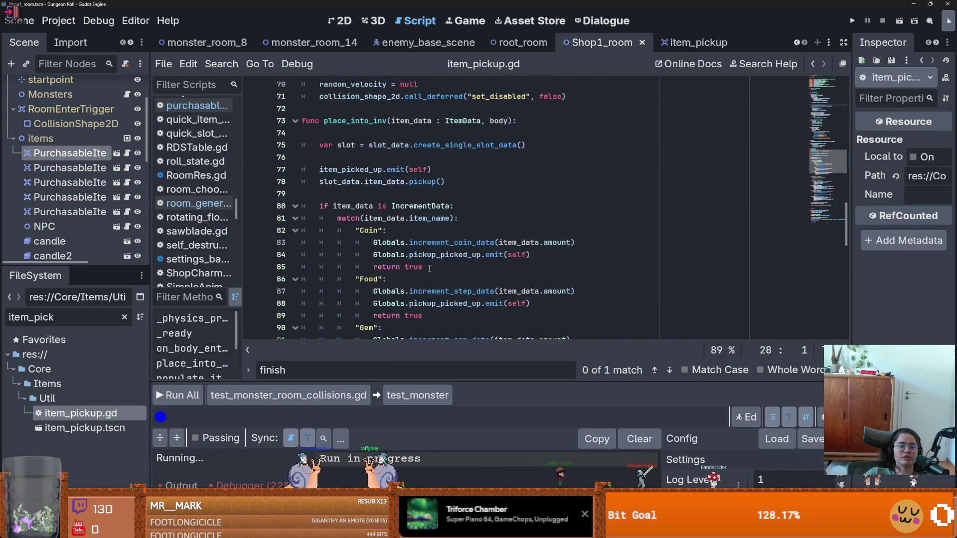
double_click(411, 120)
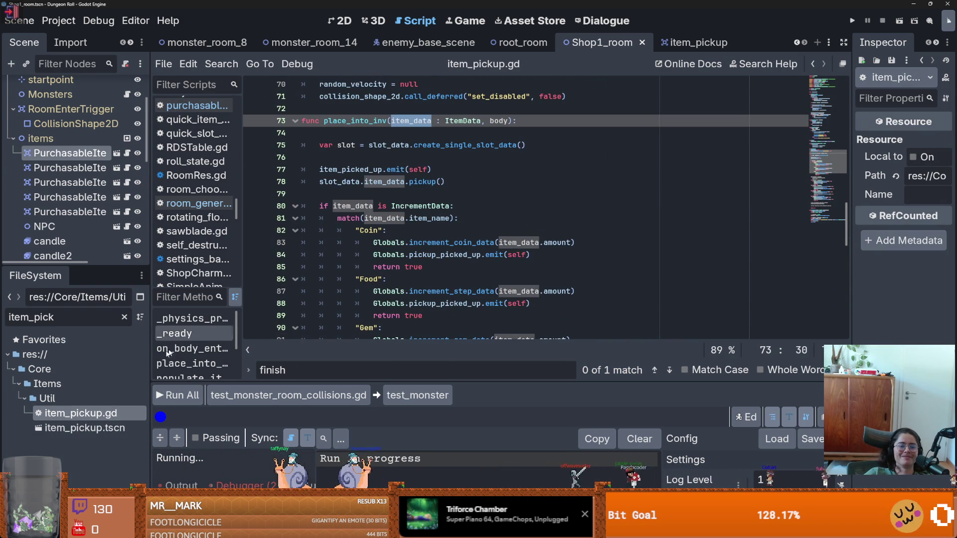
click(508, 120)
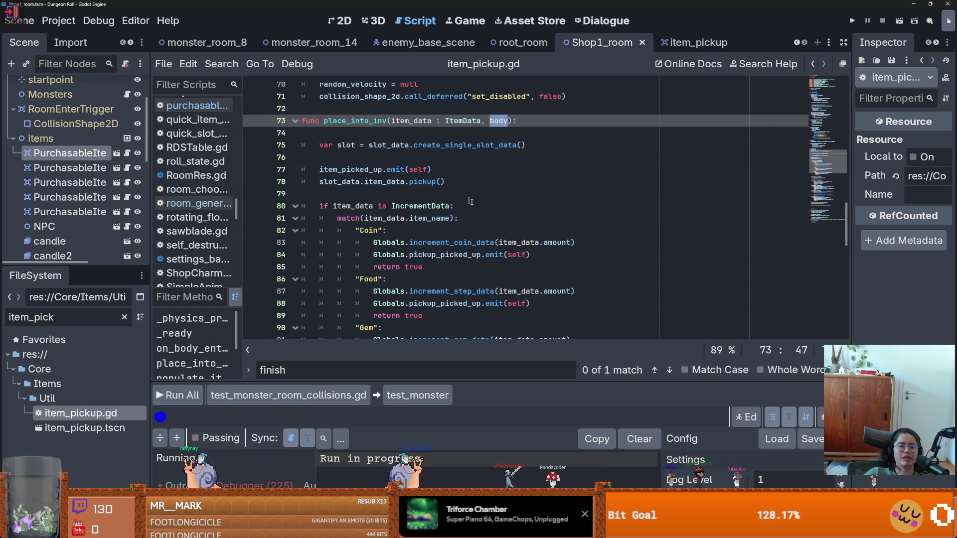
scroll(435, 283, down, 3)
scroll(435, 283, down, 4)
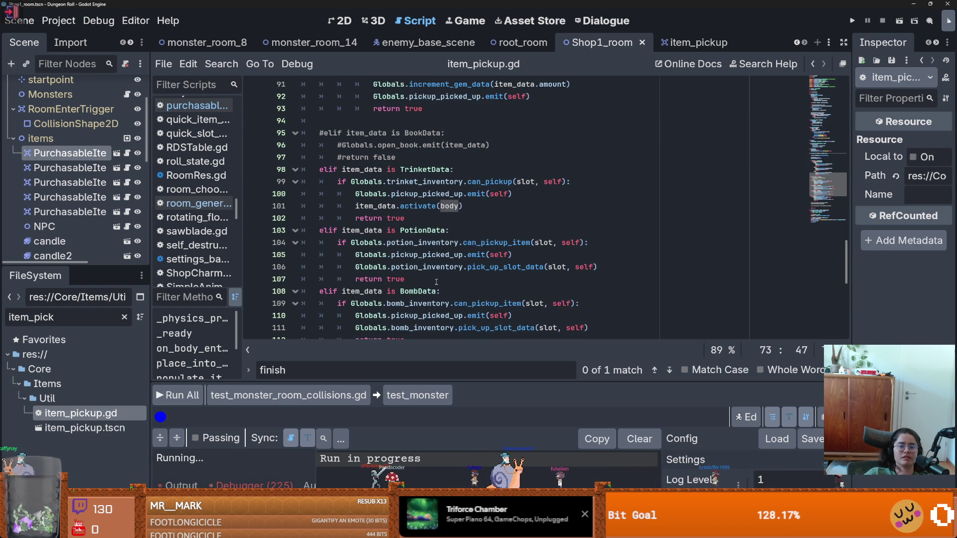
scroll(436, 282, up, 5)
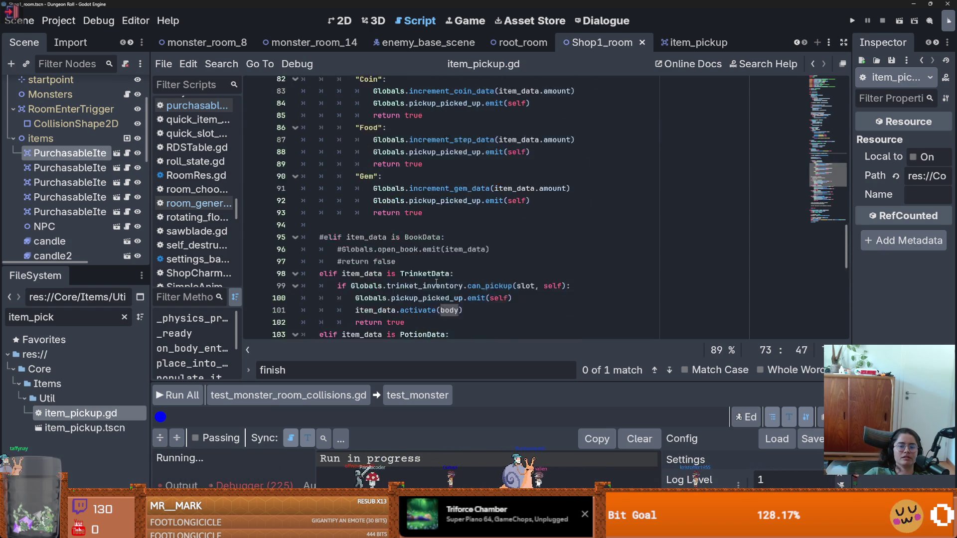
- Compare purchasable_item.gd's body_in, item_data and slot creation lines
click(128, 154)
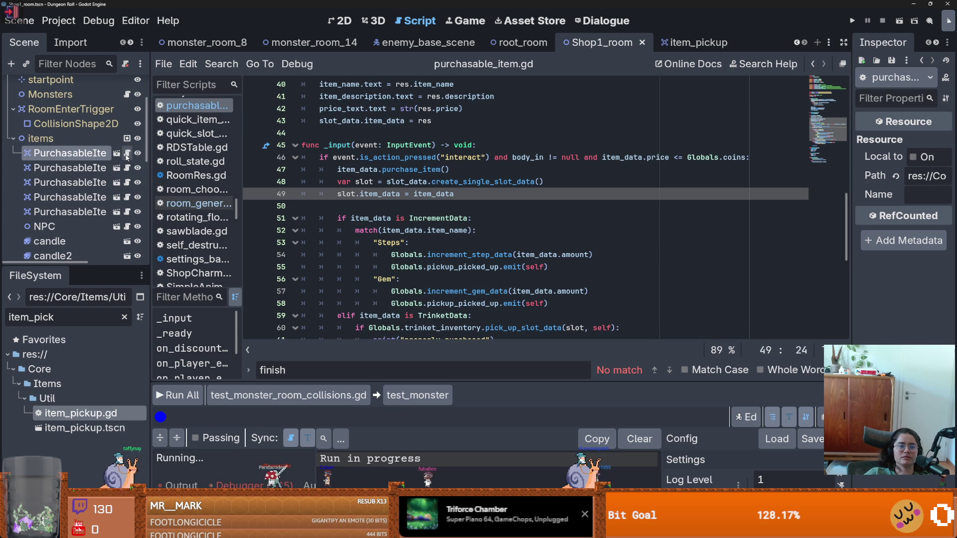
double_click(527, 158)
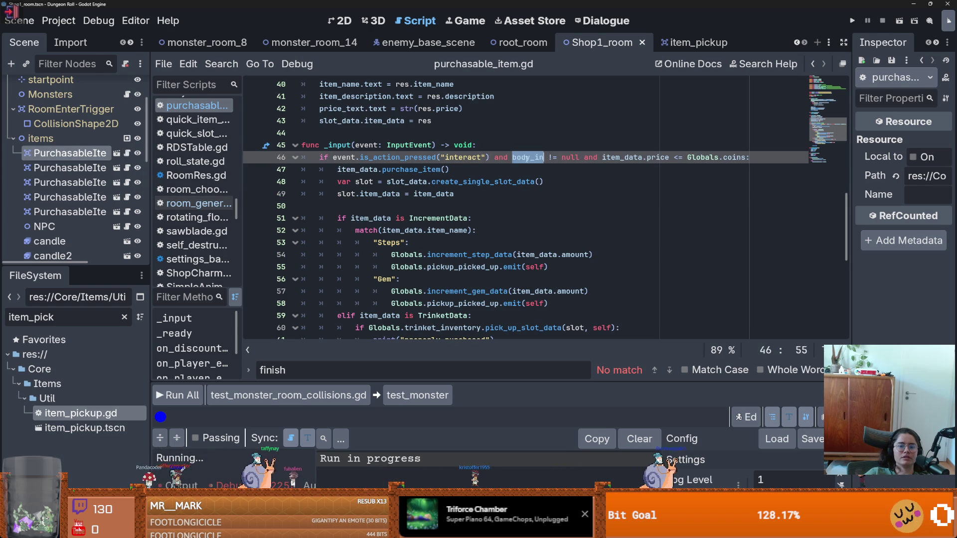
double_click(622, 158)
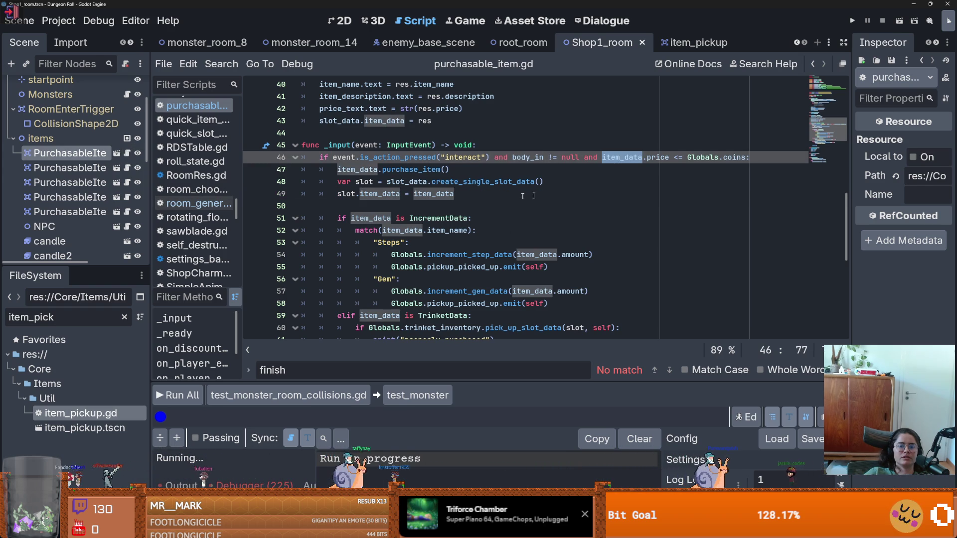
click(408, 218)
double_click(334, 169)
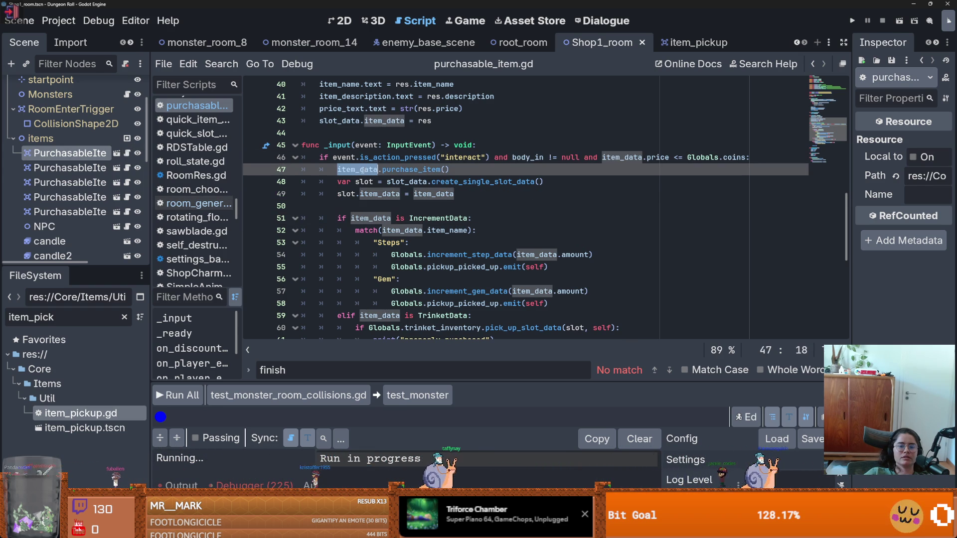
click(367, 182)
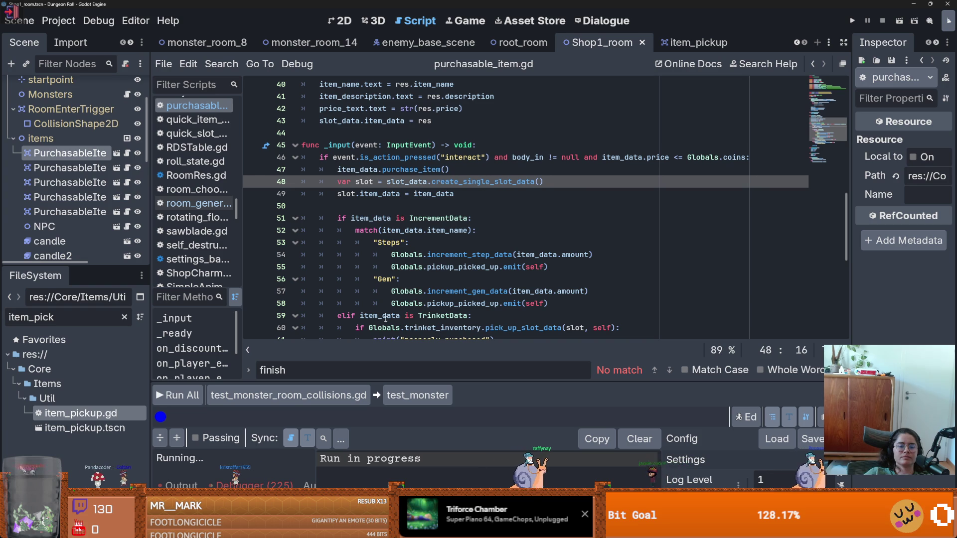
- Copy place_into_inv's code from the slot creation line through the inventory branches
key(alt+Left)
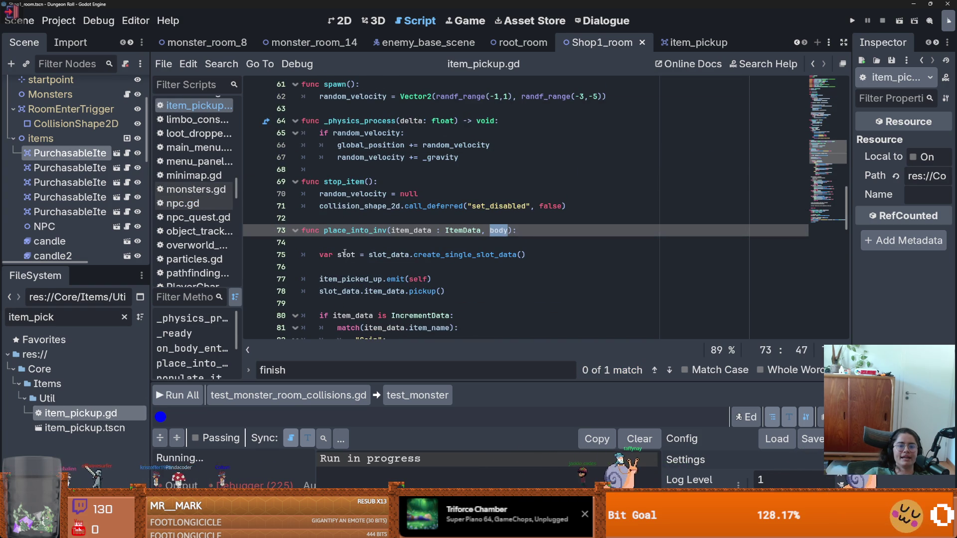
click(340, 255)
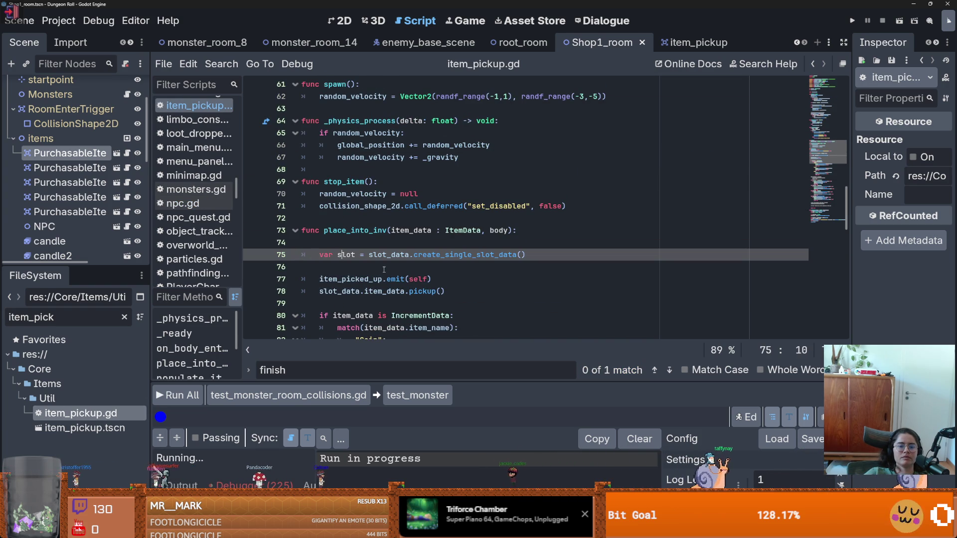
mouse_move(317, 260)
mouse_down()
mouse_move(374, 324)
mouse_move(384, 303)
mouse_move(387, 332)
mouse_move(388, 302)
mouse_up()
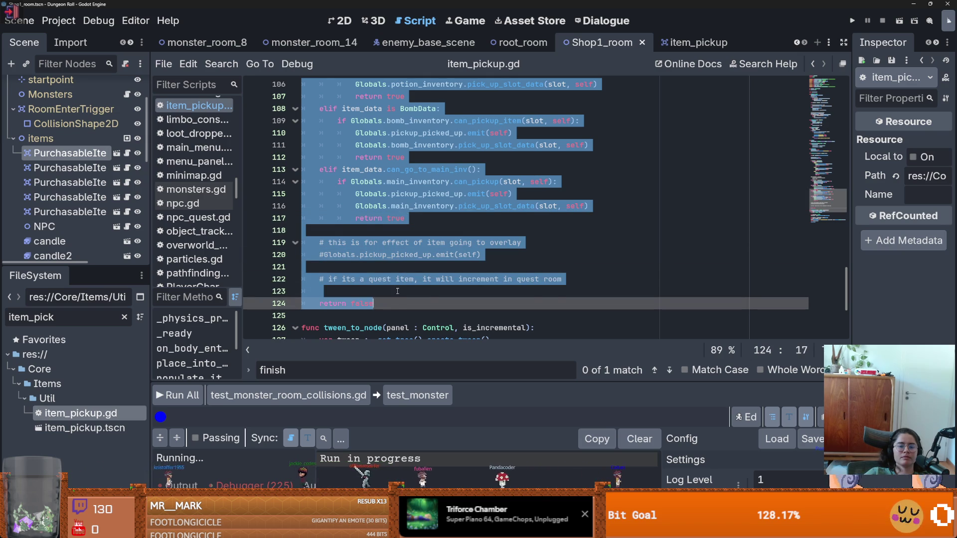
click(397, 292)
scroll(397, 293, down, 4)
scroll(396, 292, up, 7)
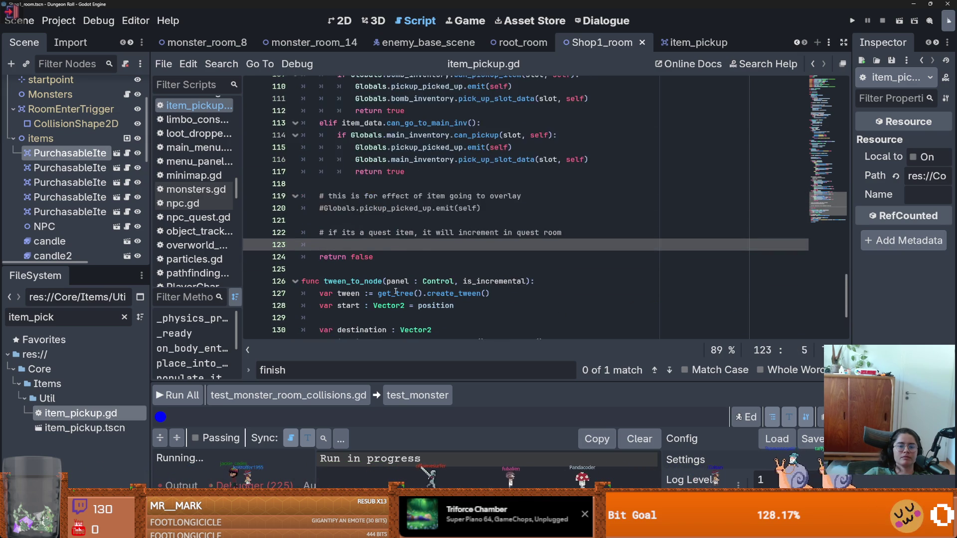
shift+click(361, 284)
scroll(358, 270, up, 10)
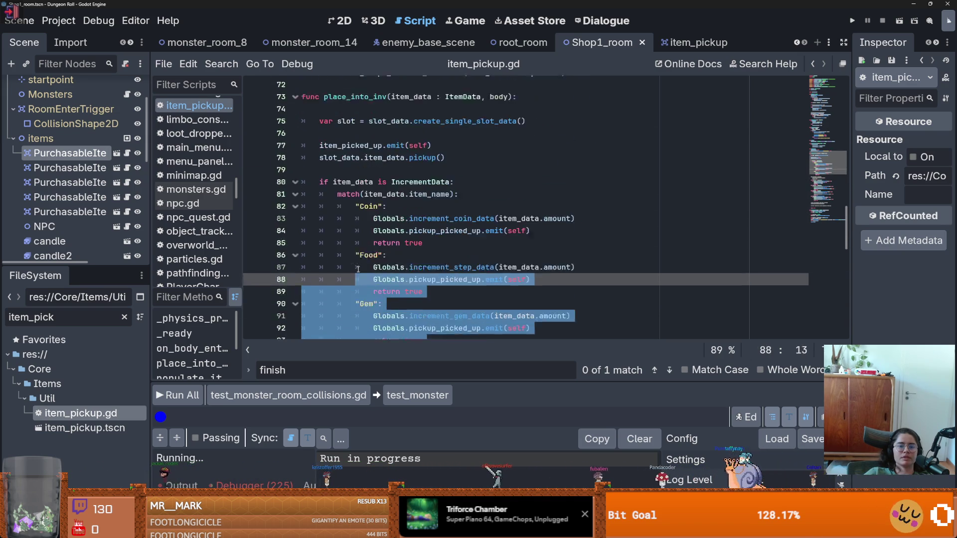
shift+click(324, 244)
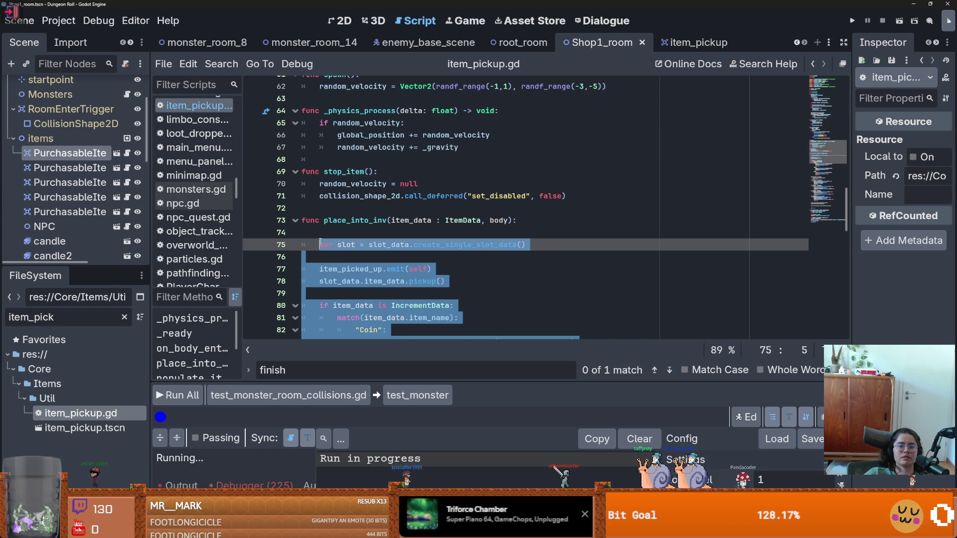
click(128, 154)
- Paste the pickup code over the old purchase code starting at line 48
mouse_move(333, 182)
mouse_down()
mouse_move(424, 254)
mouse_move(428, 269)
mouse_move(423, 220)
mouse_up()
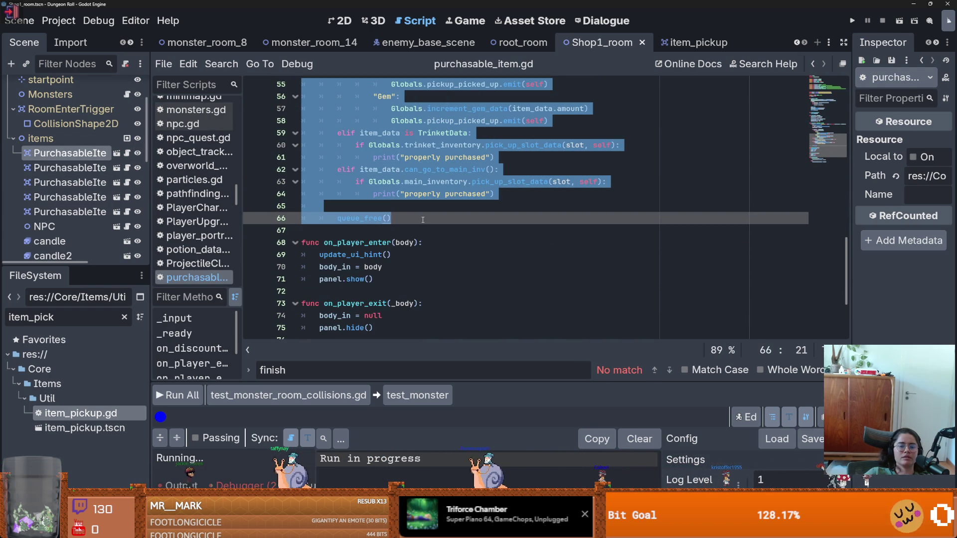
key(ctrl+v)
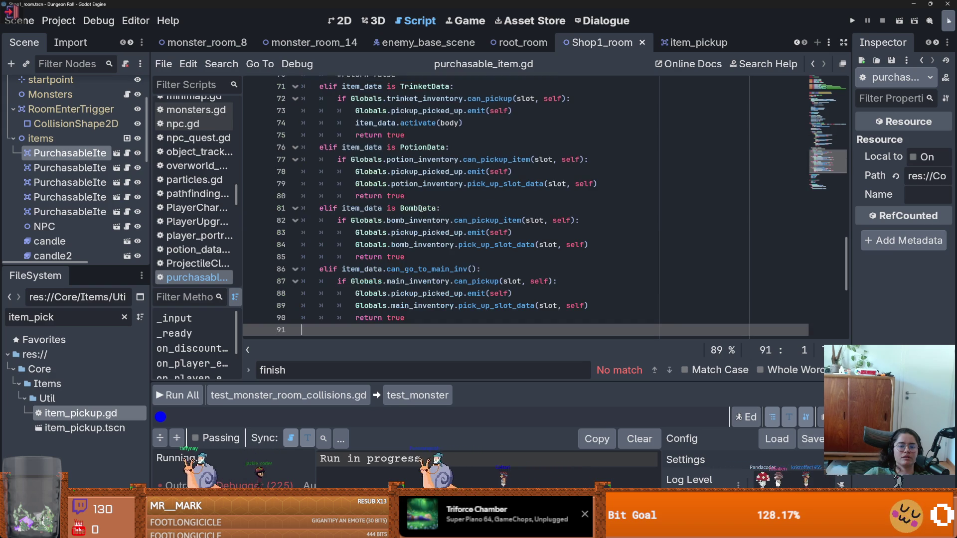
scroll(399, 265, up, 10)
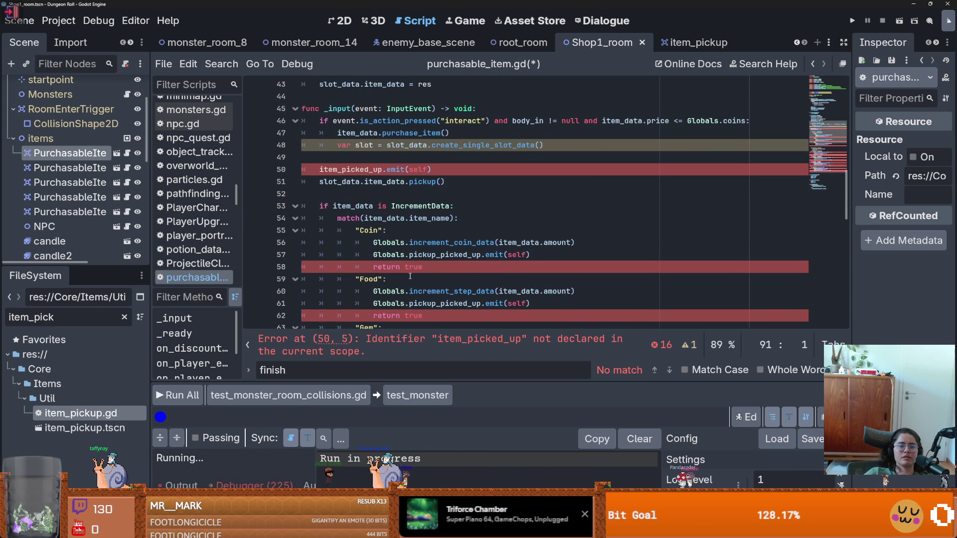
scroll(396, 230, up, 1)
- Delete the undeclared item_picked_up.emit line
click(342, 209)
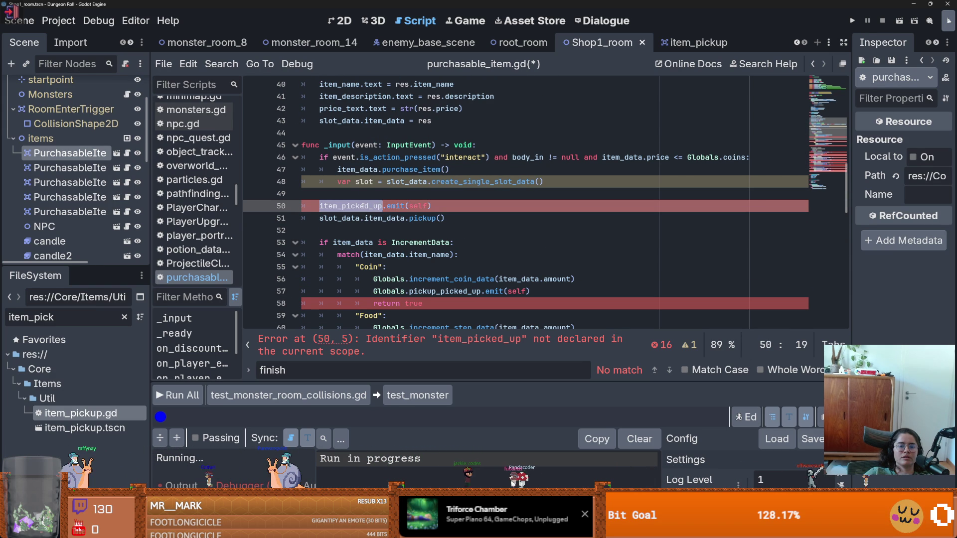
key(Down)
key(Down)
mouse_move(441, 208)
mouse_down()
mouse_move(344, 194)
mouse_move(349, 254)
mouse_move(388, 281)
mouse_move(399, 334)
mouse_move(403, 252)
mouse_up()
key(BackSpace)
- Remove the return true from the Coin, Food, Gem and TrinketData branches
scroll(403, 252, up, 10)
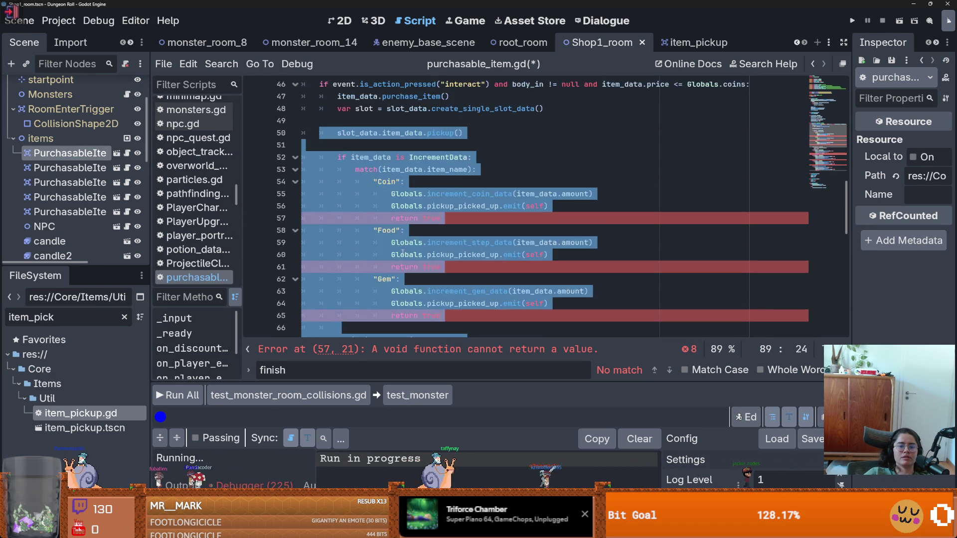
click(437, 279)
key(Down)
key(BackSpace)
key(BackSpace)
key(BackSpace)
scroll(516, 267, down, 2)
click(516, 267)
key(BackSpace)
key(BackSpace)
key(BackSpace)
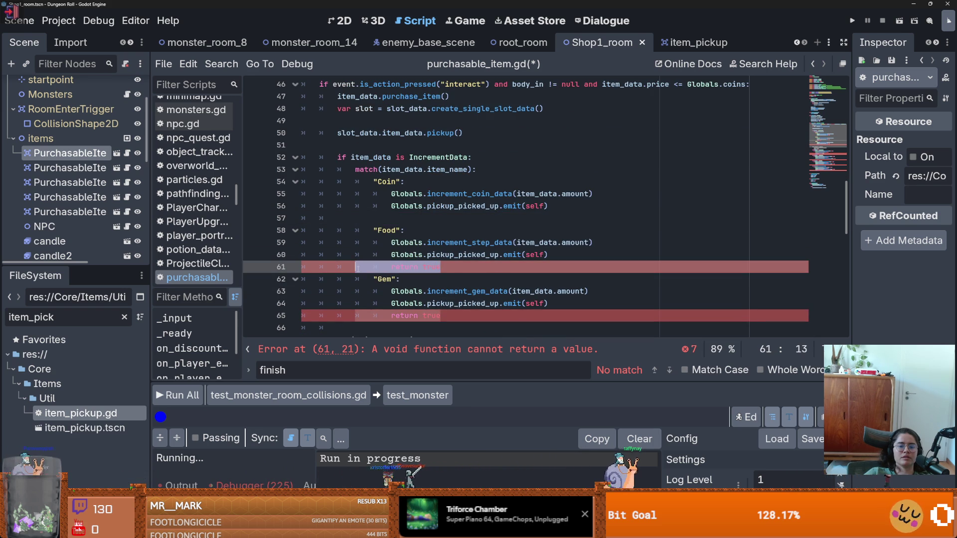
scroll(516, 266, down, 2)
drag(441, 242, 369, 243)
key(BackSpace)
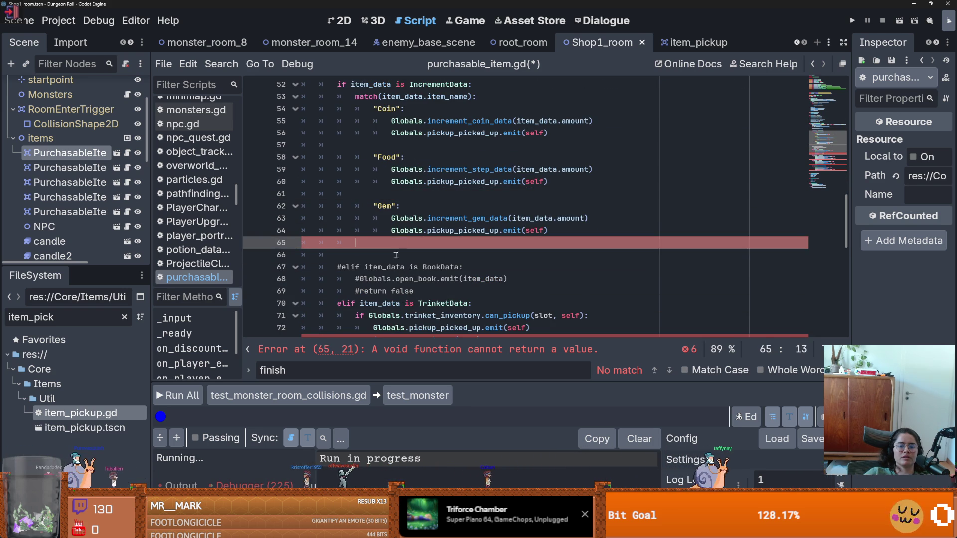
scroll(447, 210, down, 4)
triple_click(430, 206)
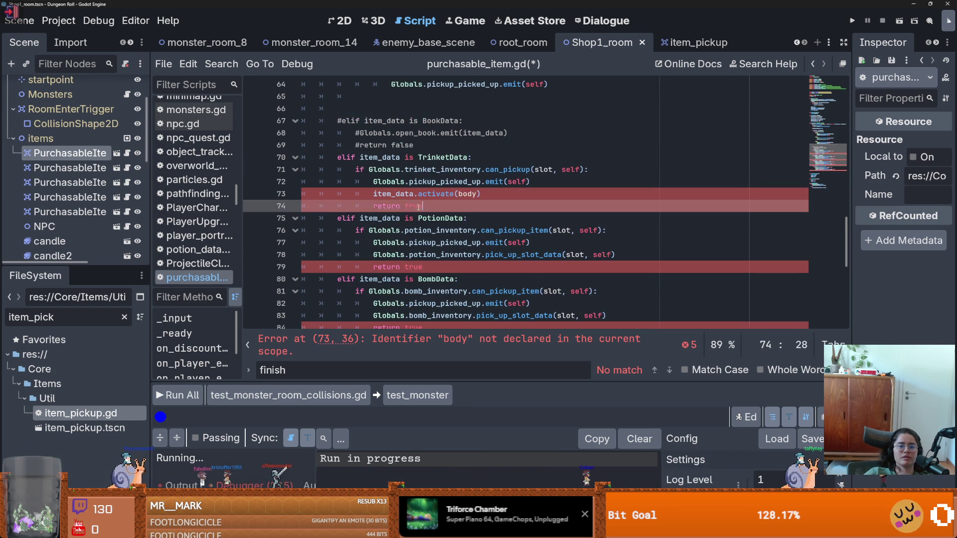
key(BackSpace)
- Change the activate call's argument from body to body_in
click(461, 194)
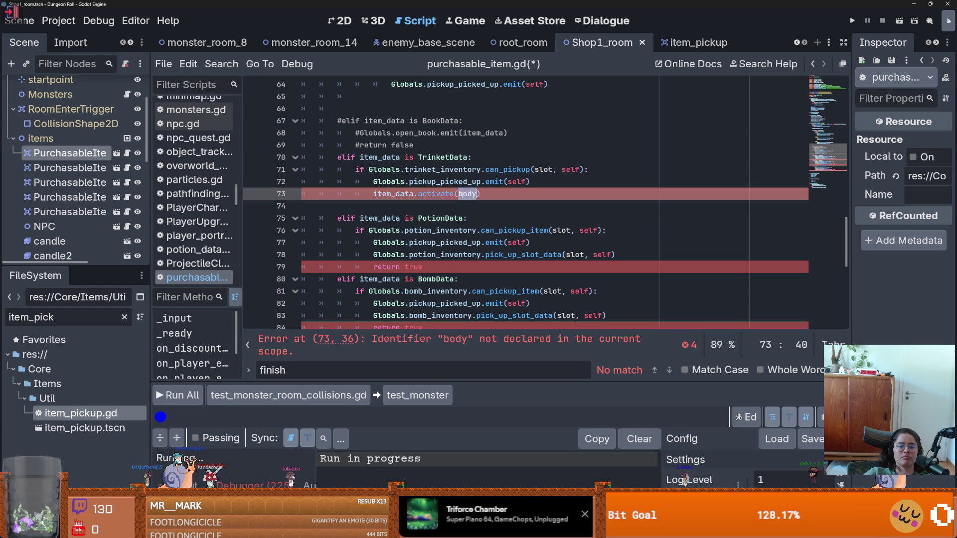
scroll(482, 233, up, 4)
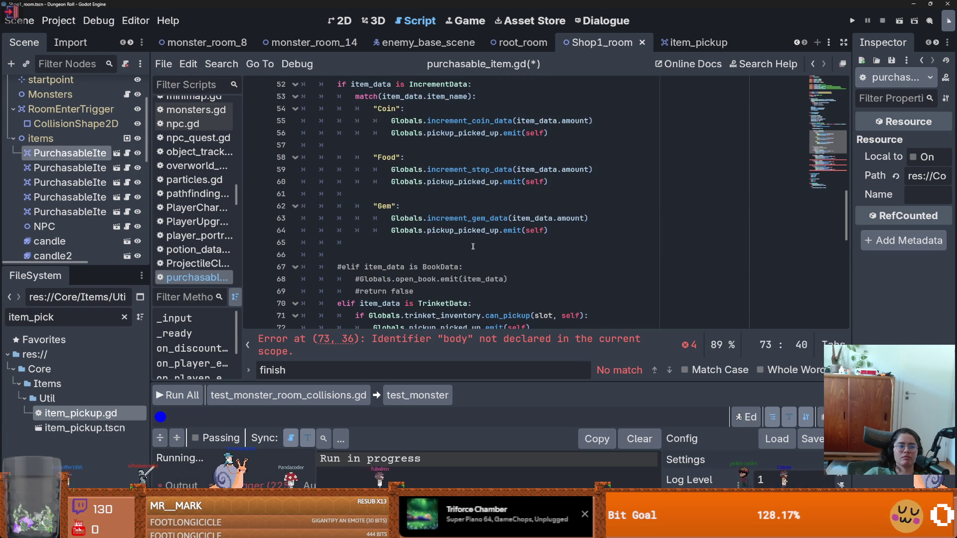
scroll(475, 248, up, 4)
double_click(521, 158)
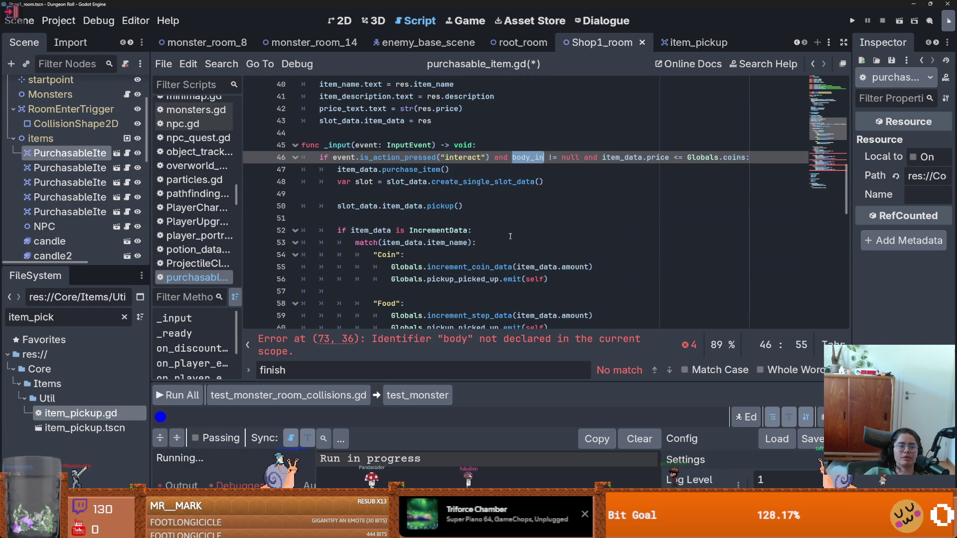
click(449, 339)
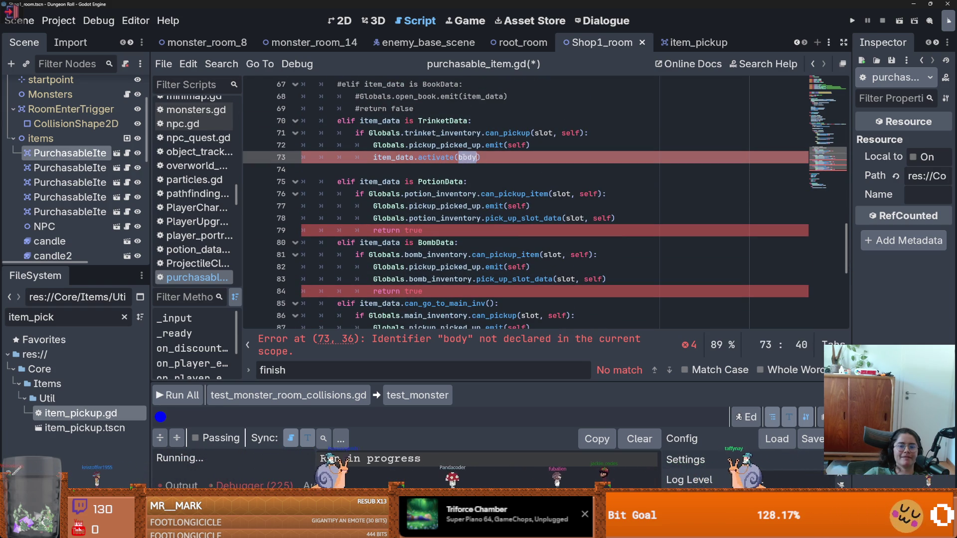
key(ctrl+v)
- Delete the return true lines in the PotionData, BombData and main inventory branches
triple_click(399, 230)
key(Delete)
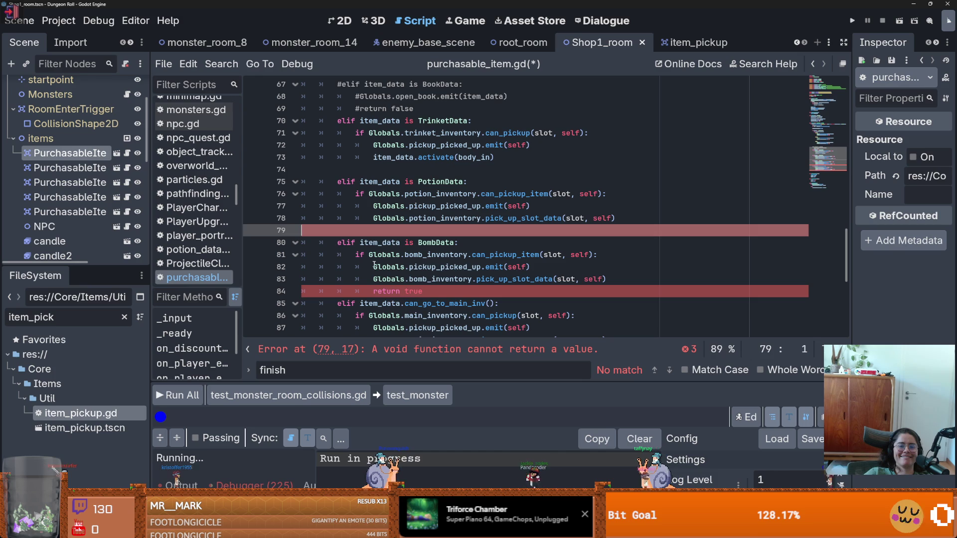
triple_click(392, 289)
key(Delete)
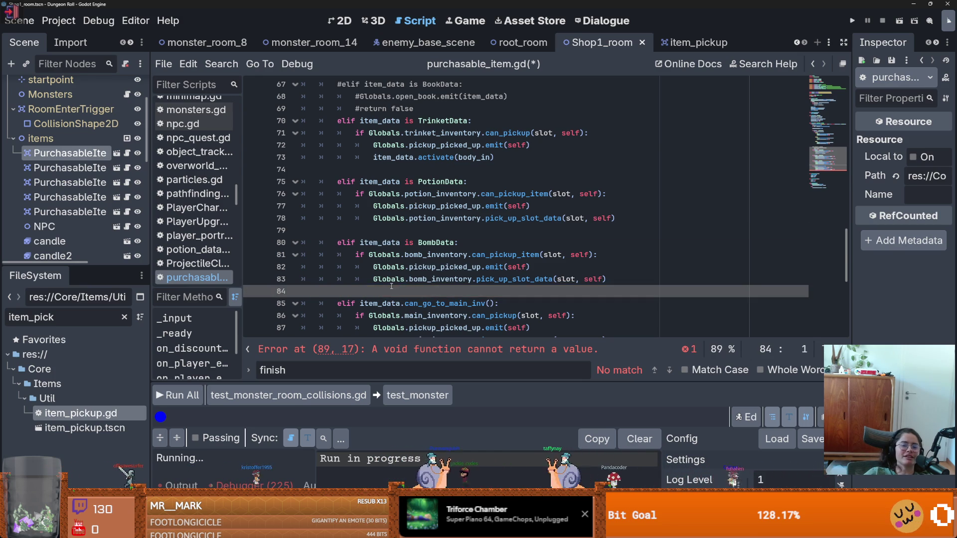
scroll(392, 286, down, 4)
triple_click(349, 206)
key(Delete)
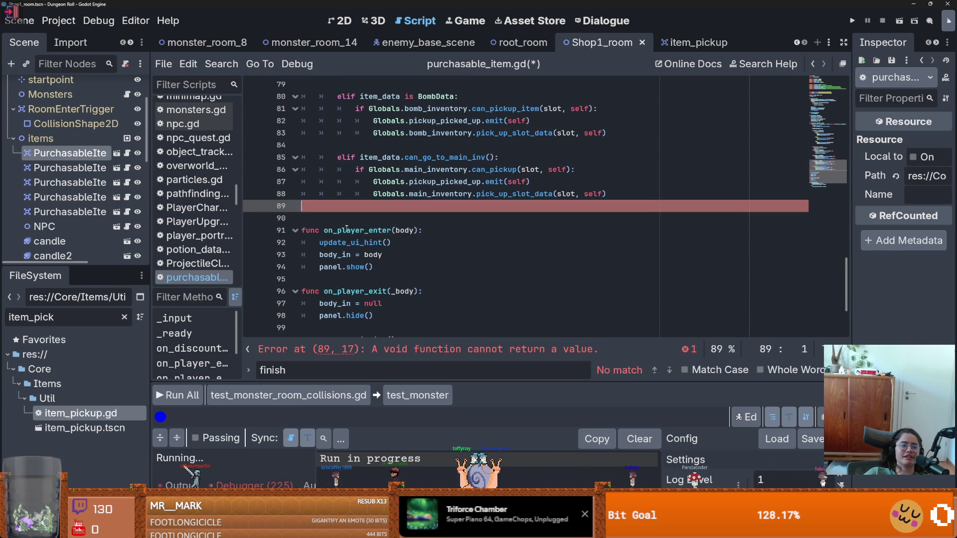
key(Delete)
scroll(365, 186, up, 1)
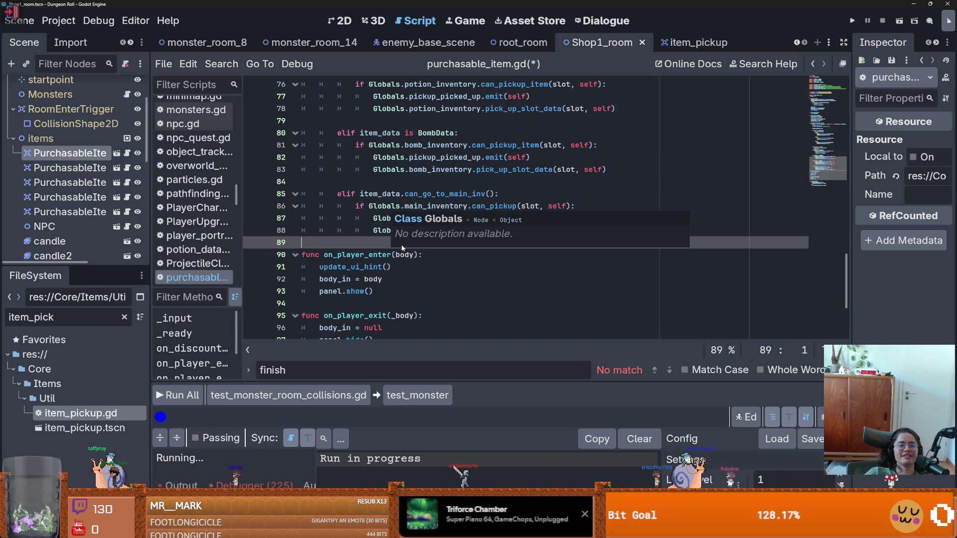
key(Up)
key(Up)
key(Up)
- Delete the commented-out BookData lines
scroll(403, 278, up, 6)
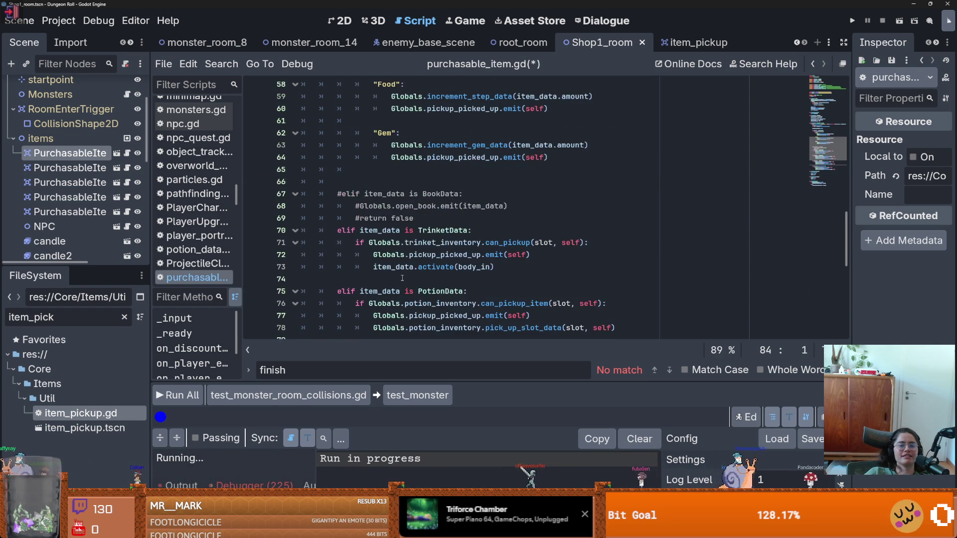
scroll(402, 277, up, 1)
mouse_move(418, 257)
mouse_down()
mouse_move(265, 206)
mouse_move(261, 214)
mouse_up()
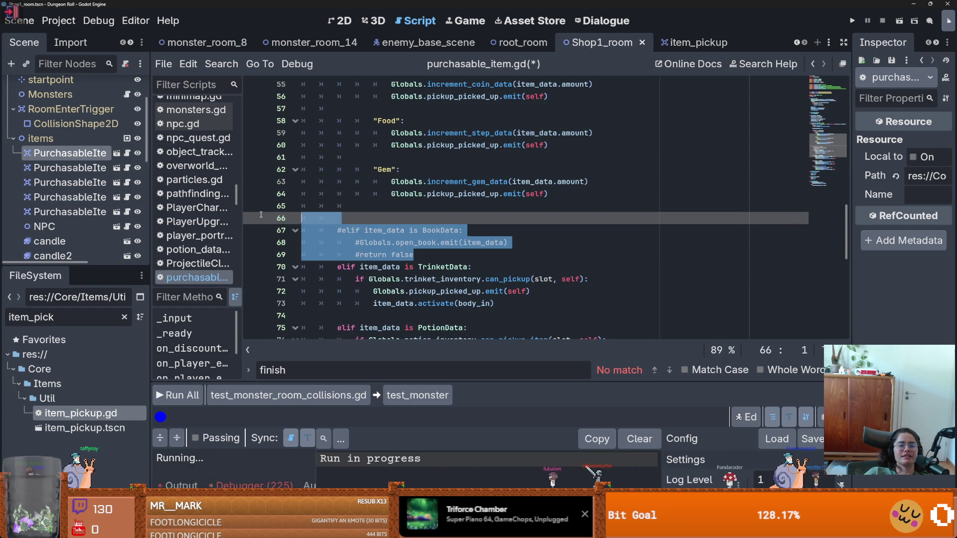
key(BackSpace)
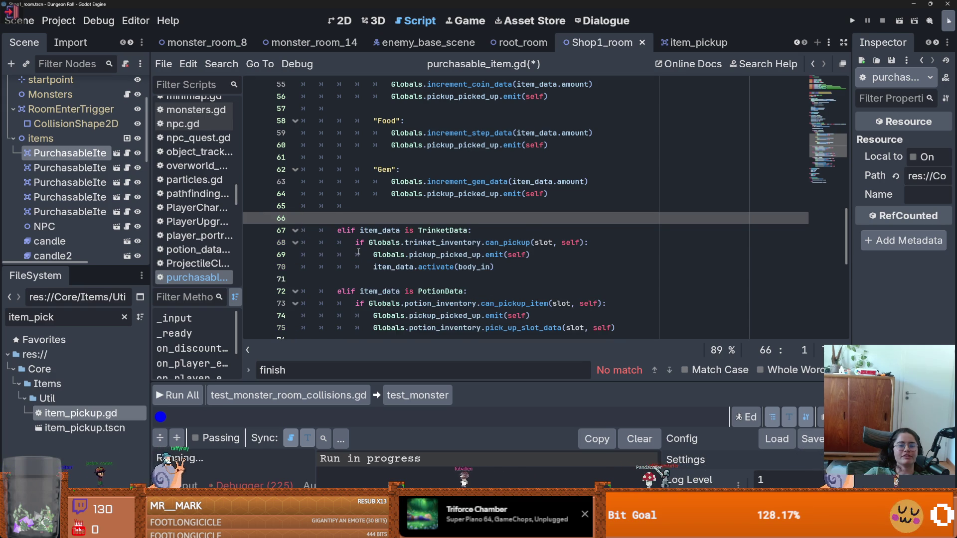
scroll(358, 252, up, 7)
click(367, 253)
click(366, 261)
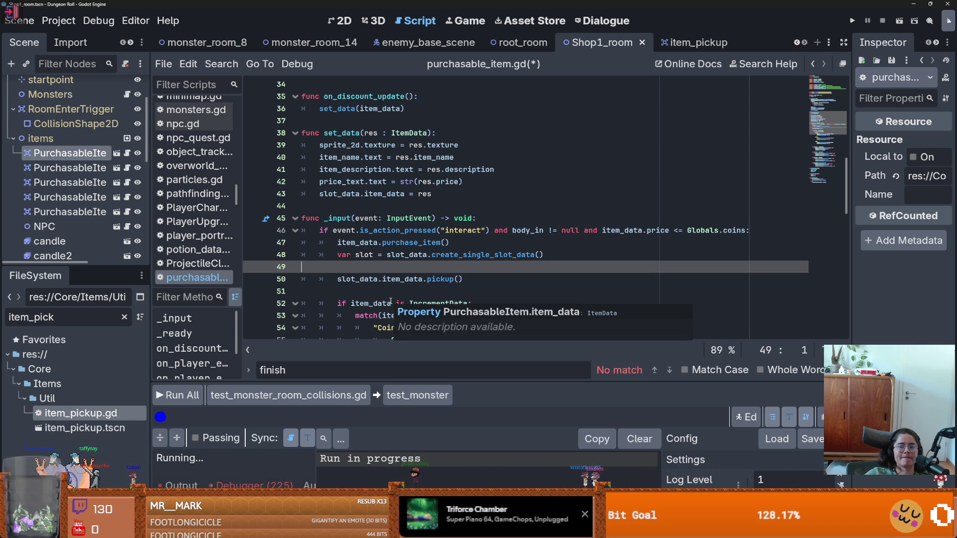
- Add an indented queue_free() on line 86 after the last branch, then run the project
scroll(401, 299, down, 1)
click(399, 266)
scroll(488, 281, down, 11)
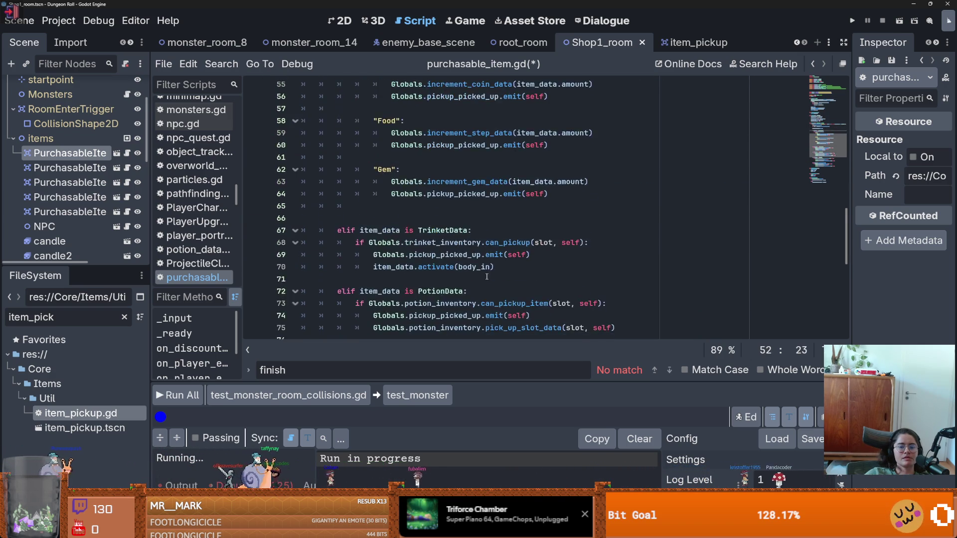
click(464, 278)
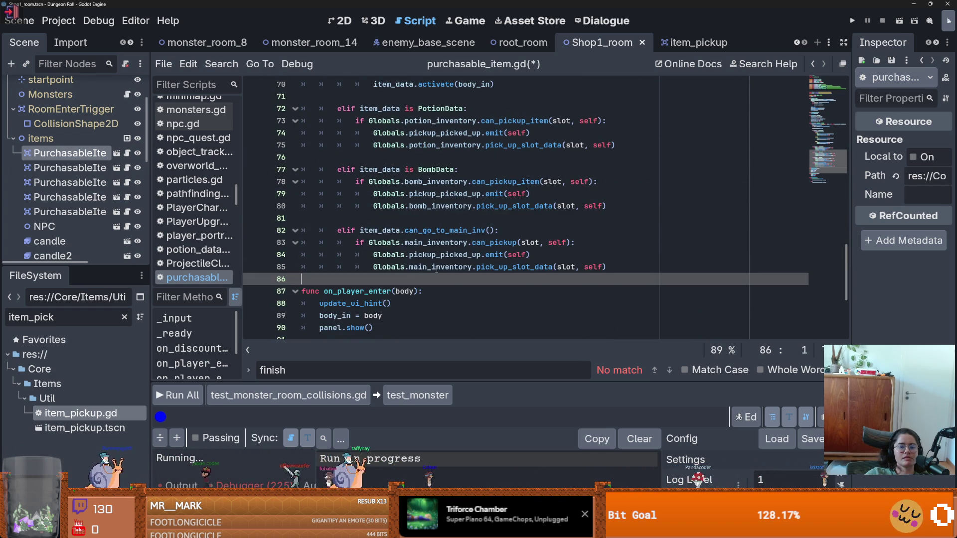
text(q)
key(Tab)
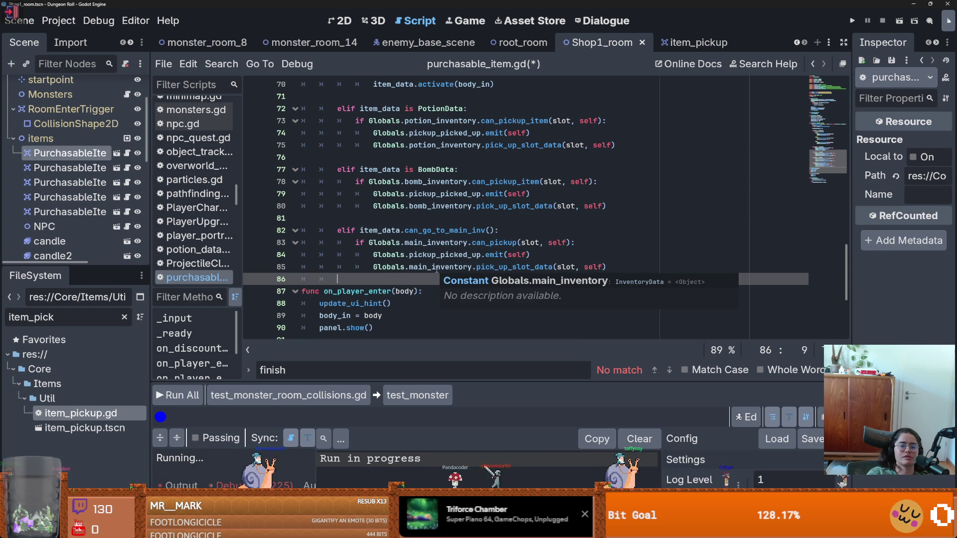
text(qu)
key(Down)
key(Down)
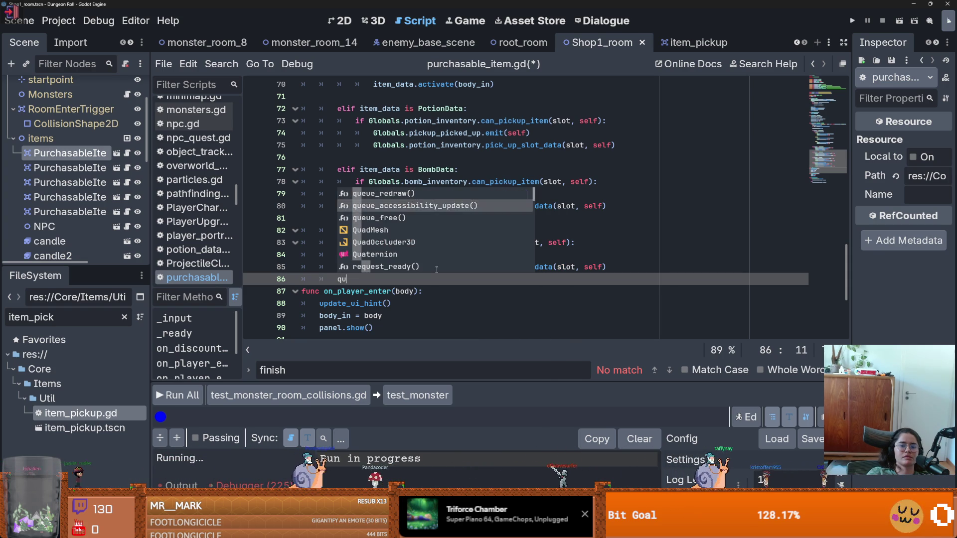
key(Return)
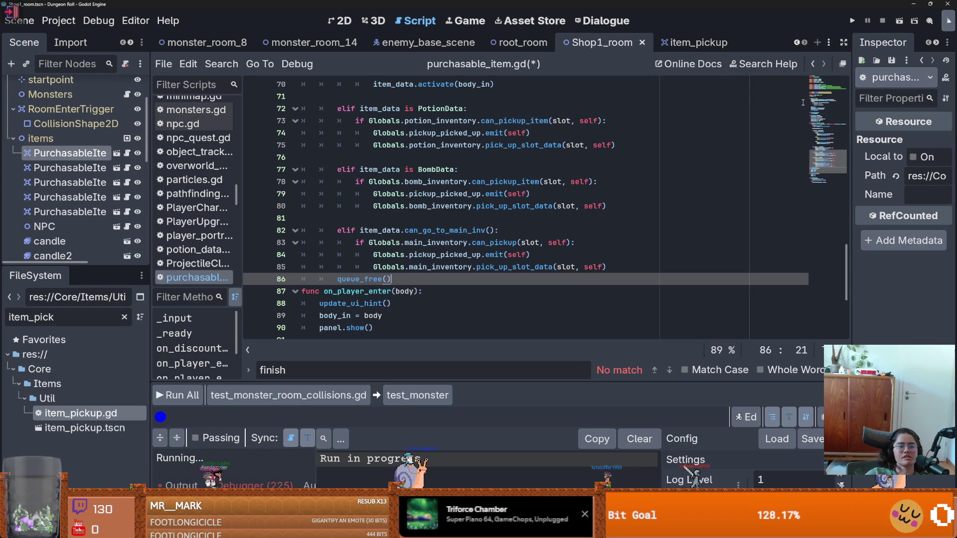
click(854, 21)
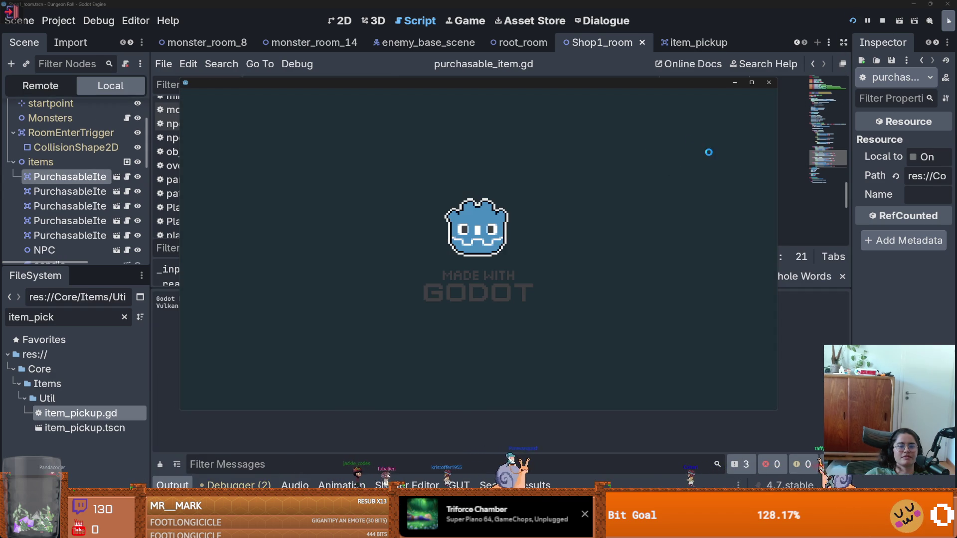
- Maximize the game window, walk the knight to the left door and choose Emporium
click(752, 83)
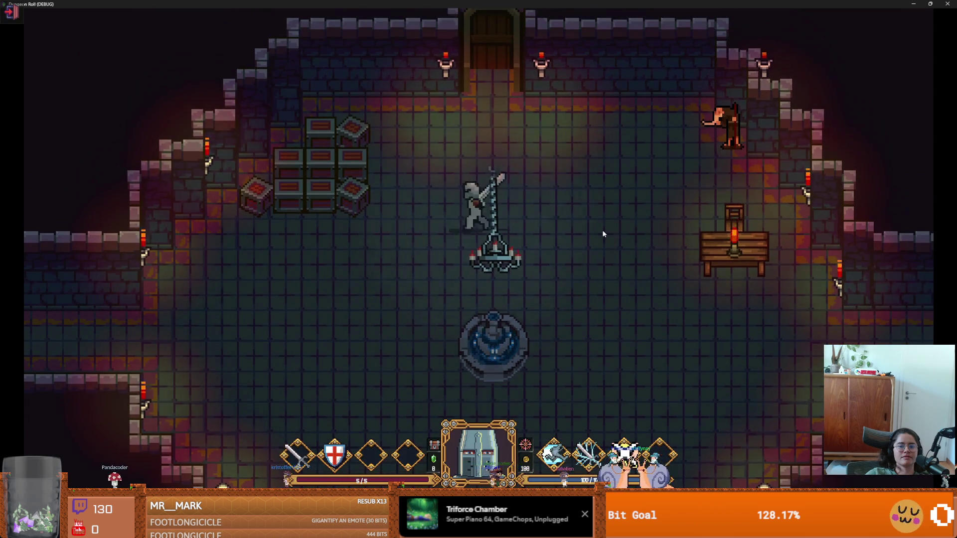
key(s)
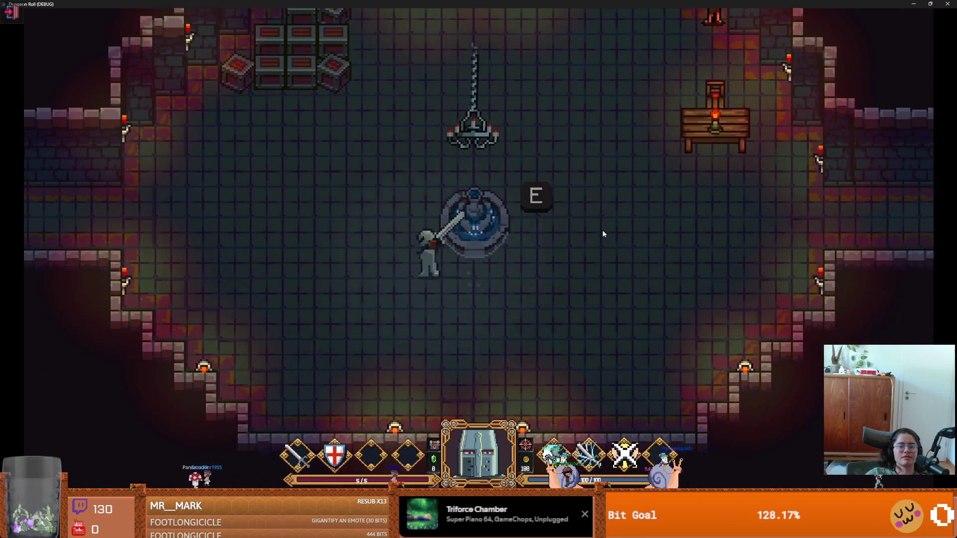
key(w)
key(d)
key(s)
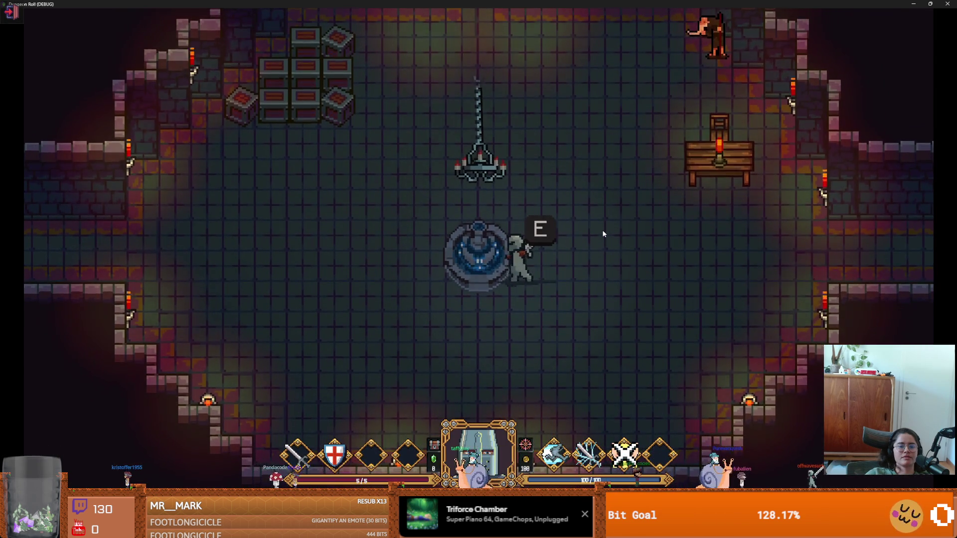
key(a)
key(w)
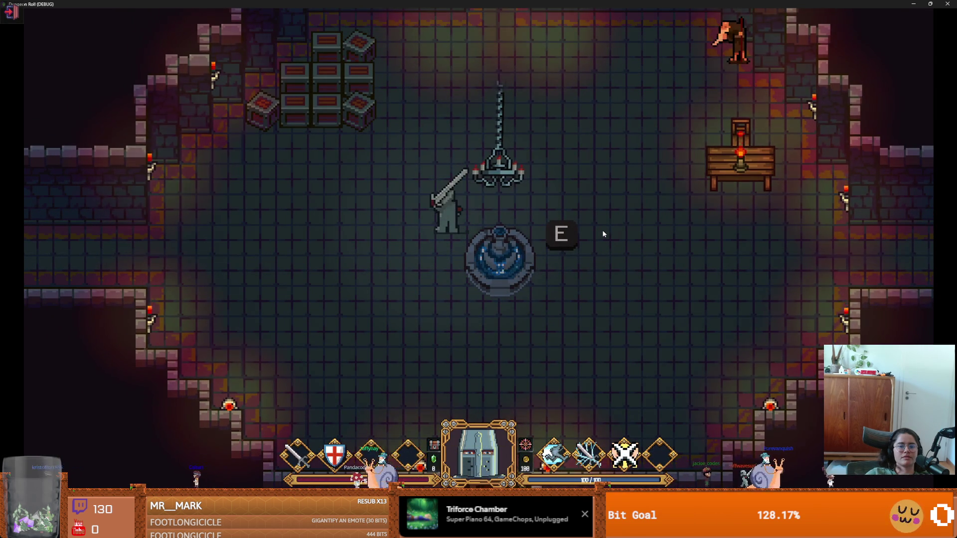
key(a)
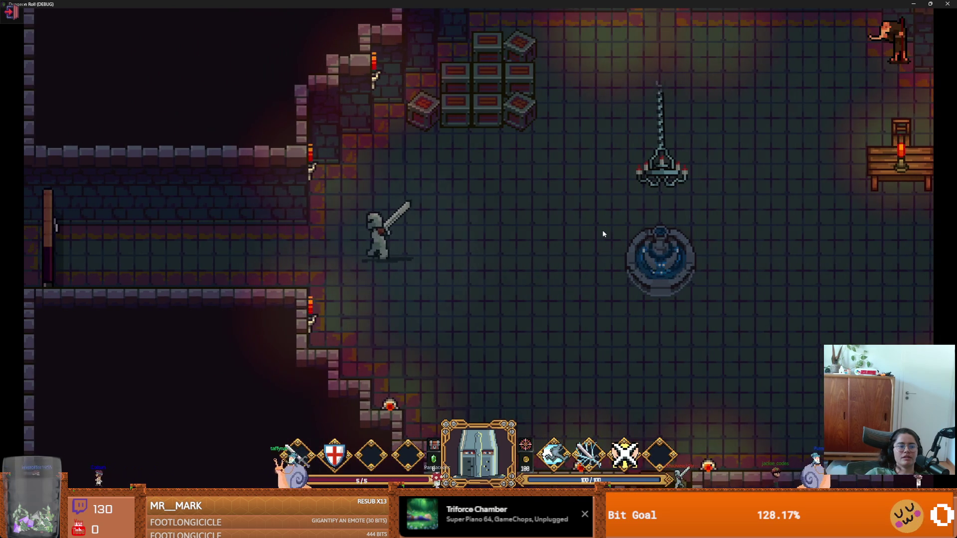
key(a)
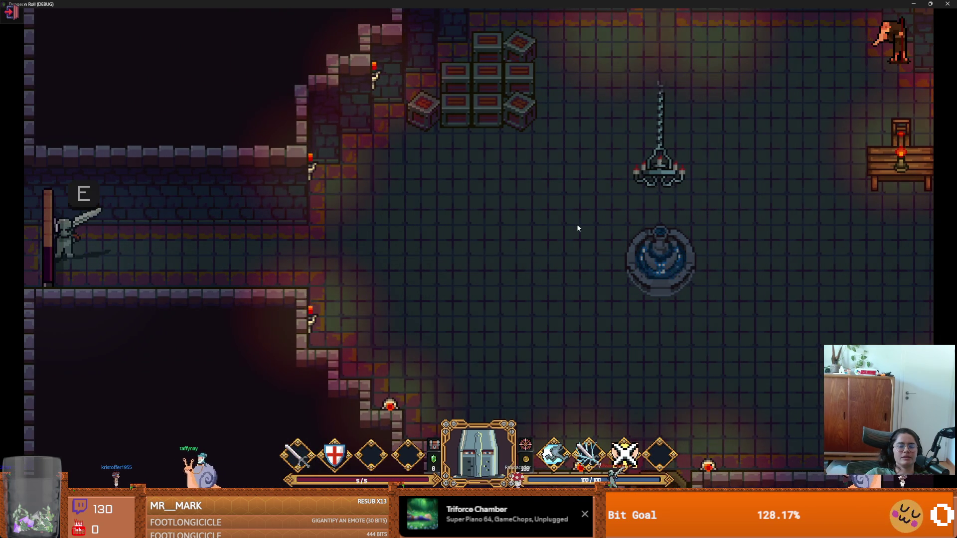
key(e)
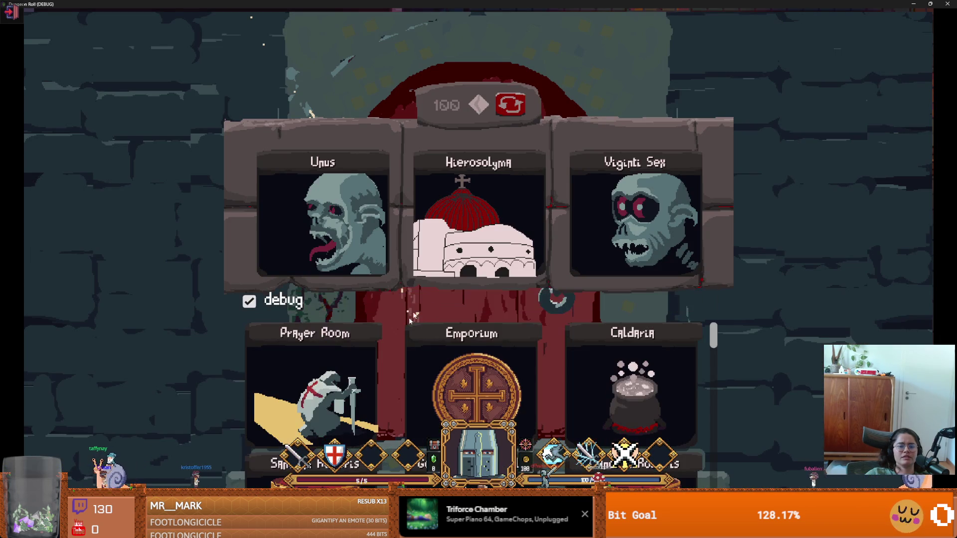
click(465, 377)
- Buy Explode Crates at the shop counter and check the inventory for the bomb
key(a)
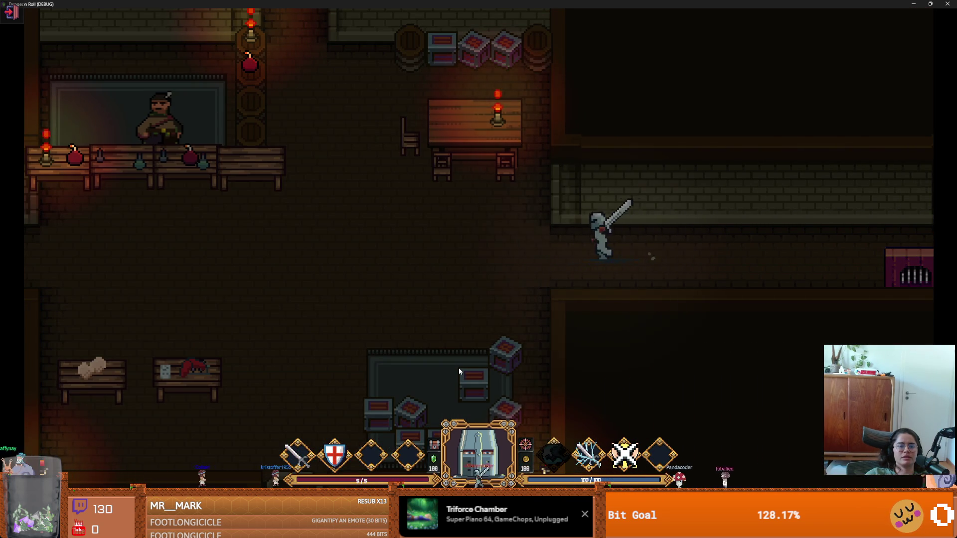
key(a)
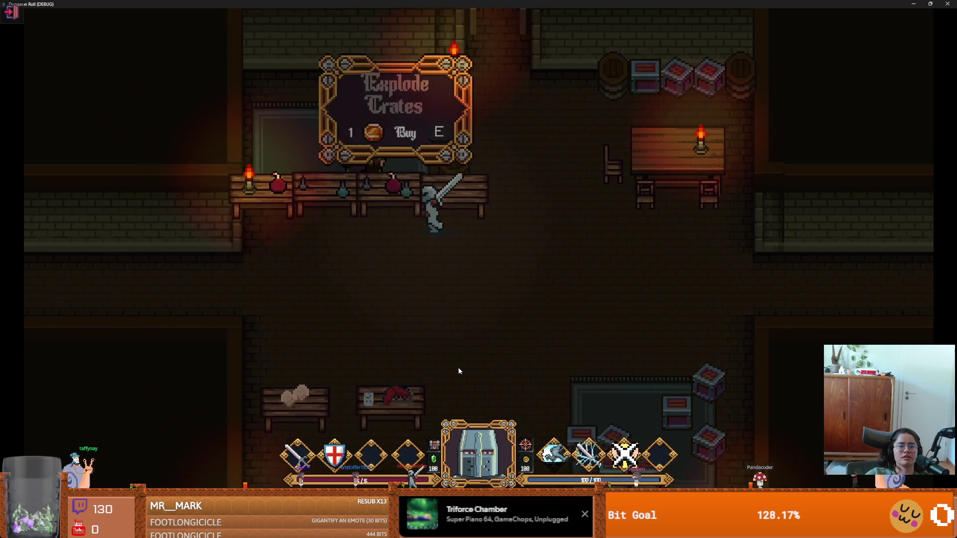
key(e)
key(i)
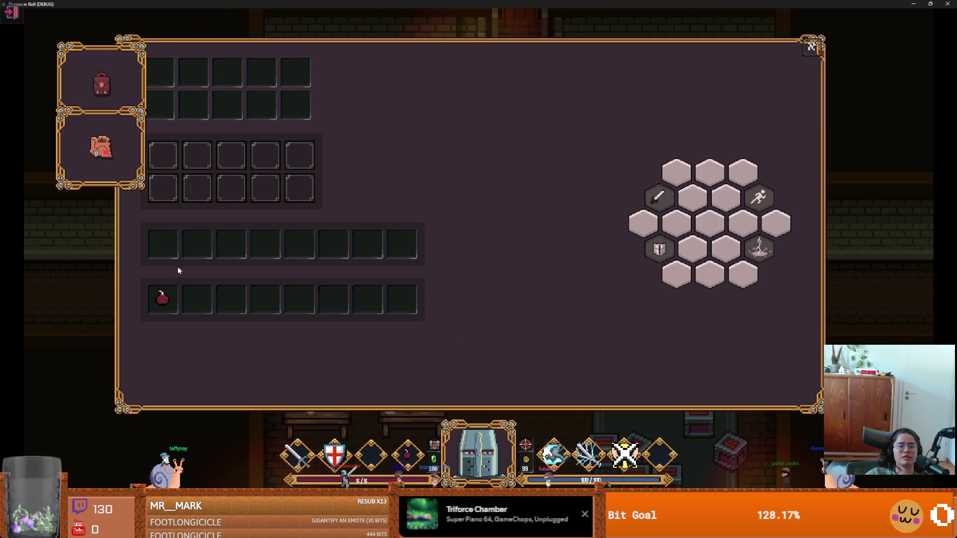
key(Escape)
- Walk around the shop, reopening the inventory to confirm the bomb
key(s)
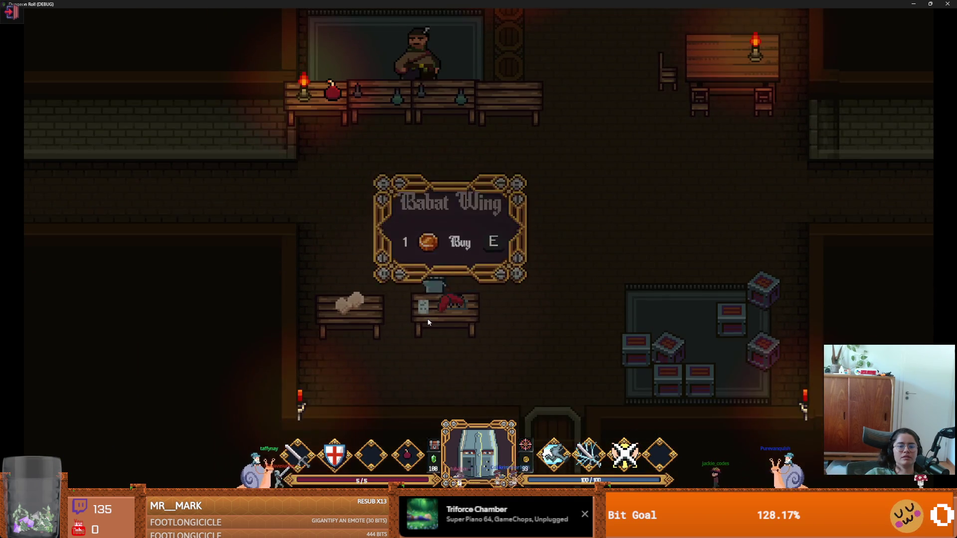
key(i)
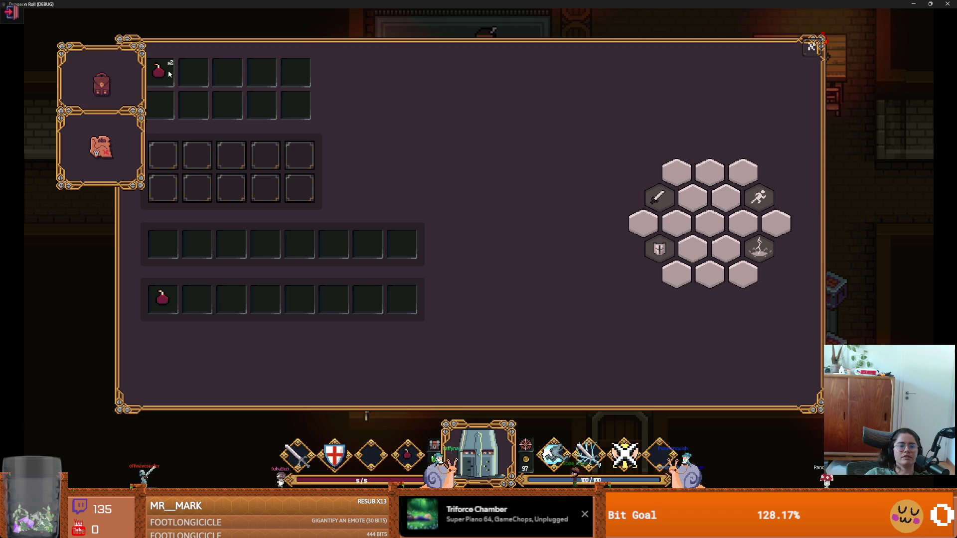
key(Escape)
key(d)
key(w)
key(w)
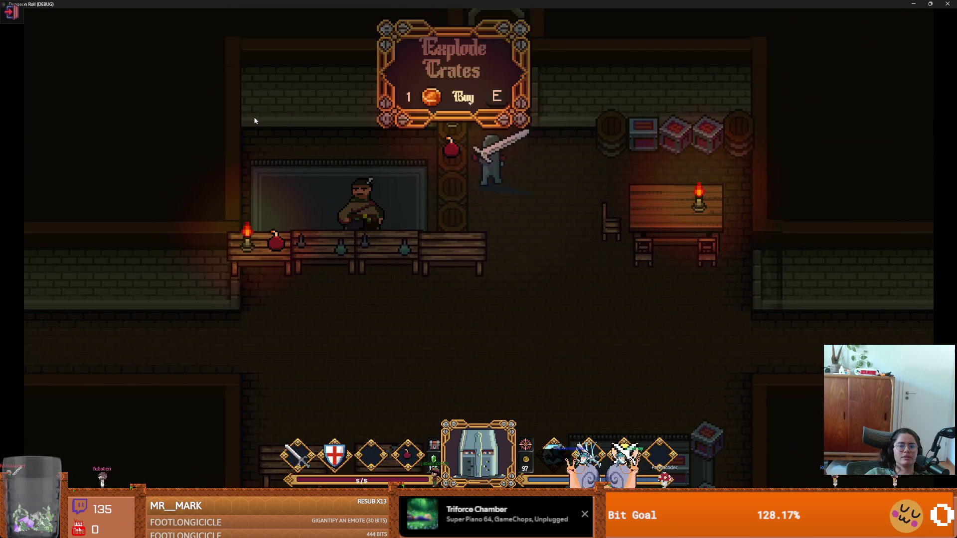
key(s)
key(a)
key(s)
key(a)
key(a)
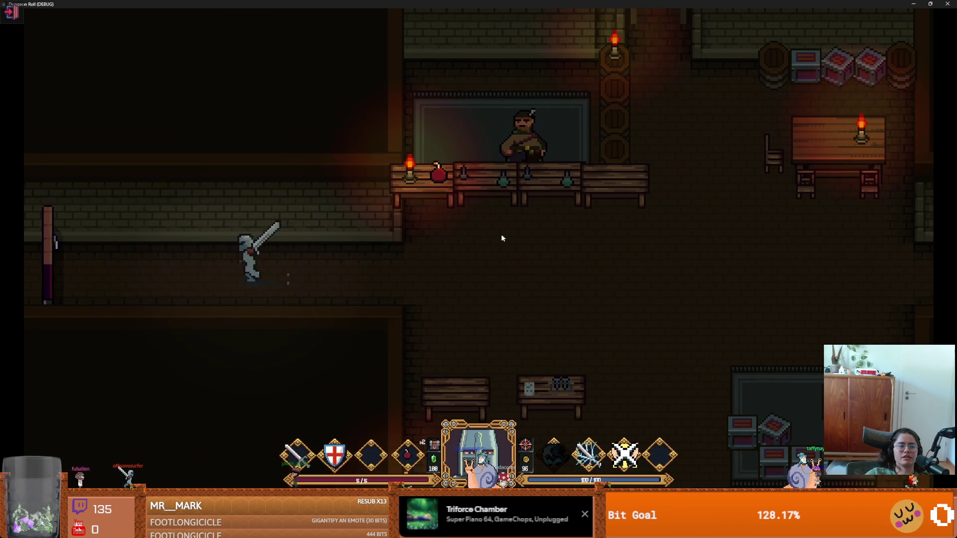
- Decline unlocking the left door, then go through the north door into another room
key(e)
click(507, 276)
key(d)
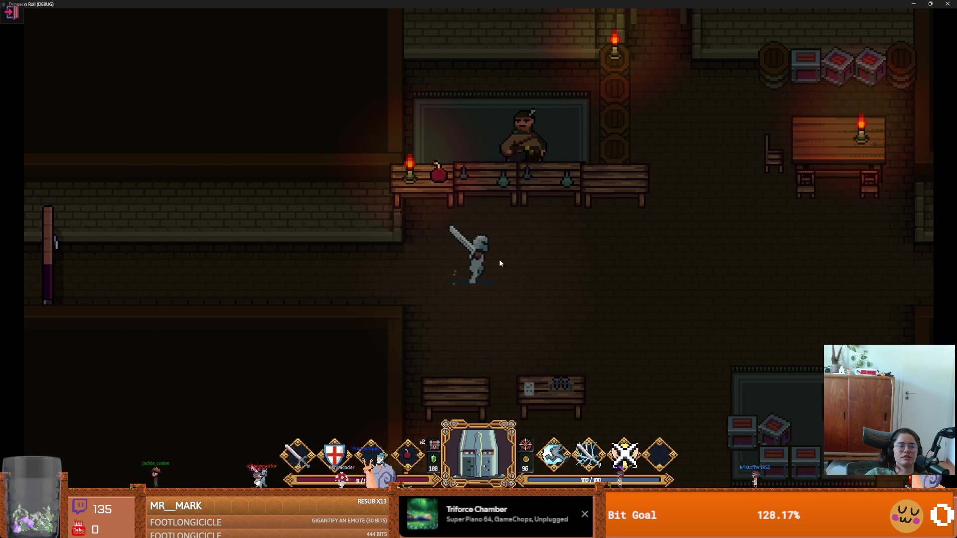
key(w)
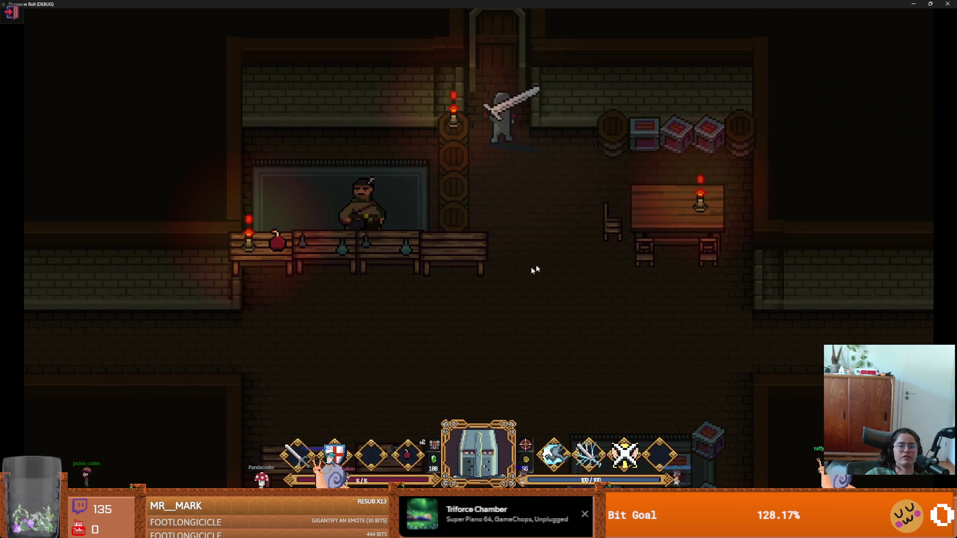
key(e)
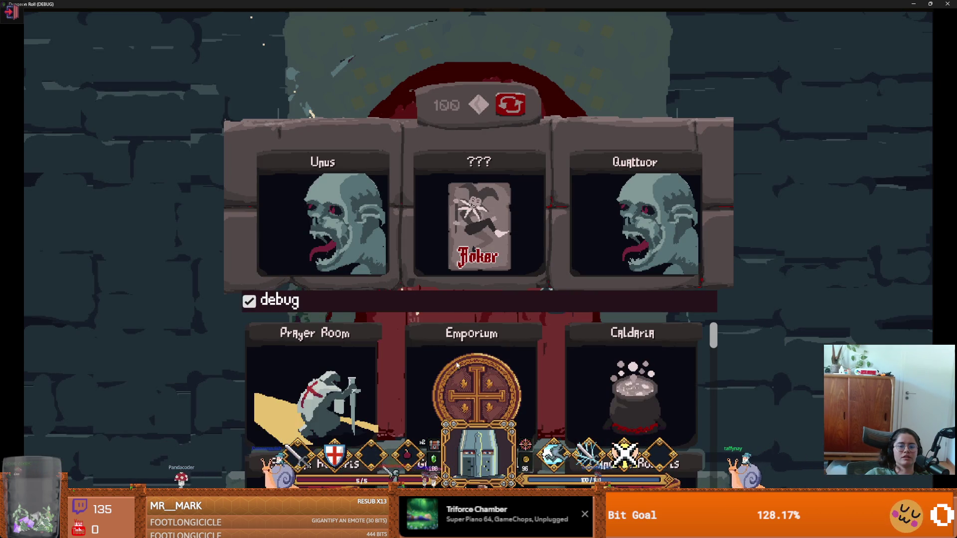
click(457, 361)
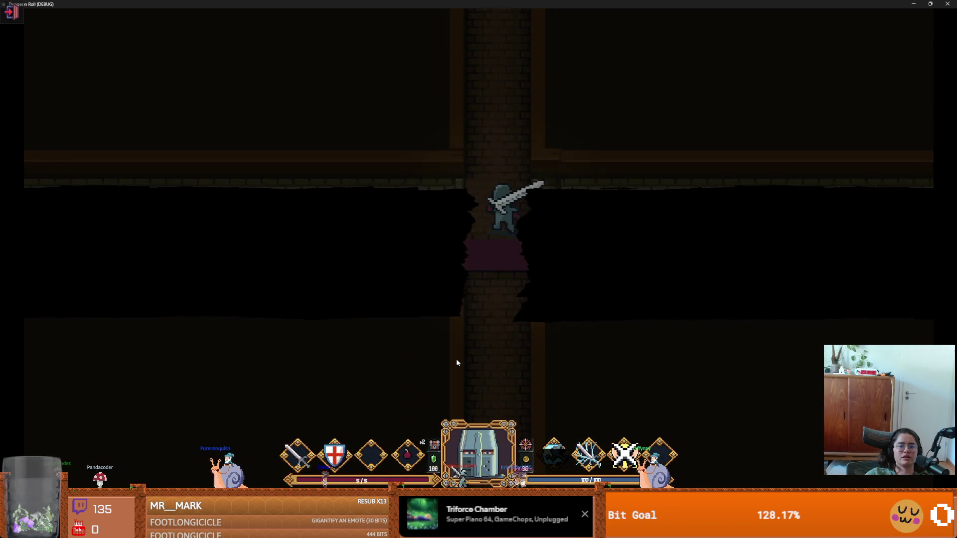
- Return to the shopkeeper, check the collected bombs, and shrink the game window
key(w)
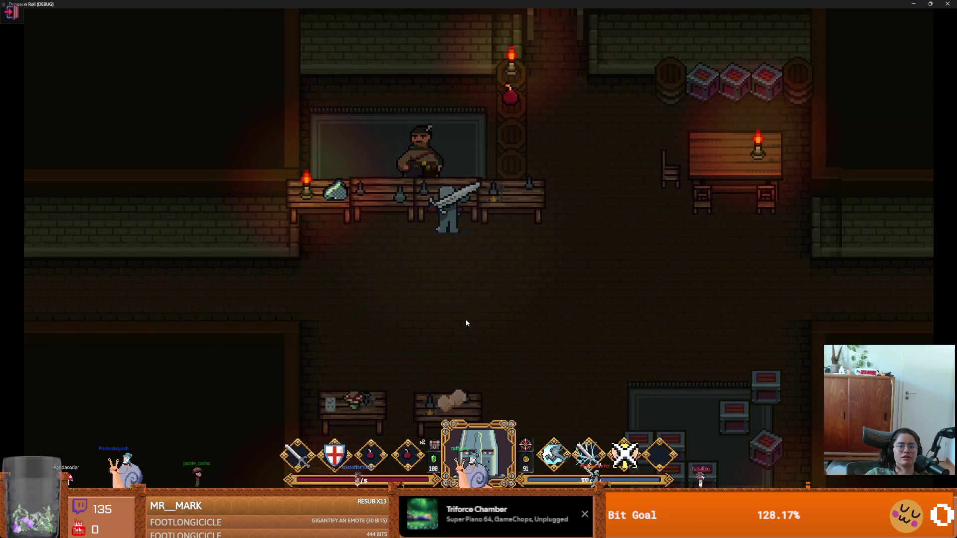
key(i)
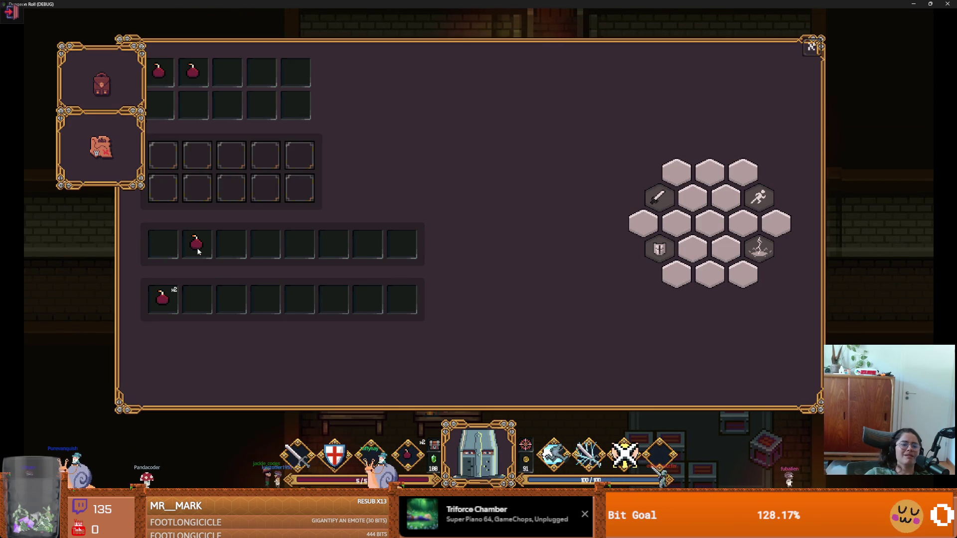
key(super+Down)
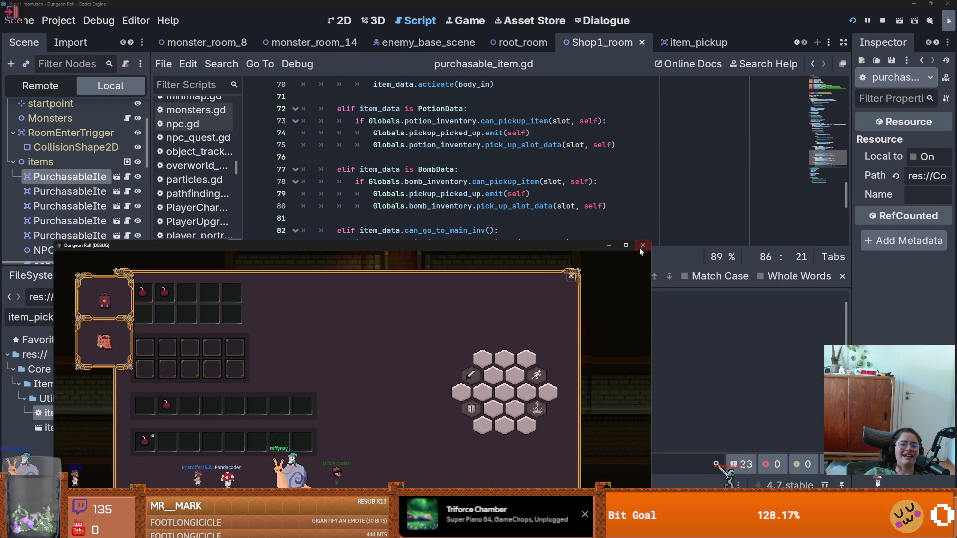
- Stop the running game and trace item_data to its declaration in purchasable_item.gd
click(643, 245)
drag(498, 288, 499, 430)
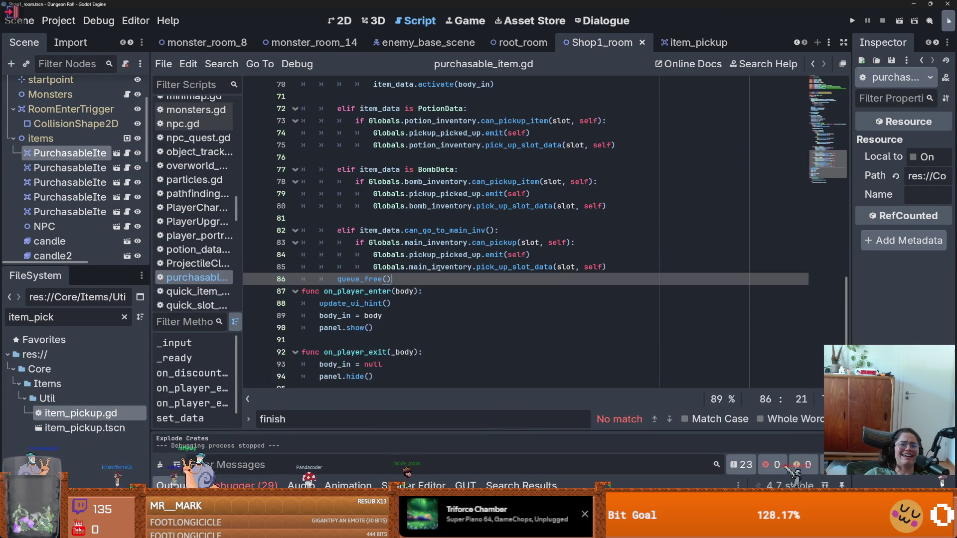
scroll(436, 326, up, 8)
click(388, 338)
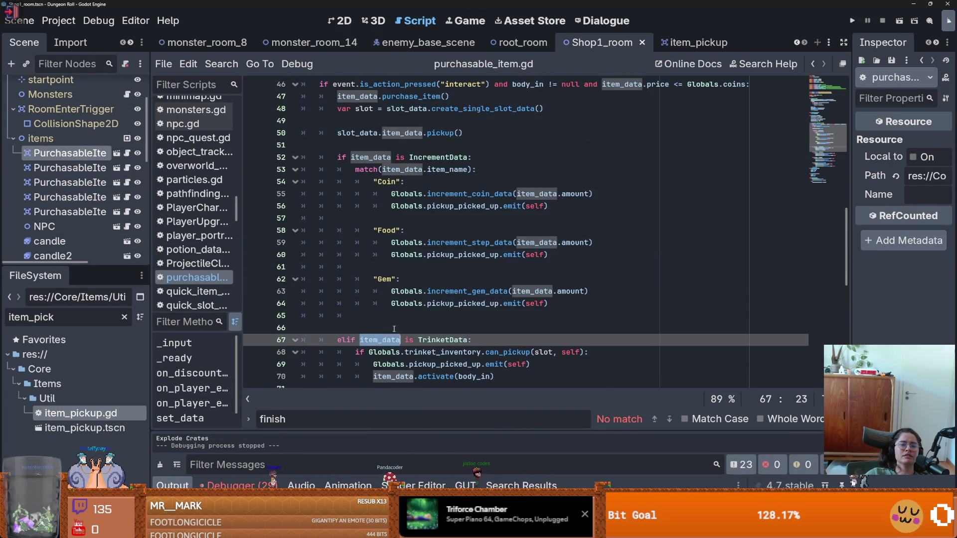
scroll(511, 262, up, 3)
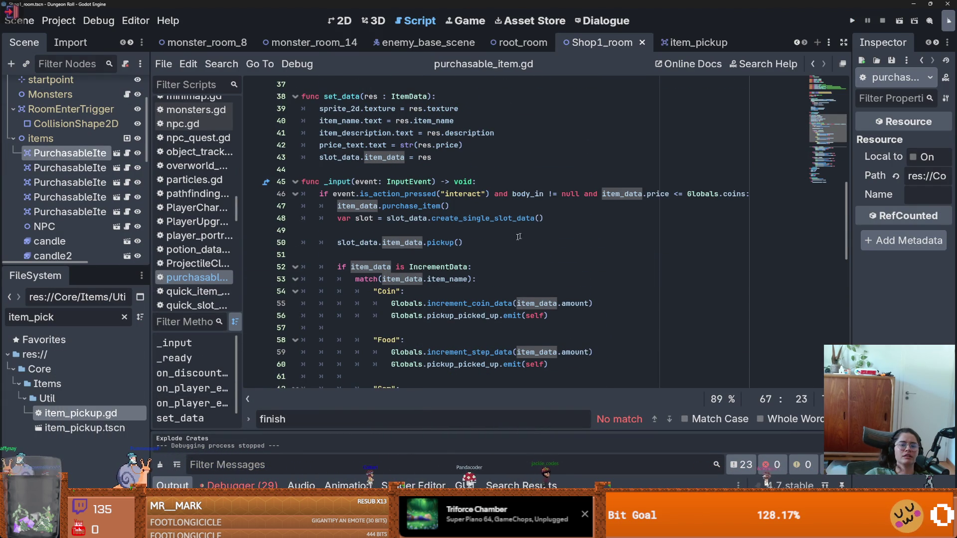
scroll(448, 258, up, 12)
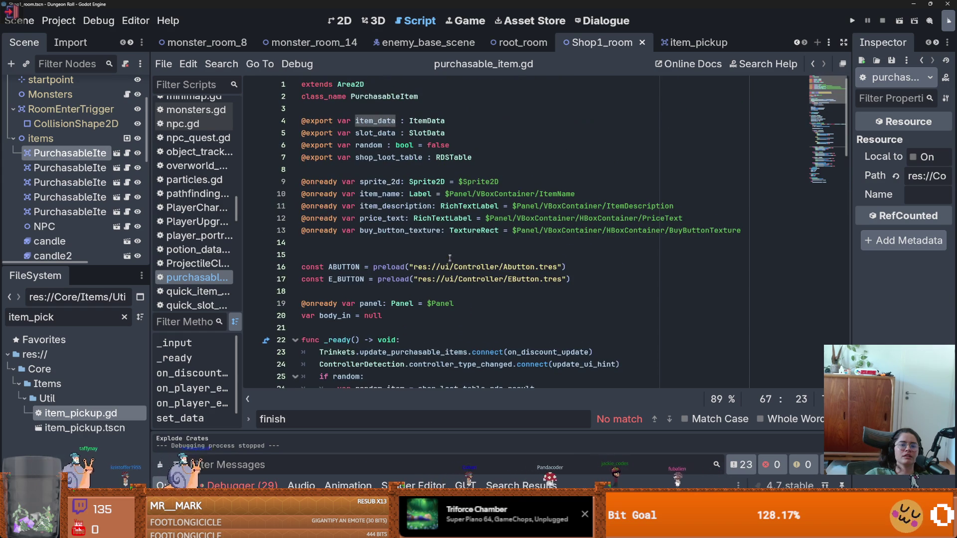
click(402, 194)
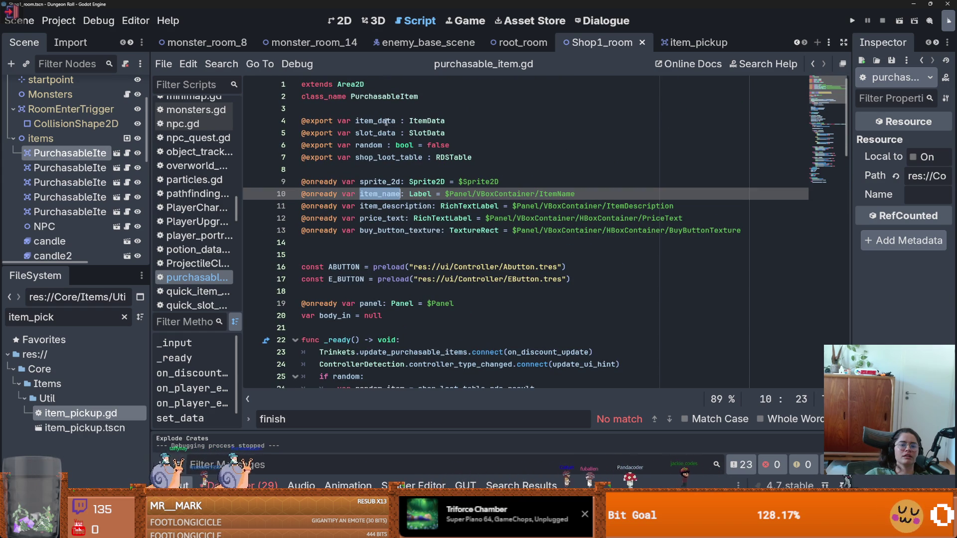
key(ctrl+z)
scroll(402, 188, down, 8)
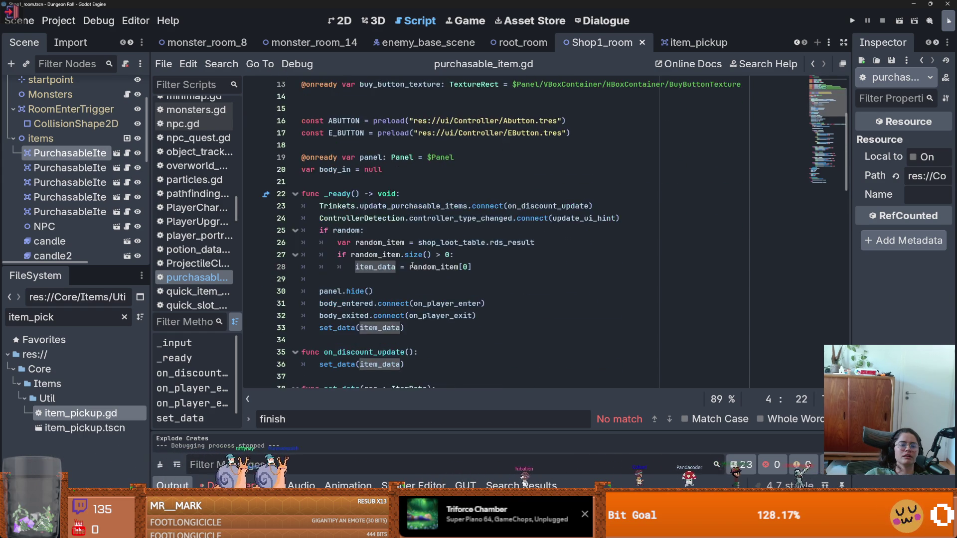
- Inspect both PurchasableItem nodes and widen the Inspector and scene tree docks
click(90, 167)
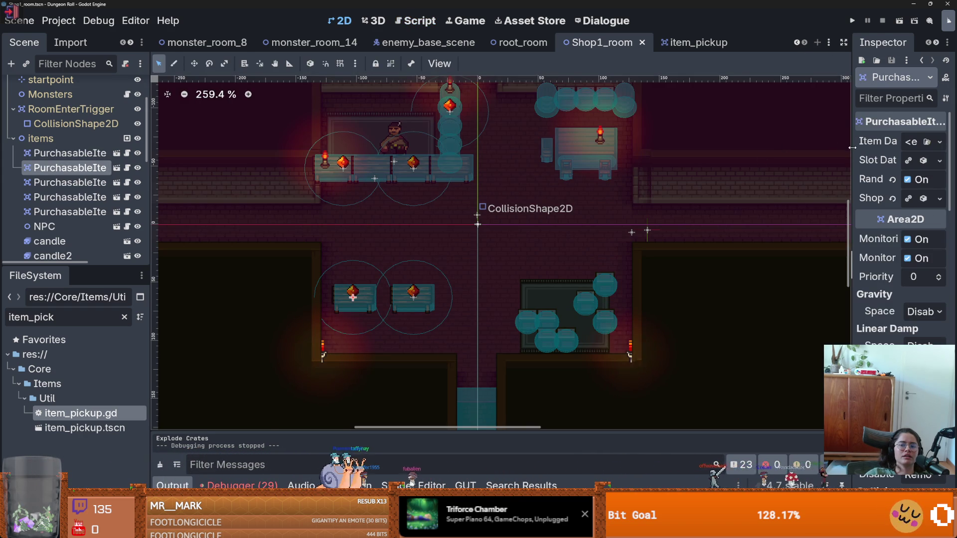
drag(853, 147, 611, 147)
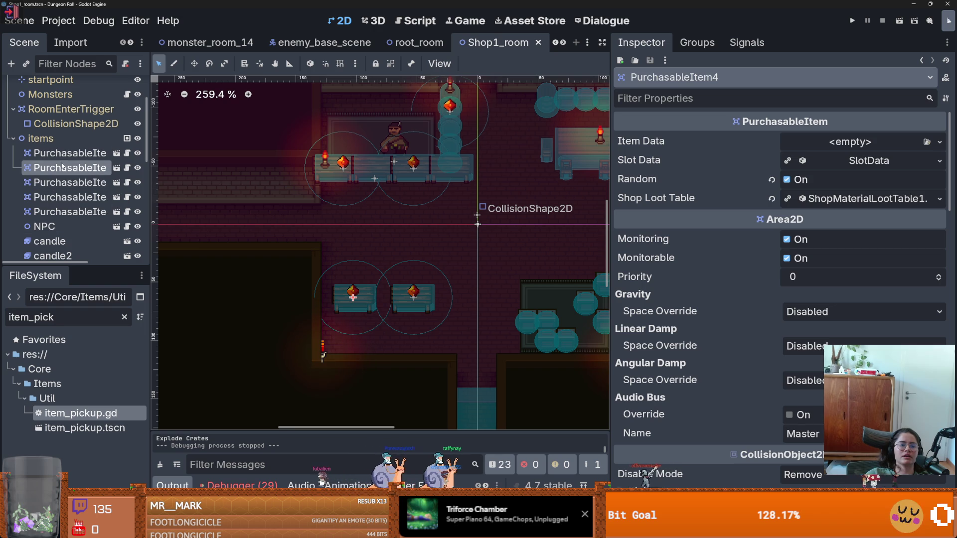
click(75, 153)
scroll(86, 181, up, 2)
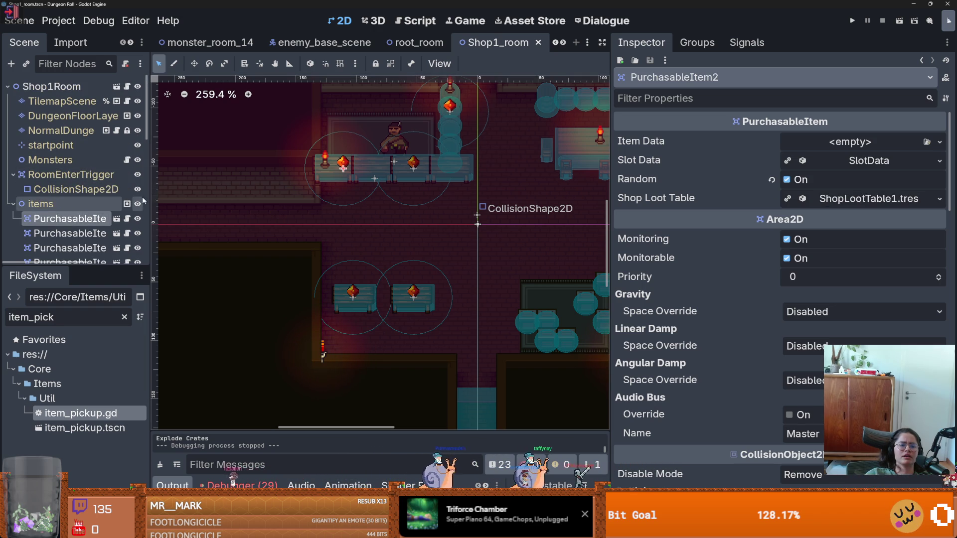
drag(150, 270, 259, 269)
drag(129, 273, 129, 422)
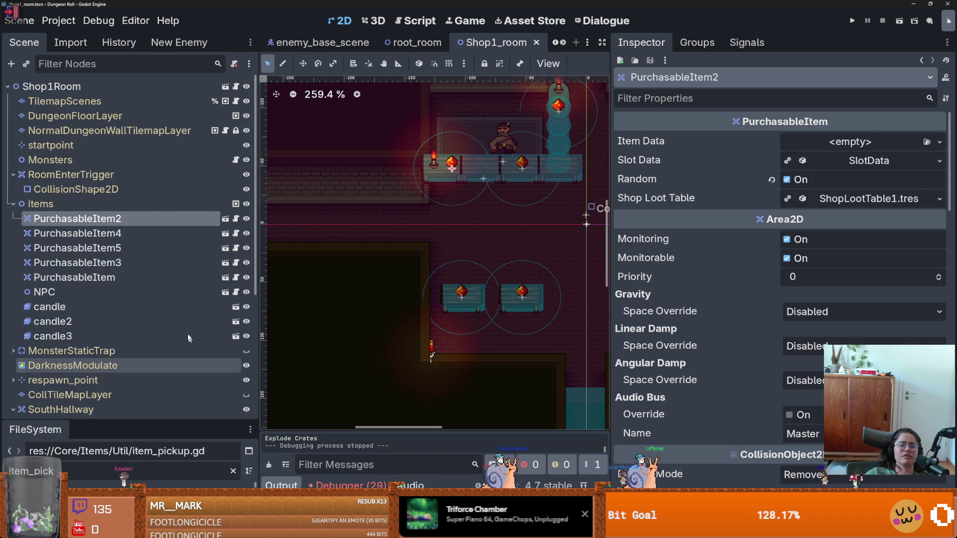
- Add a breakpoint on line 47's item_data.purchase_item() call and launch the game
click(236, 219)
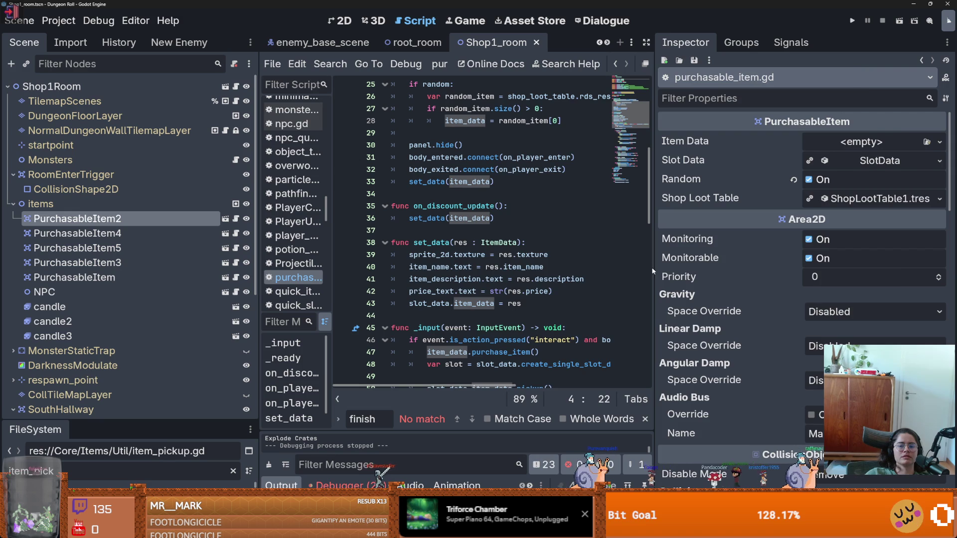
drag(652, 272, 852, 271)
scroll(499, 298, up, 5)
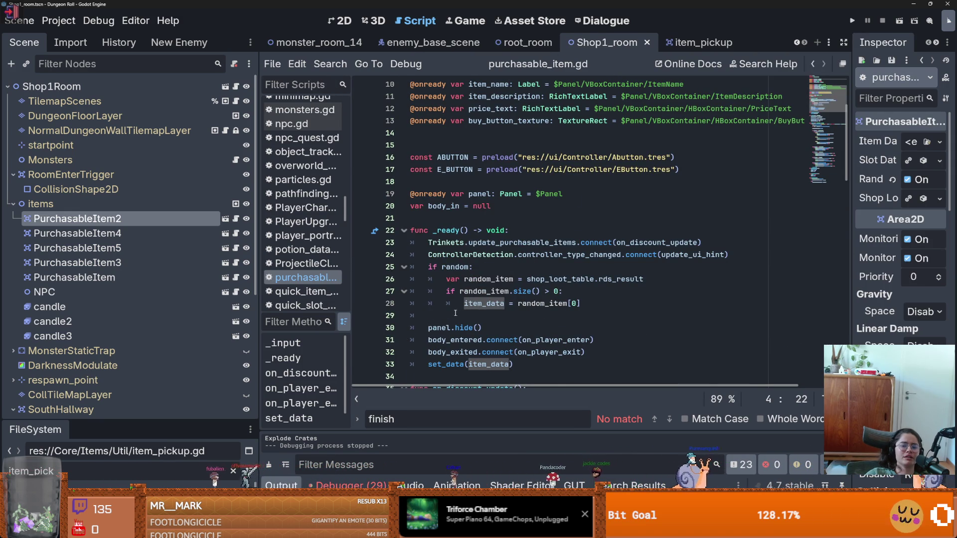
scroll(457, 313, down, 4)
scroll(464, 314, down, 5)
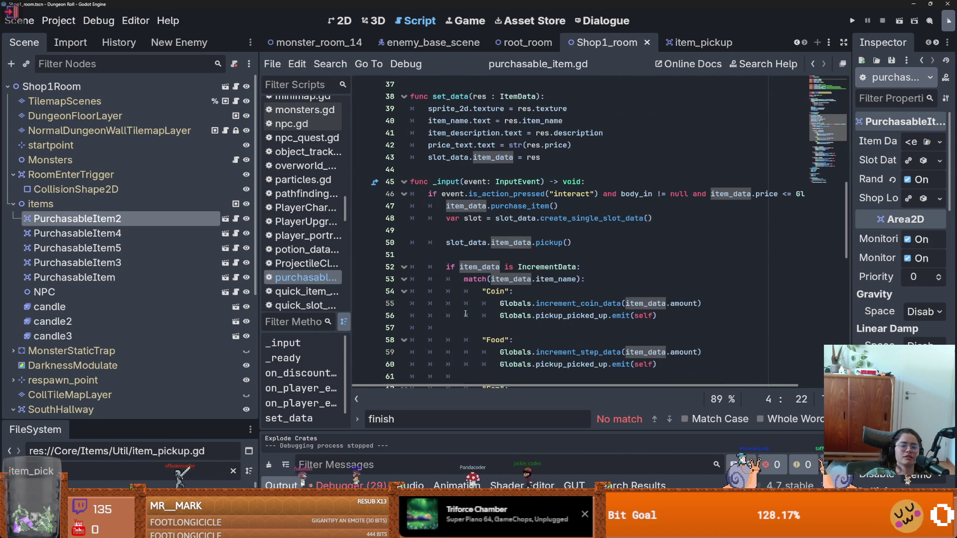
click(465, 207)
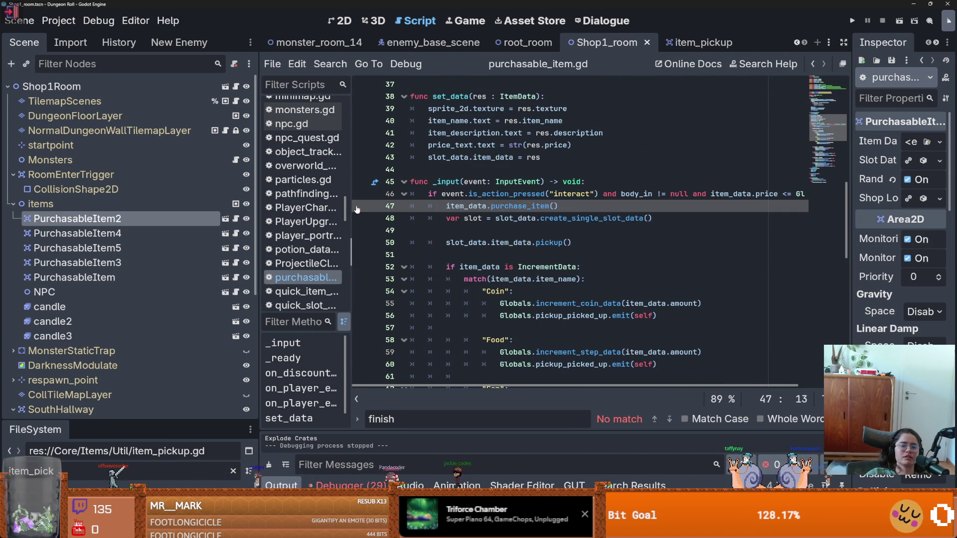
click(853, 20)
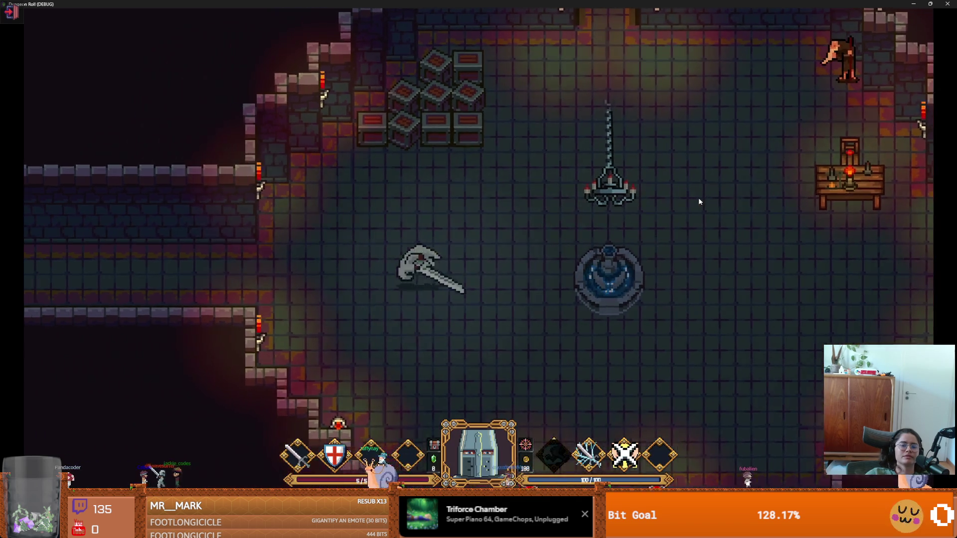
- Walk the knight to the room choice, enter the Emporium and buy the Haste Potion
key(a)
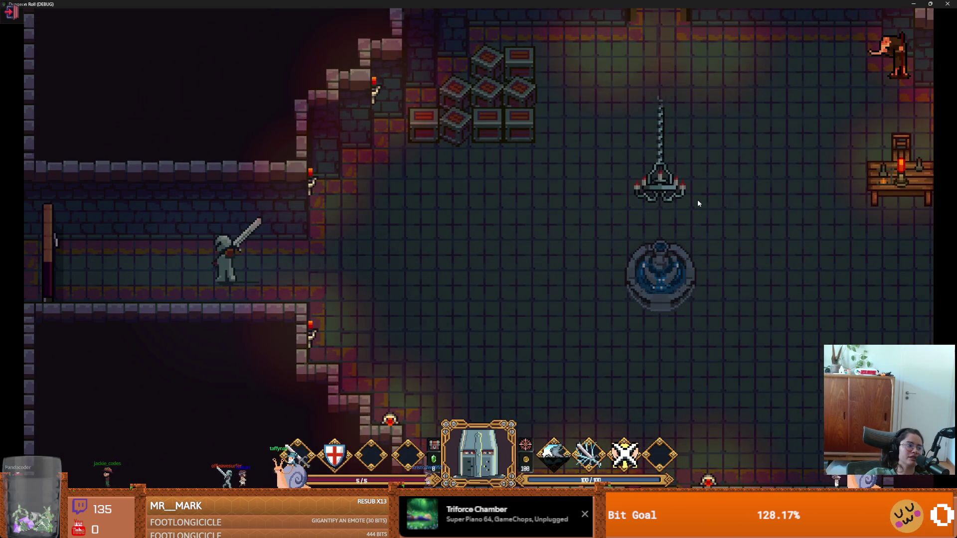
key(a)
key(a)
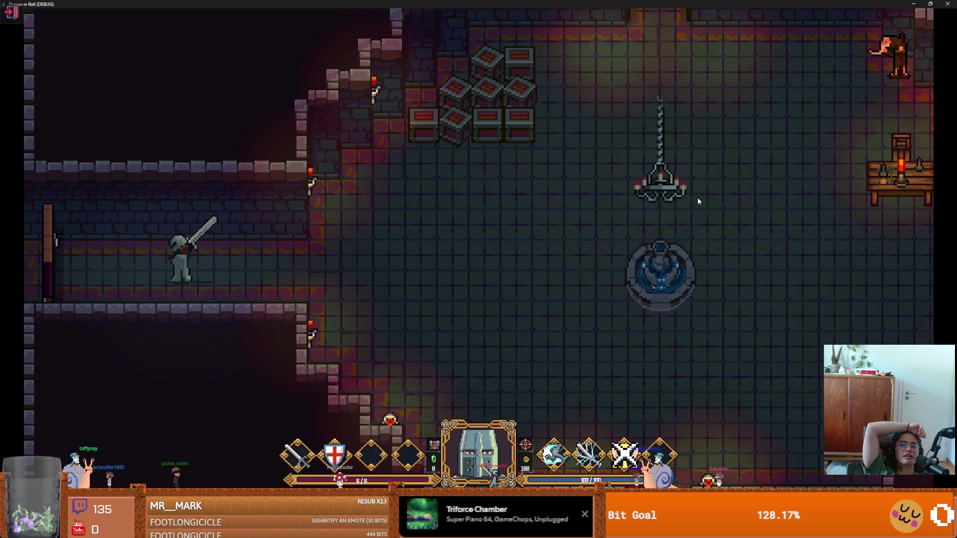
key(a)
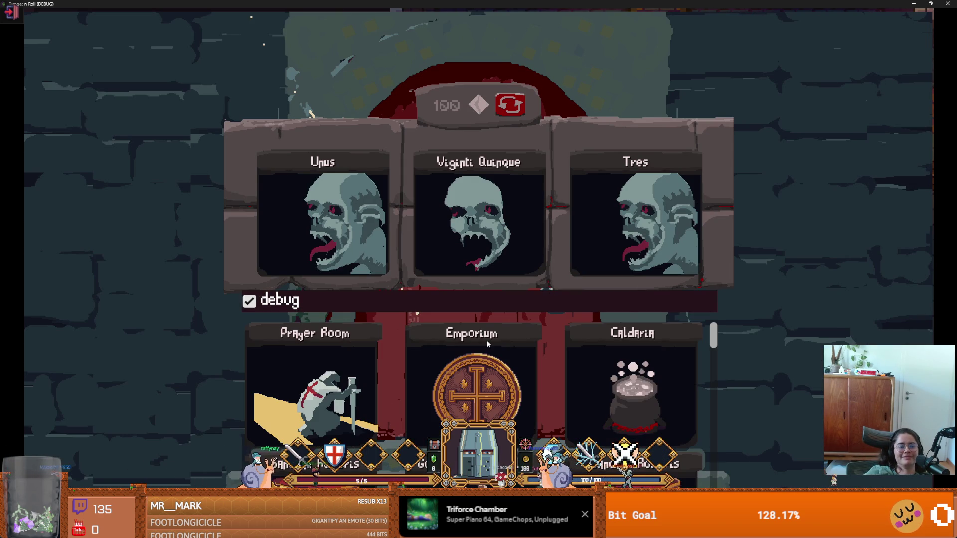
click(471, 355)
key(a)
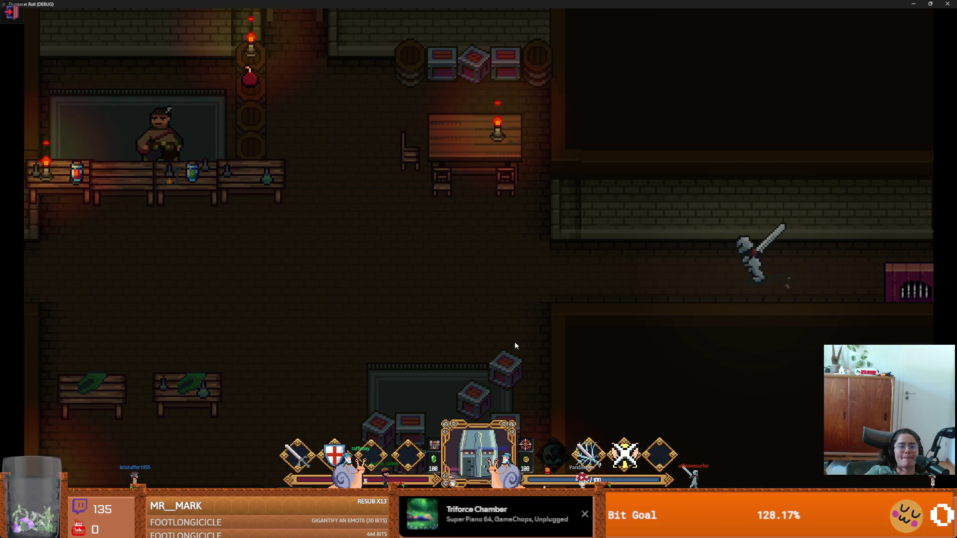
key(a)
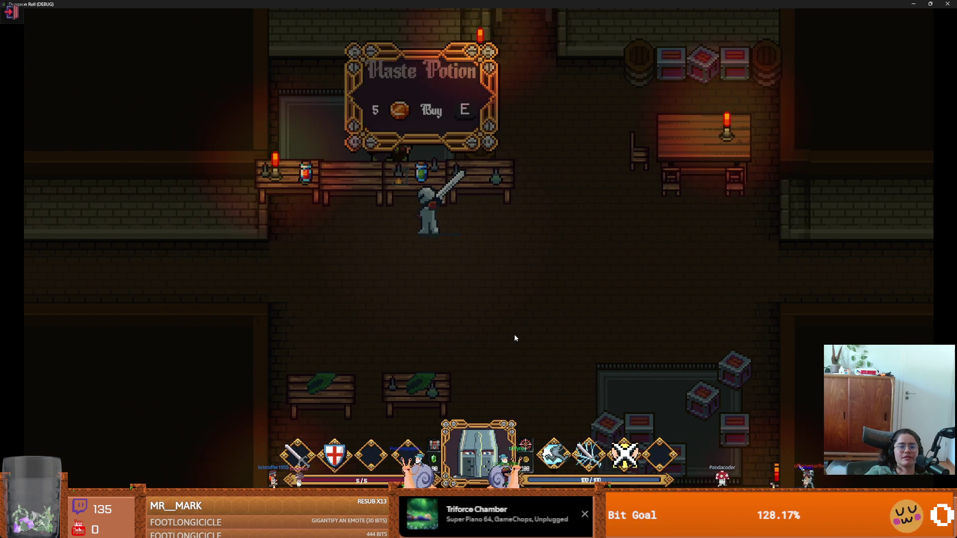
key(e)
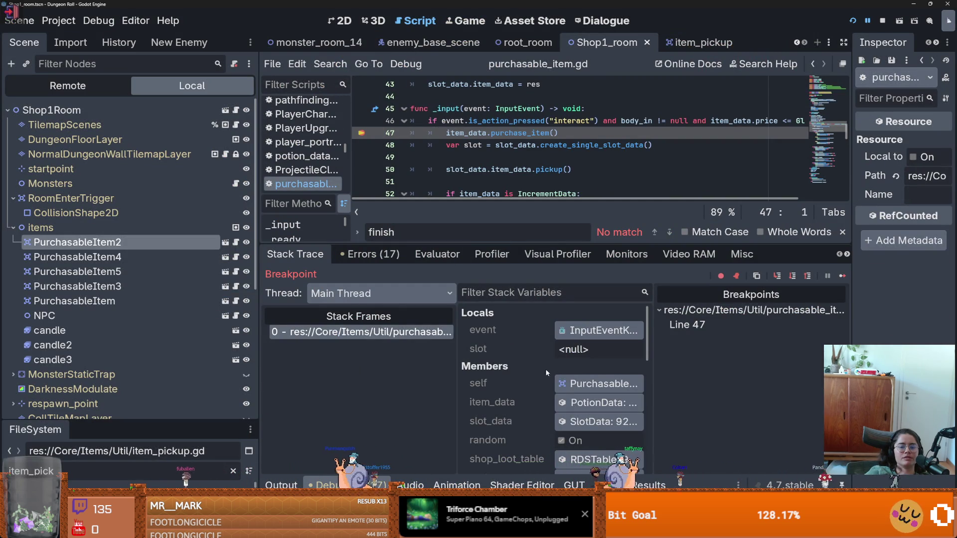
- Check item_data under Members, resume, and confirm the potion reached the inventory
click(598, 403)
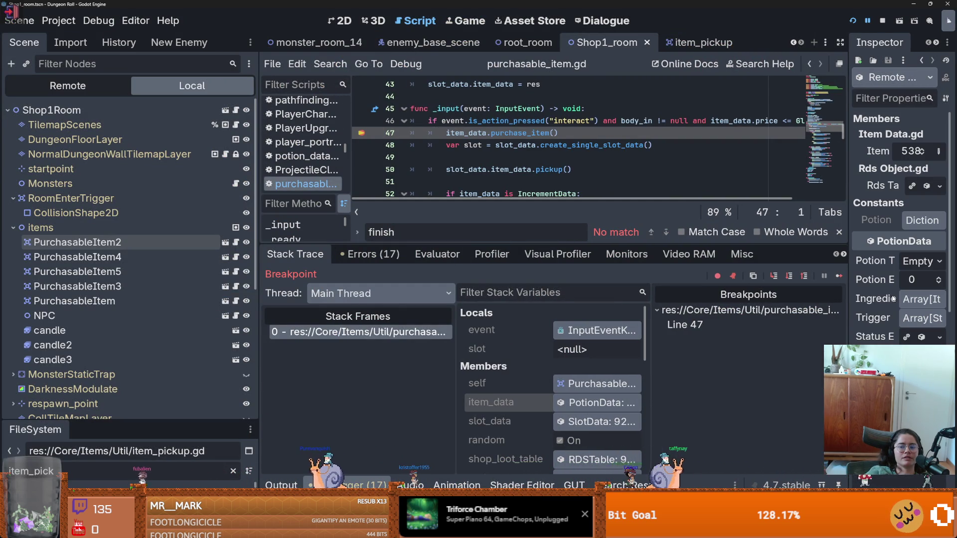
click(840, 276)
key(i)
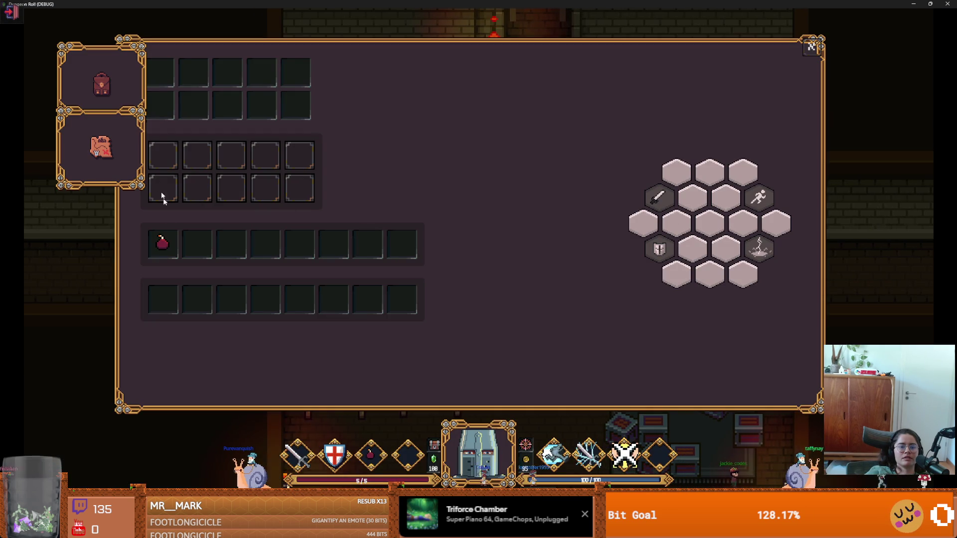
key(i)
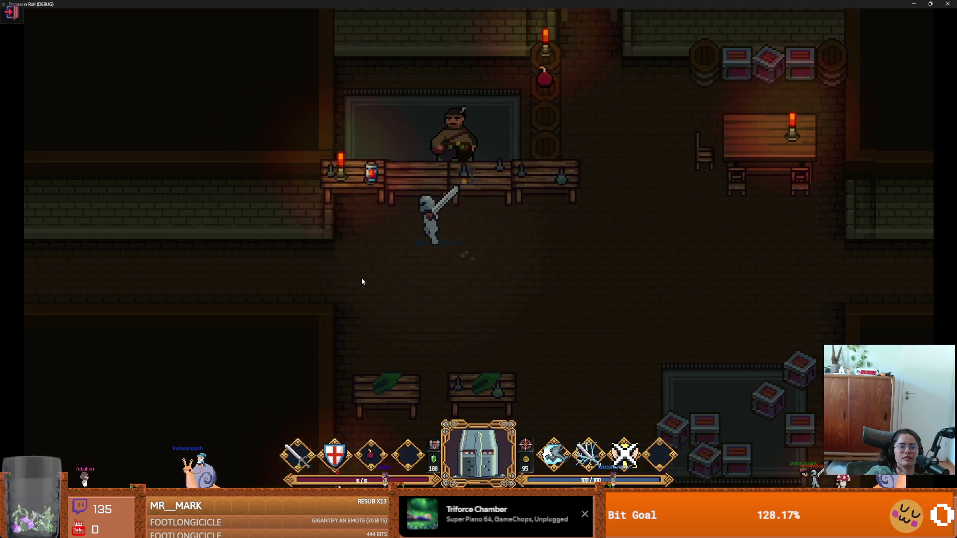
- Hit the breakpoint again, step through purchase_item, then resume the game
key(e)
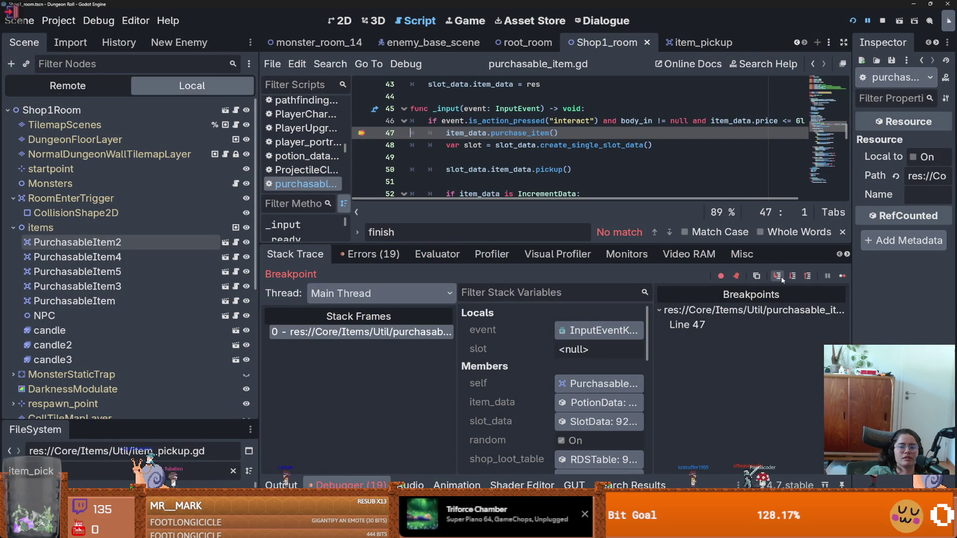
click(782, 278)
click(780, 278)
click(781, 278)
click(781, 278)
click(842, 276)
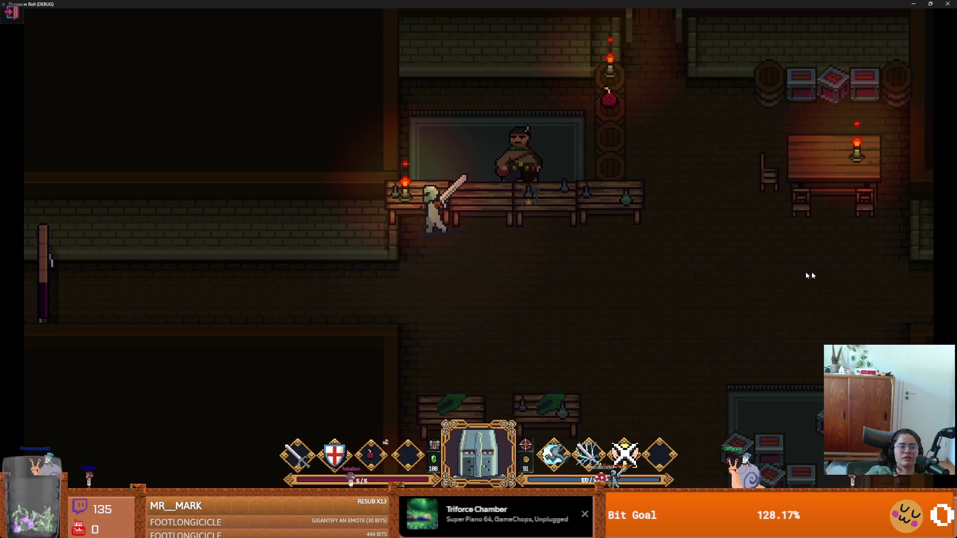
- Walk the knight to Explode Crates and buy it, pausing at line 47
key(d)
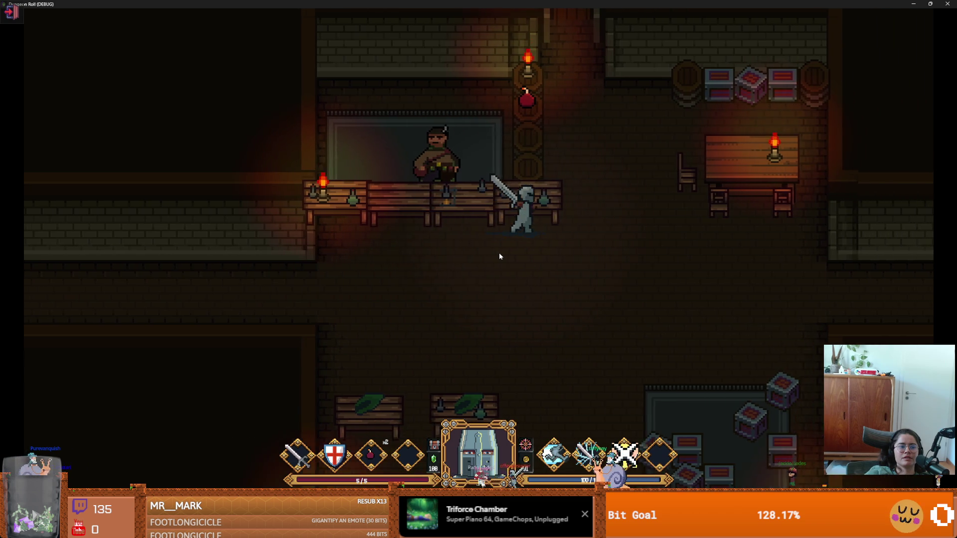
key(w)
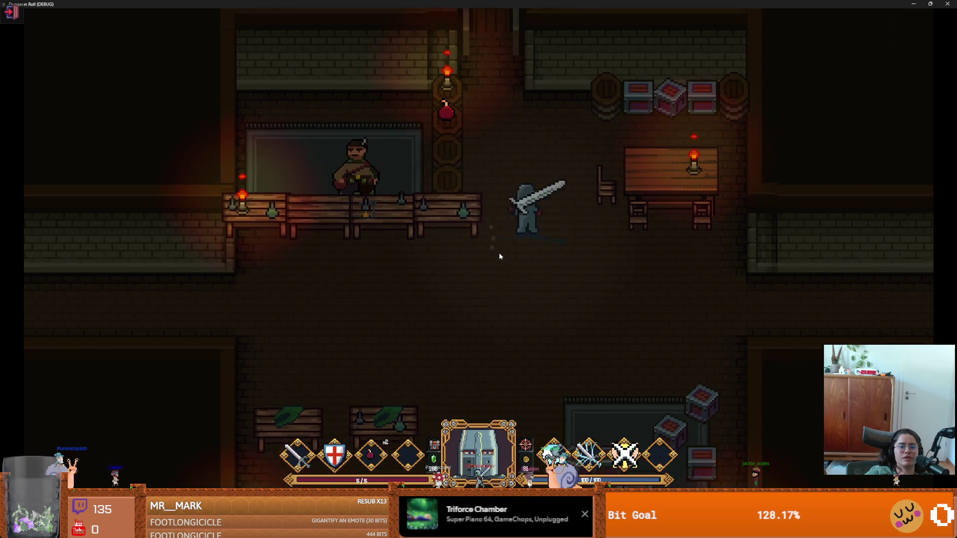
key(e)
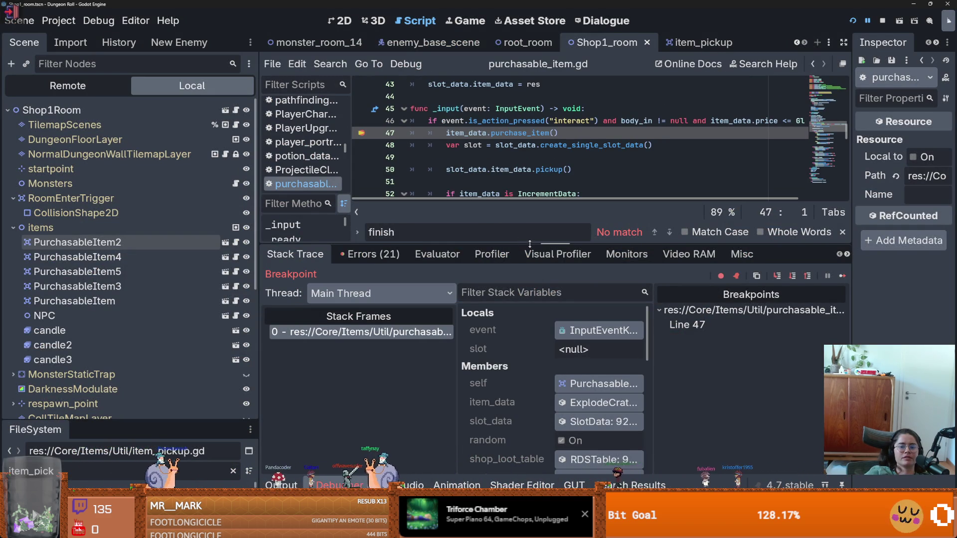
- Enlarge the code area and highlight item_data and pickup_picked_up uses in purchasable_item.gd
drag(555, 244, 555, 363)
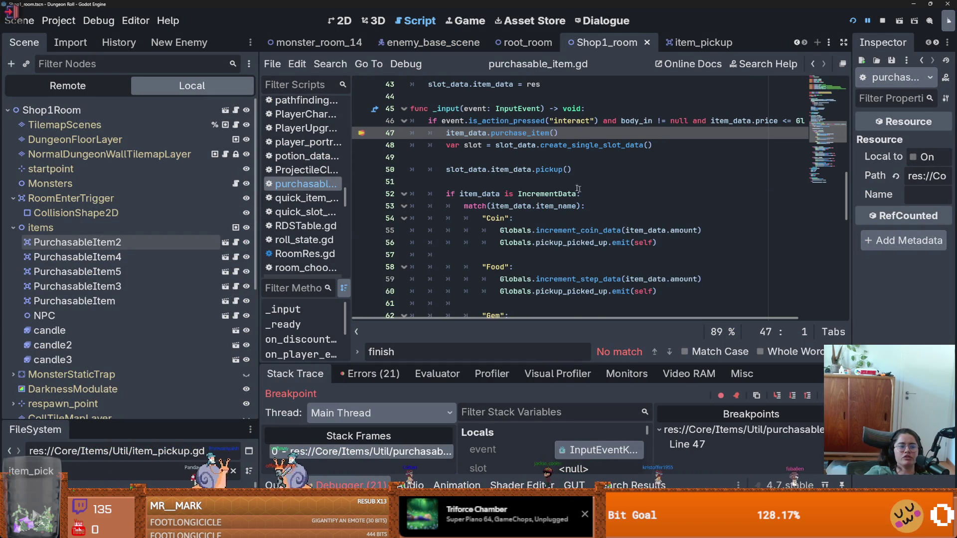
scroll(551, 174, up, 1)
double_click(466, 159)
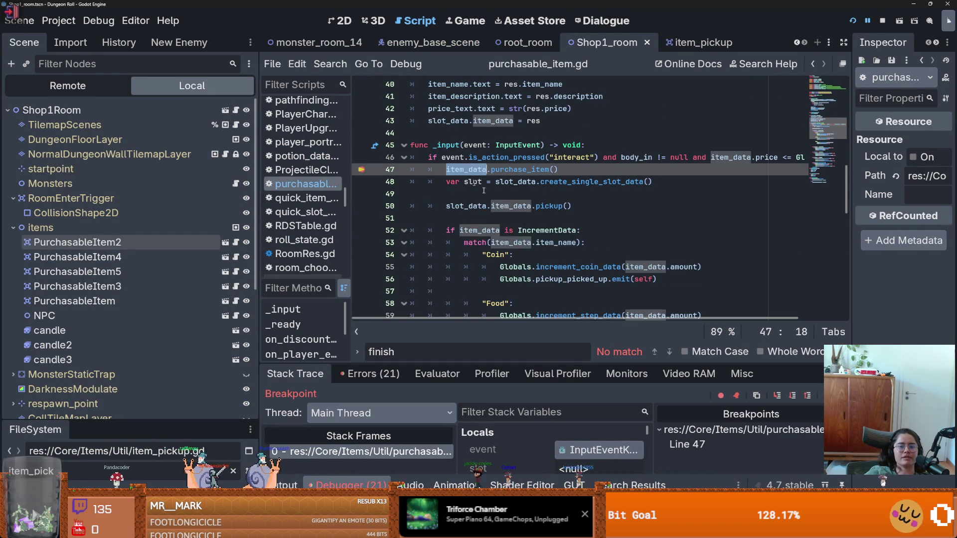
scroll(561, 222, down, 3)
scroll(563, 220, down, 5)
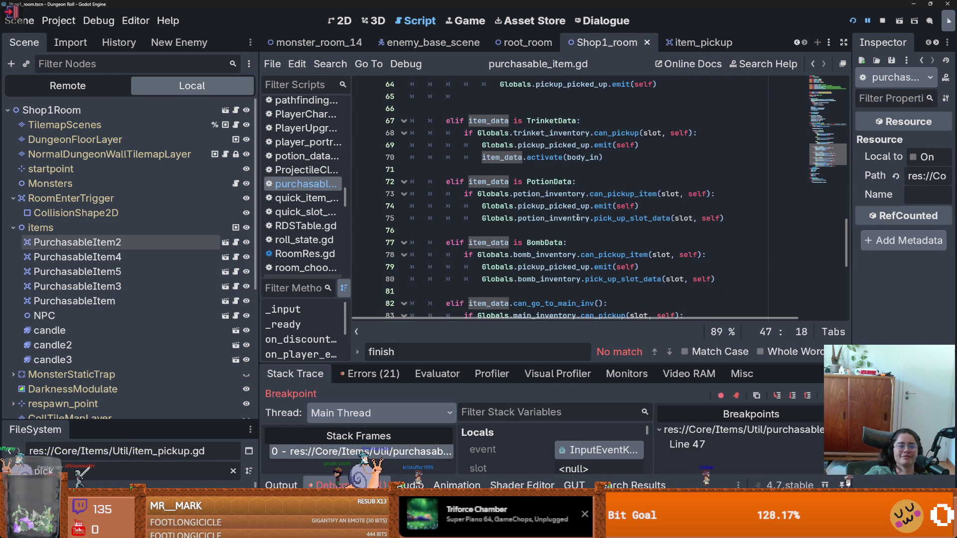
scroll(575, 213, down, 3)
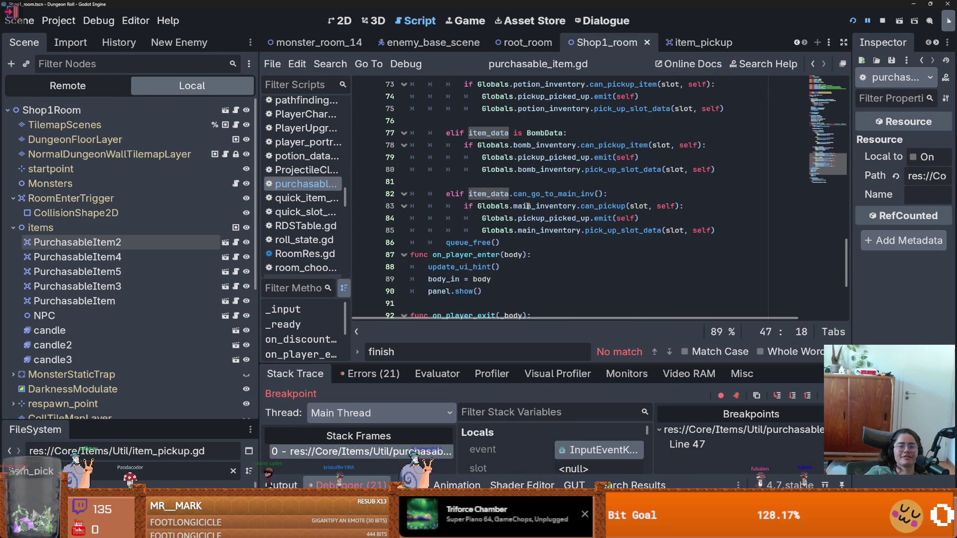
double_click(490, 194)
double_click(569, 218)
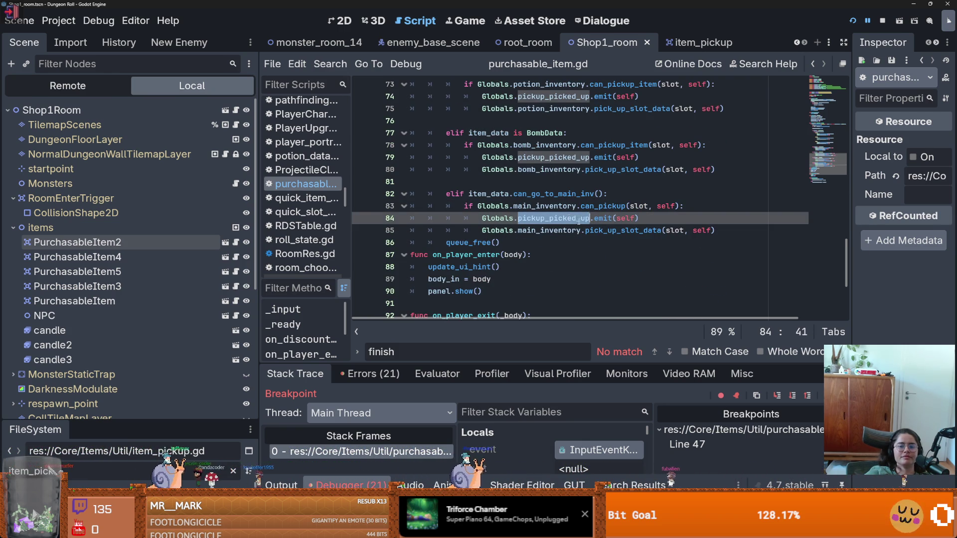
- Review the slot variable and inventory branch, then open item_pickup.gd from the enlarged FileSystem dock
click(613, 206)
scroll(579, 209, up, 9)
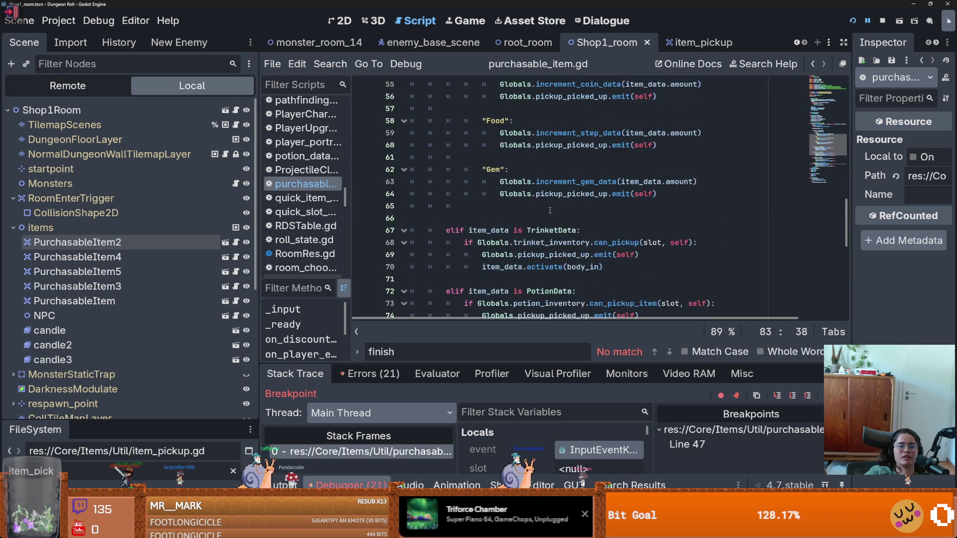
scroll(550, 210, up, 2)
double_click(473, 168)
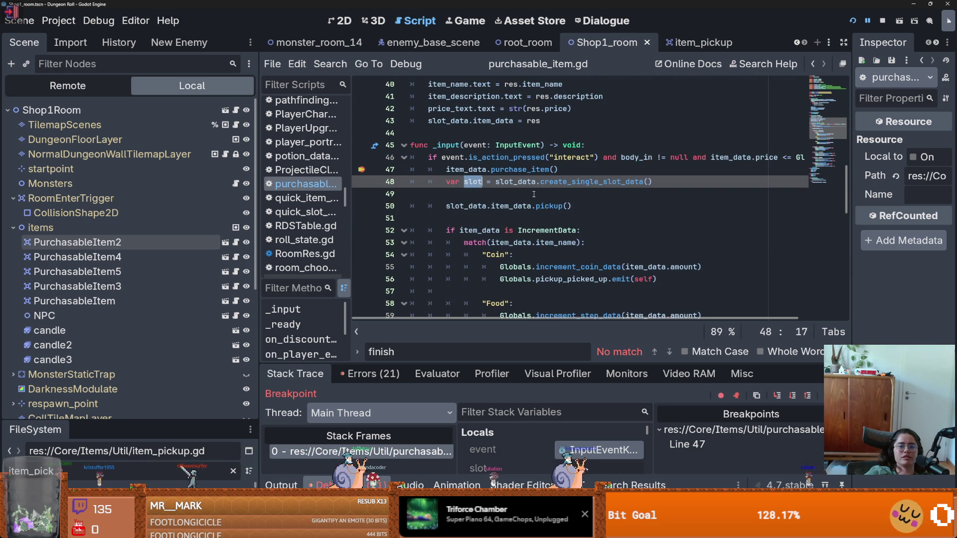
scroll(517, 217, down, 6)
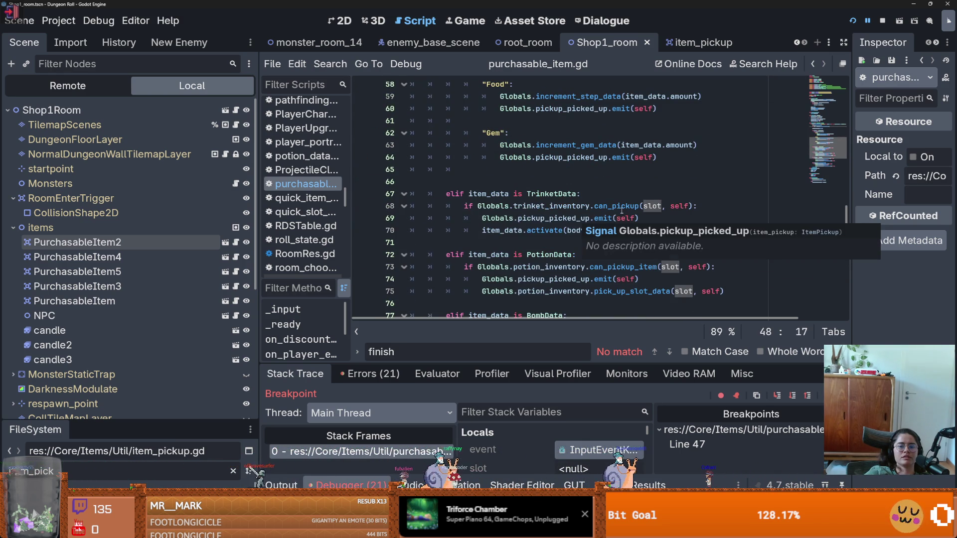
double_click(565, 219)
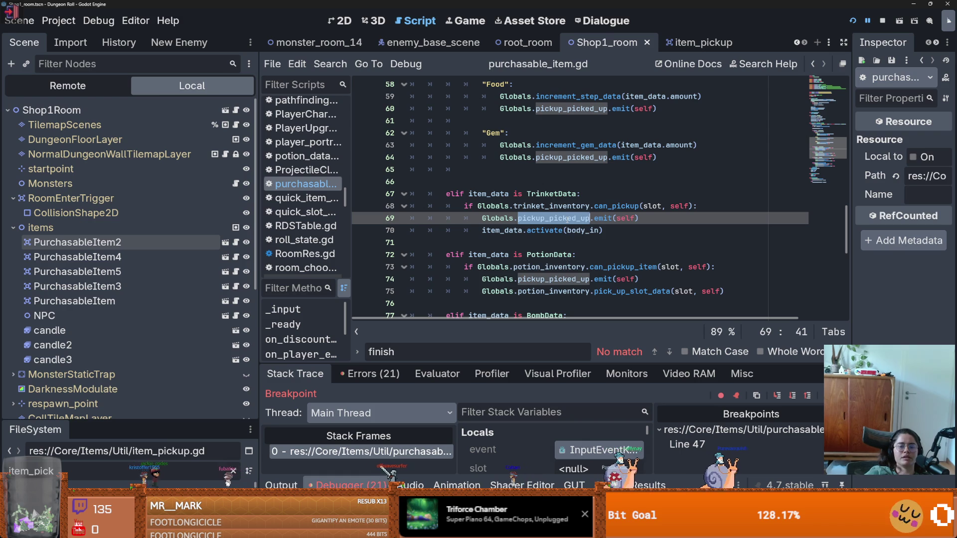
double_click(504, 231)
scroll(504, 230, down, 4)
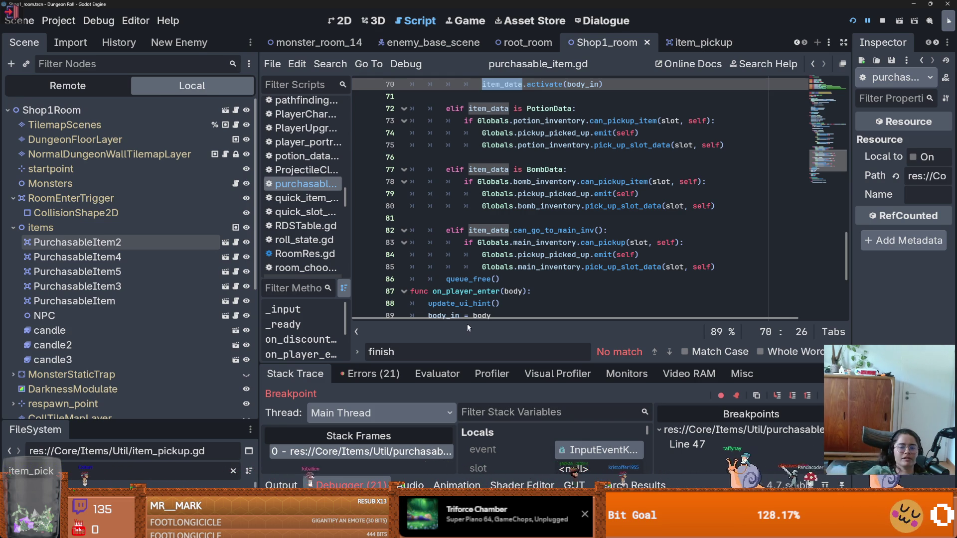
scroll(459, 238, down, 3)
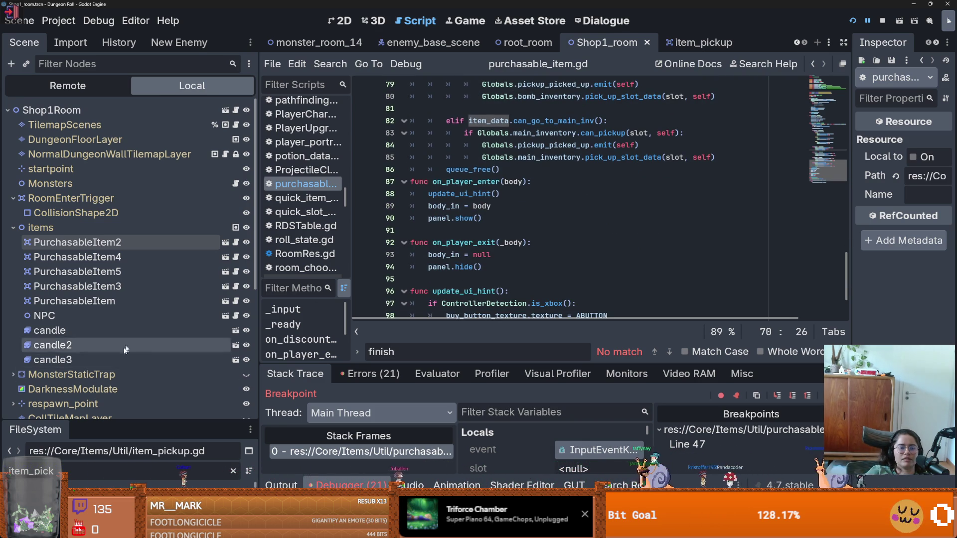
drag(159, 419, 130, 141)
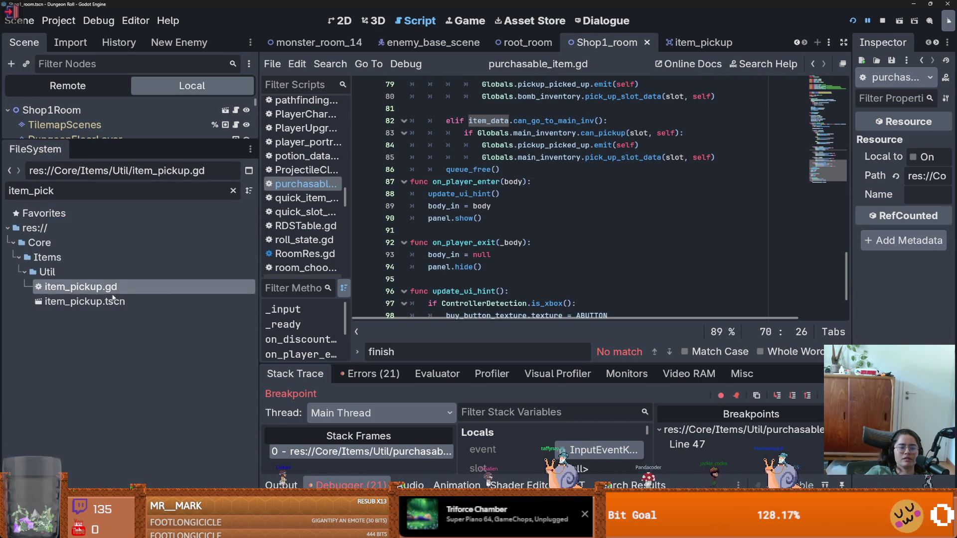
double_click(113, 292)
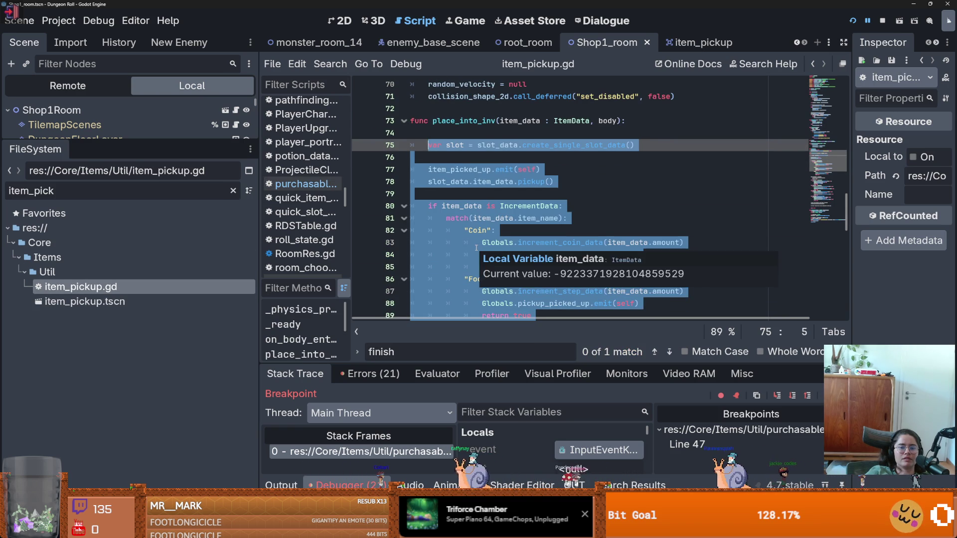
- Look through item_pickup.gd, checking the tween on line 136 and the place_into_inv function
click(490, 242)
scroll(491, 243, down, 12)
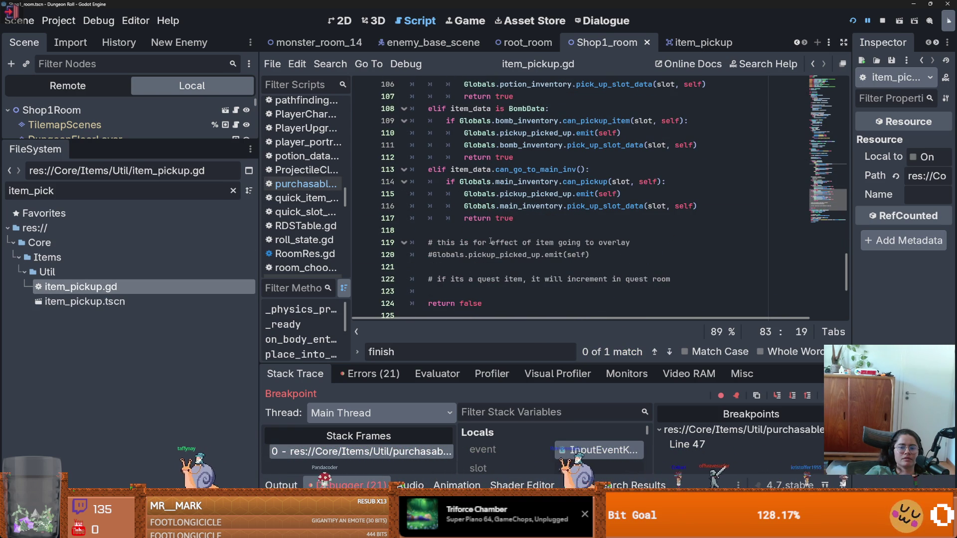
scroll(491, 243, down, 5)
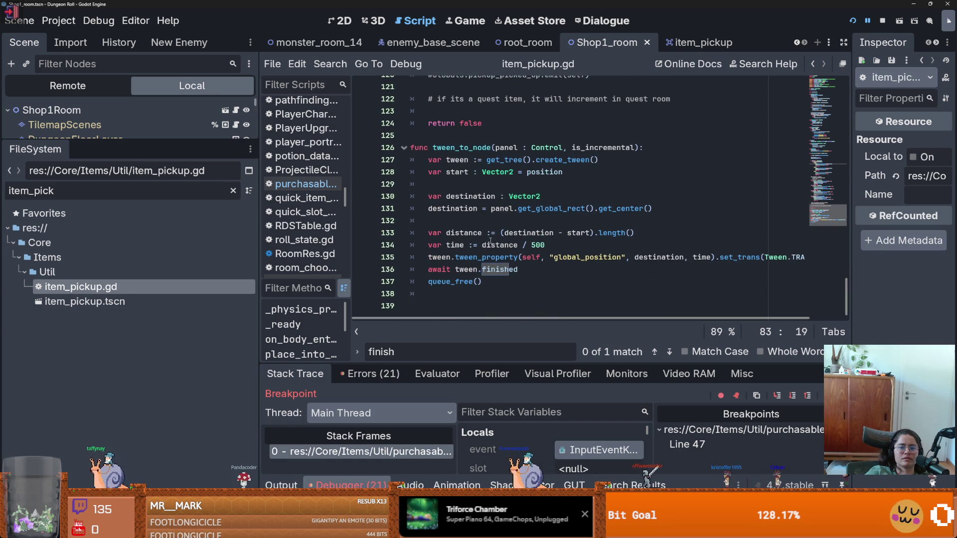
click(472, 269)
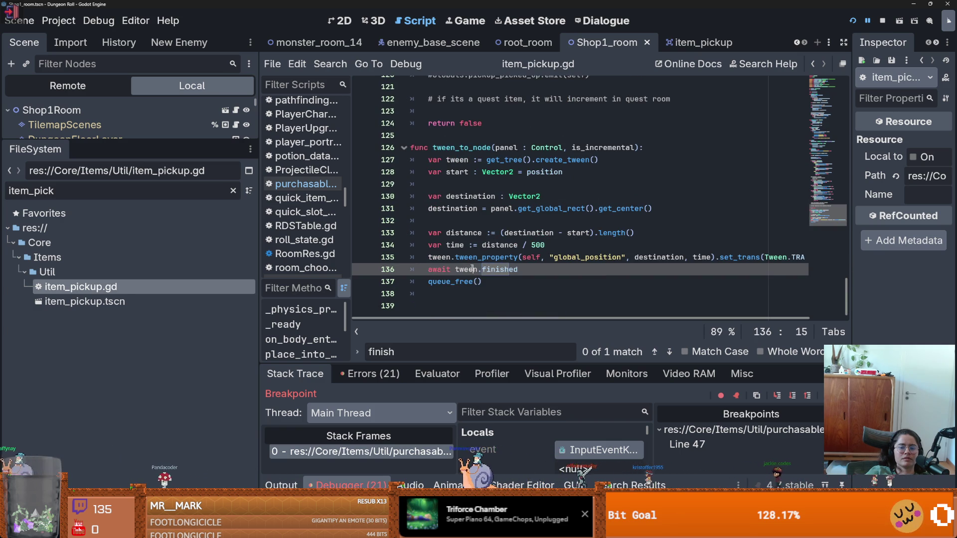
scroll(472, 270, up, 6)
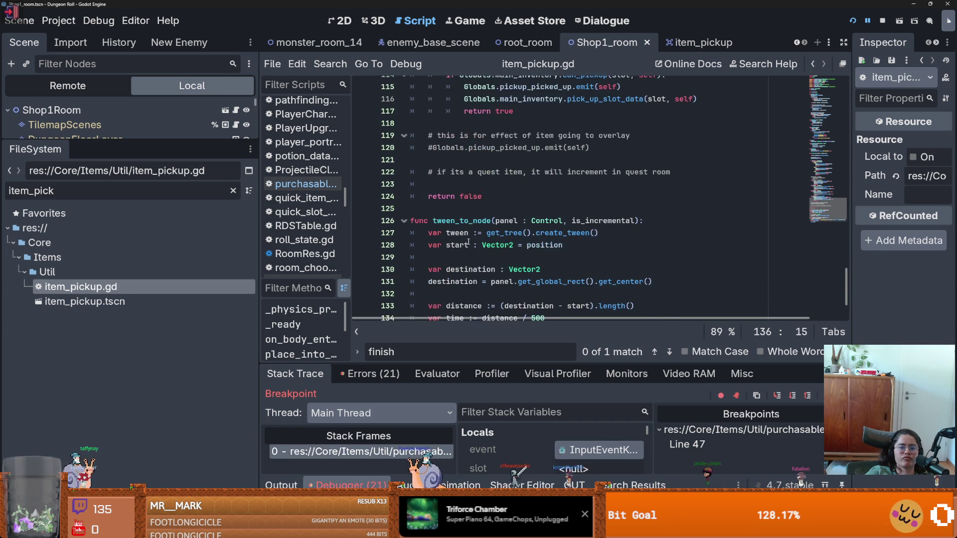
scroll(469, 244, up, 9)
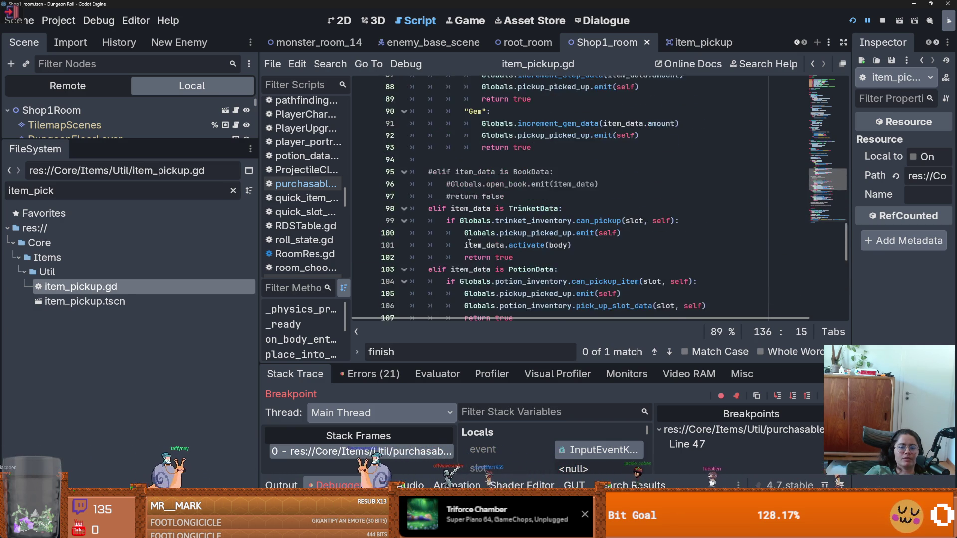
scroll(469, 243, up, 4)
double_click(464, 196)
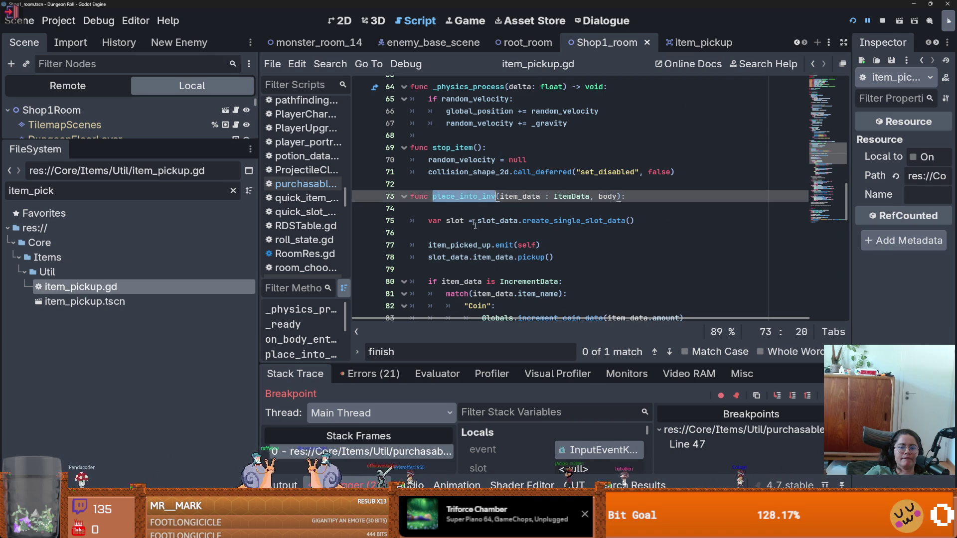
- Select the slot_data.item_data.pickup() call on line 54 and jump to its definition in item_data.gd
scroll(486, 238, up, 3)
scroll(486, 237, up, 4)
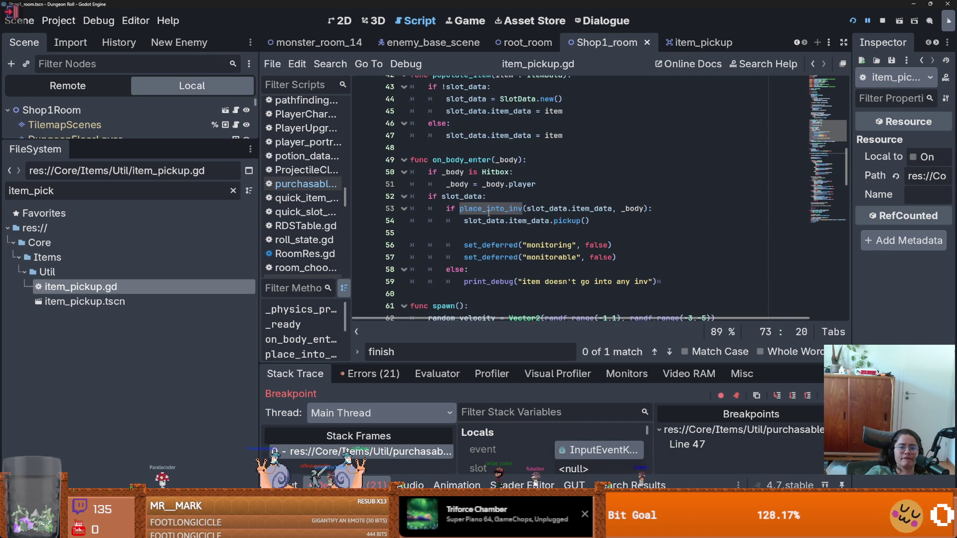
click(503, 206)
click(488, 221)
drag(590, 221, 466, 223)
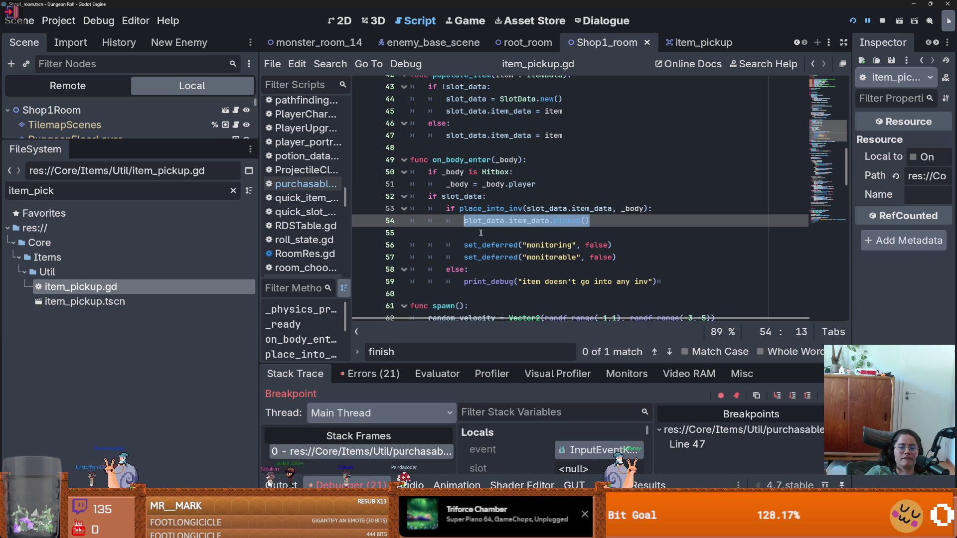
click(542, 245)
drag(592, 222, 467, 221)
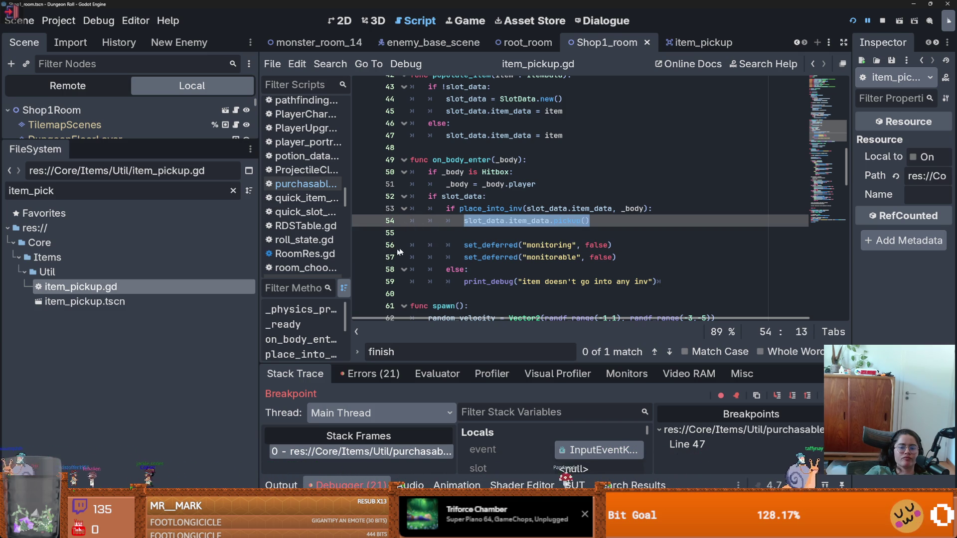
scroll(487, 246, up, 1)
click(484, 257)
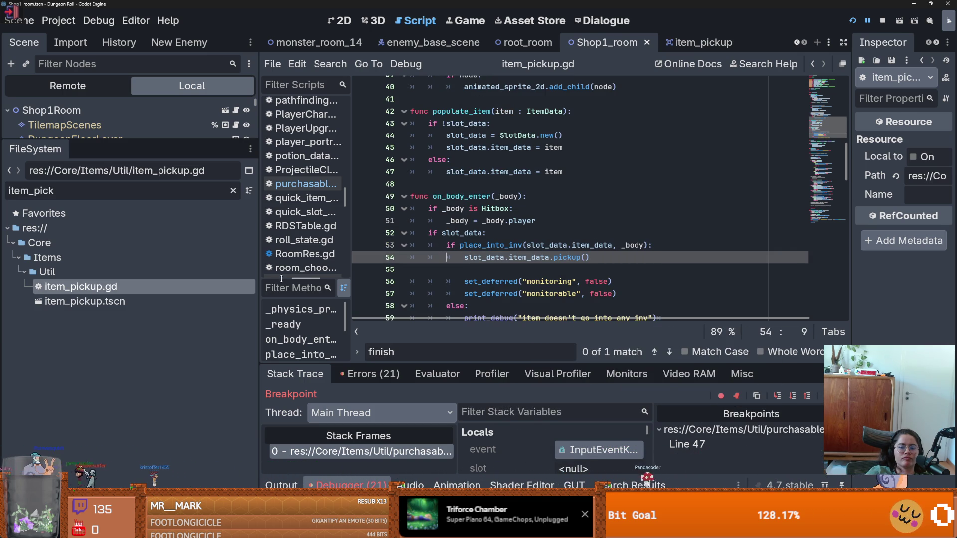
ctrl+click(579, 257)
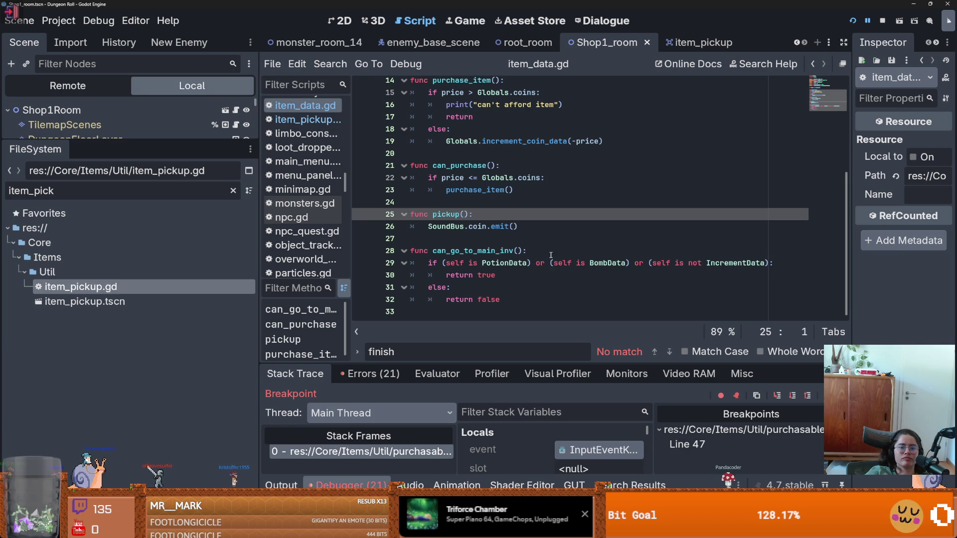
- Restore the scene tree dock's height and switch back to purchasable_item.gd
scroll(523, 252, up, 1)
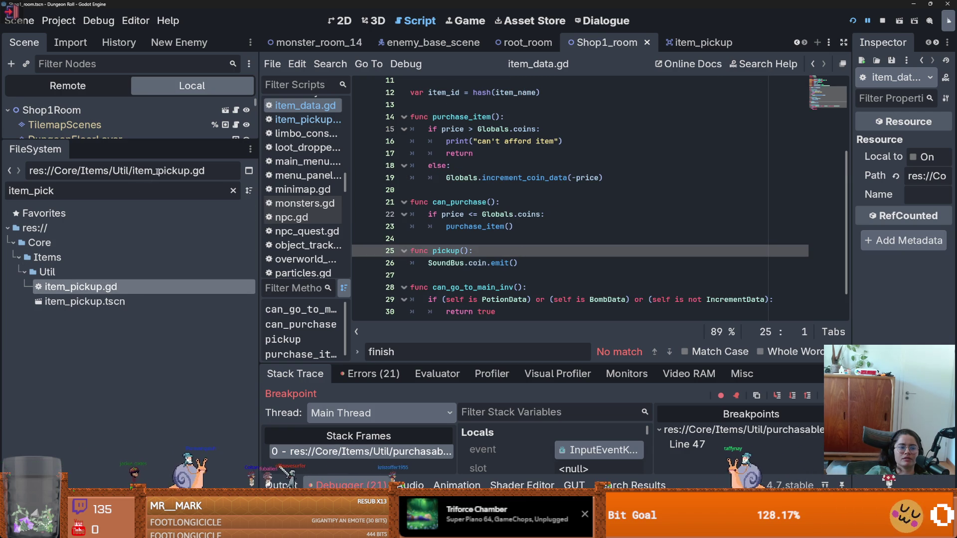
drag(155, 142, 155, 406)
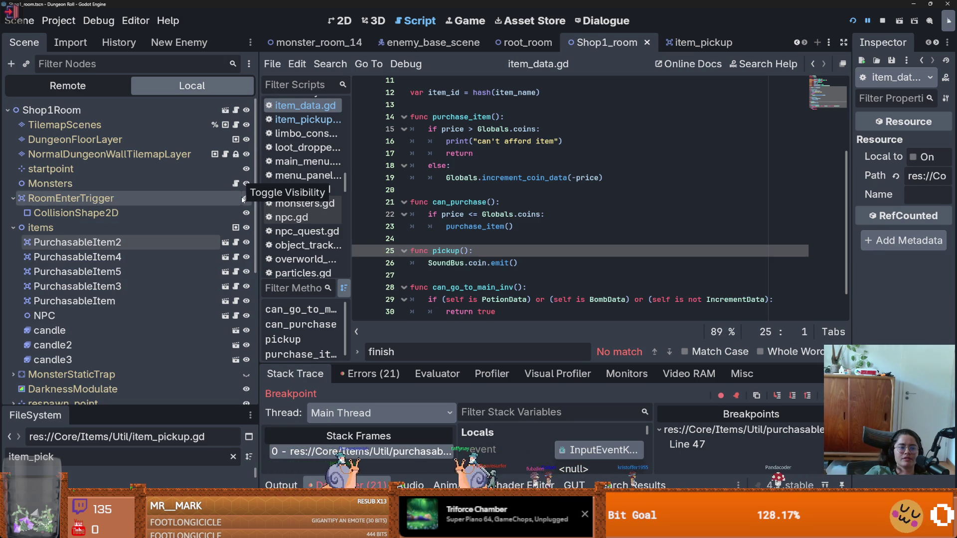
click(236, 244)
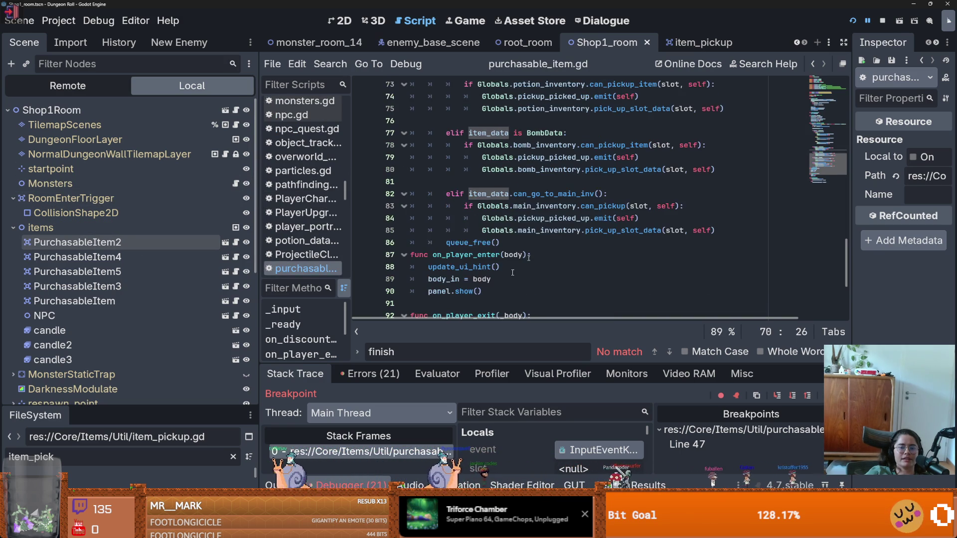
- Insert slot_data.item_data.pickup() on a new dedented line after line 85
click(737, 230)
key(Return)
key(BackSpace)
text(slot_data.item_data.pickup())
double_click(512, 242)
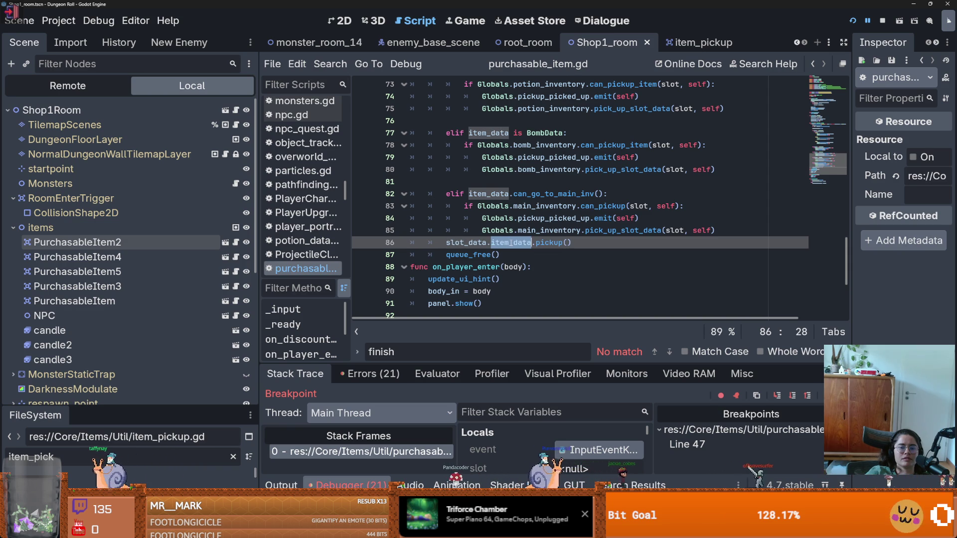
double_click(479, 242)
- Check the slot variable on line 48, then cut the new pickup line 86 with Ctrl+X
scroll(486, 237, up, 3)
scroll(486, 238, up, 10)
scroll(544, 247, down, 1)
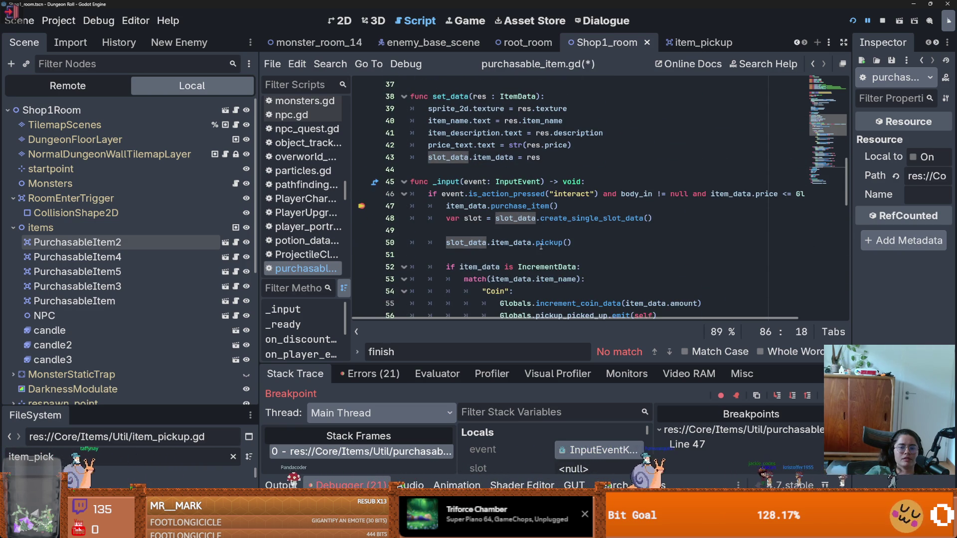
click(475, 218)
double_click(467, 242)
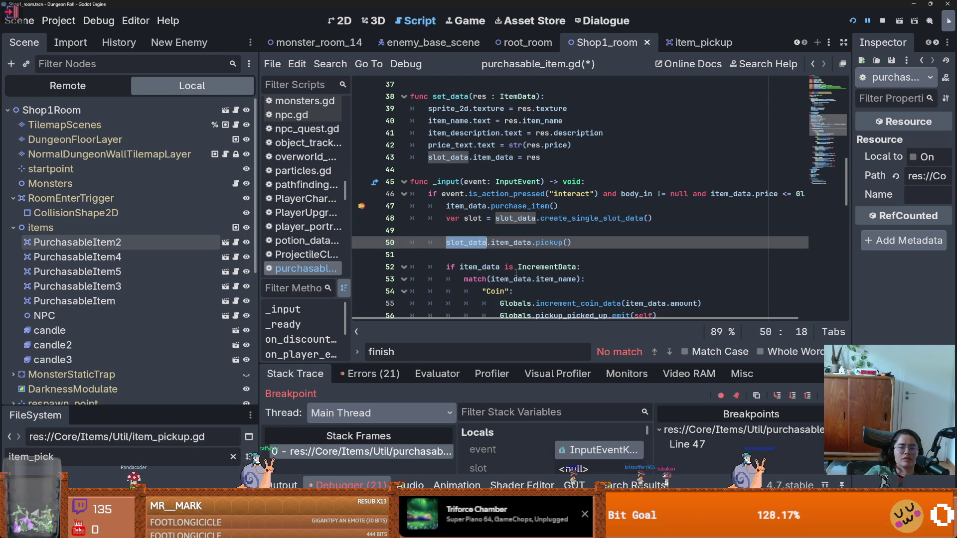
scroll(538, 221, down, 13)
click(558, 207)
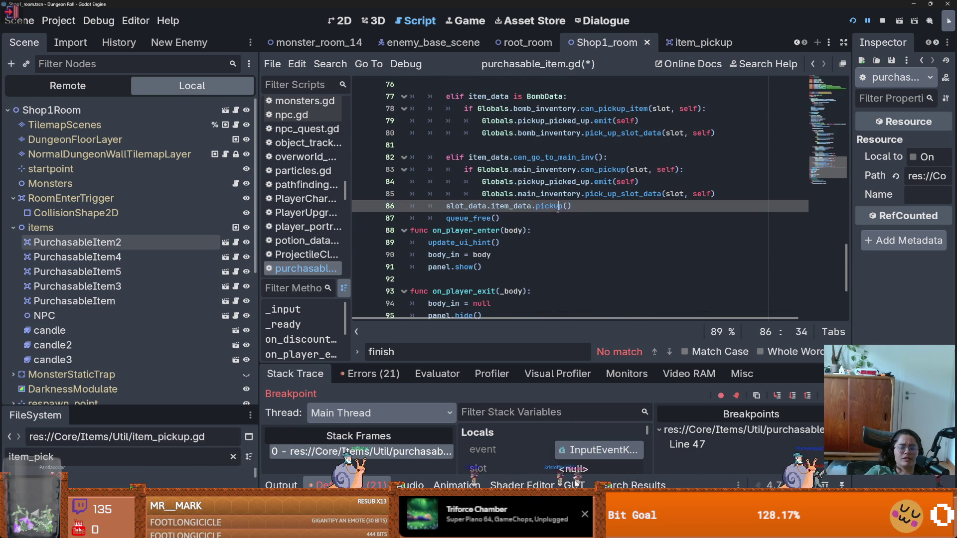
triple_click(572, 211)
key(ctrl+x)
- Select the slot_data.item_data.pickup() call on line 50
scroll(504, 276, up, 15)
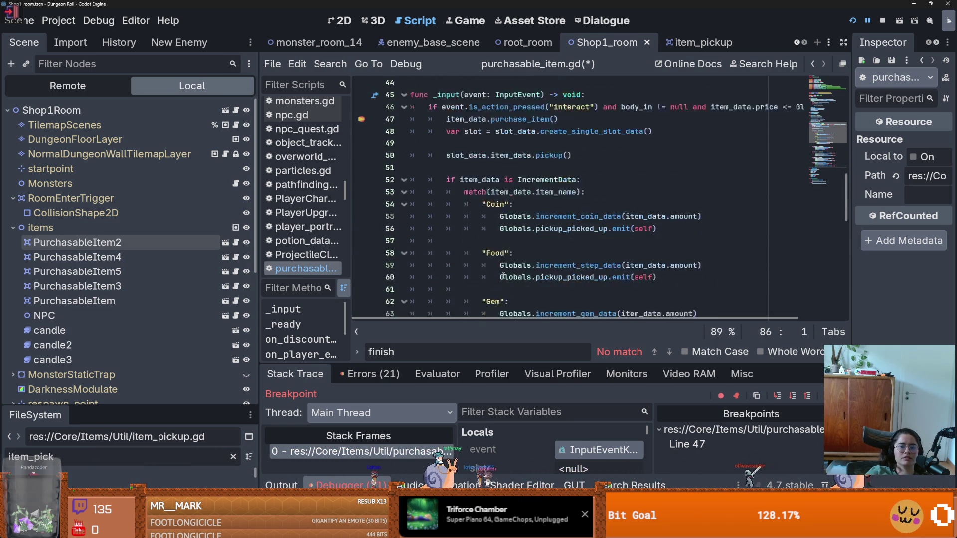
scroll(519, 228, down, 2)
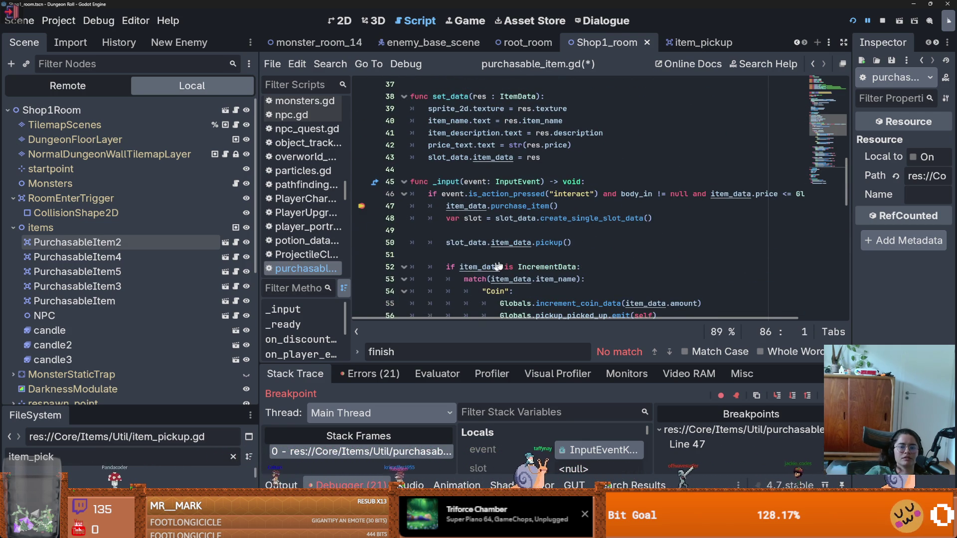
click(578, 245)
key(shift+Home)
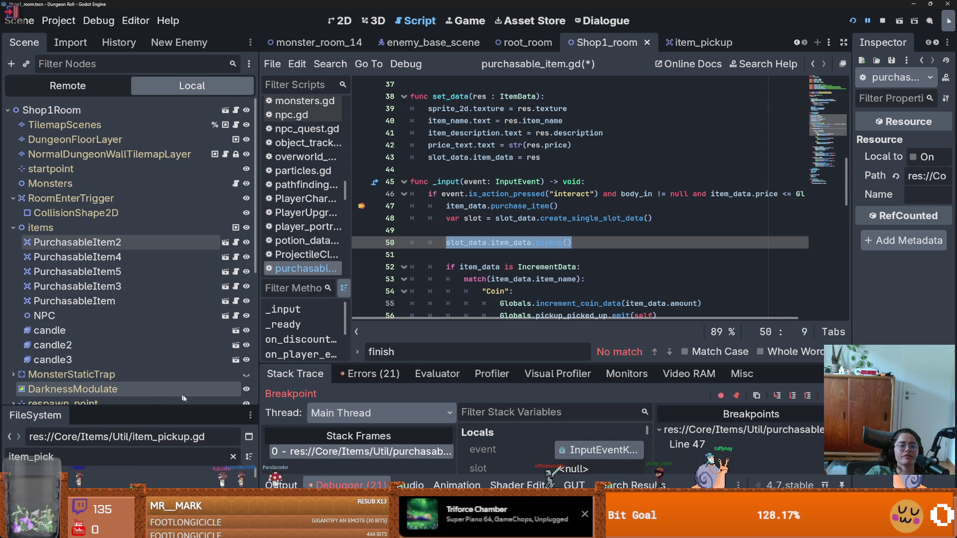
mouse_move(195, 405)
mouse_down()
mouse_move(150, 242)
mouse_move(162, 358)
mouse_up()
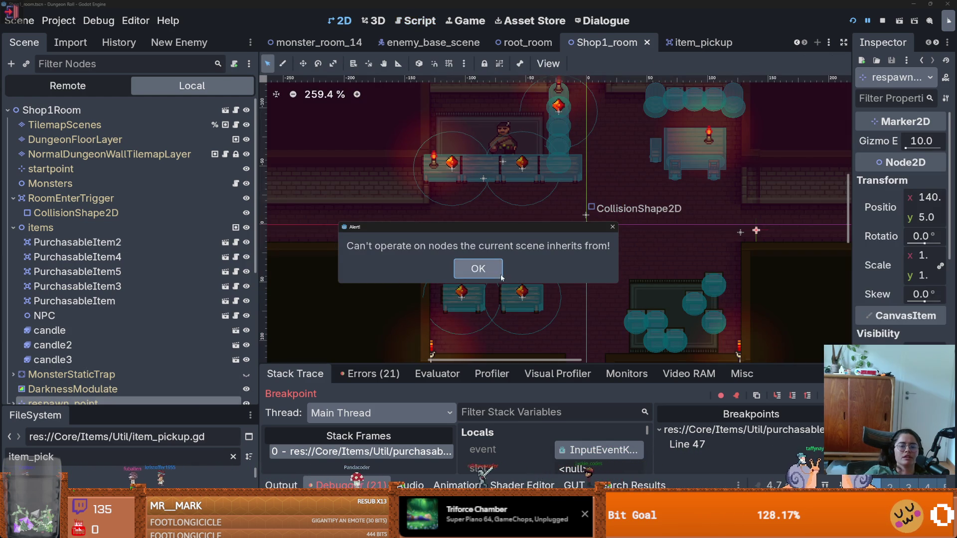
- Dismiss the inherited-nodes alert and open item_pickup.gd from the enlarged FileSystem dock
click(479, 266)
drag(163, 412, 164, 215)
double_click(245, 356)
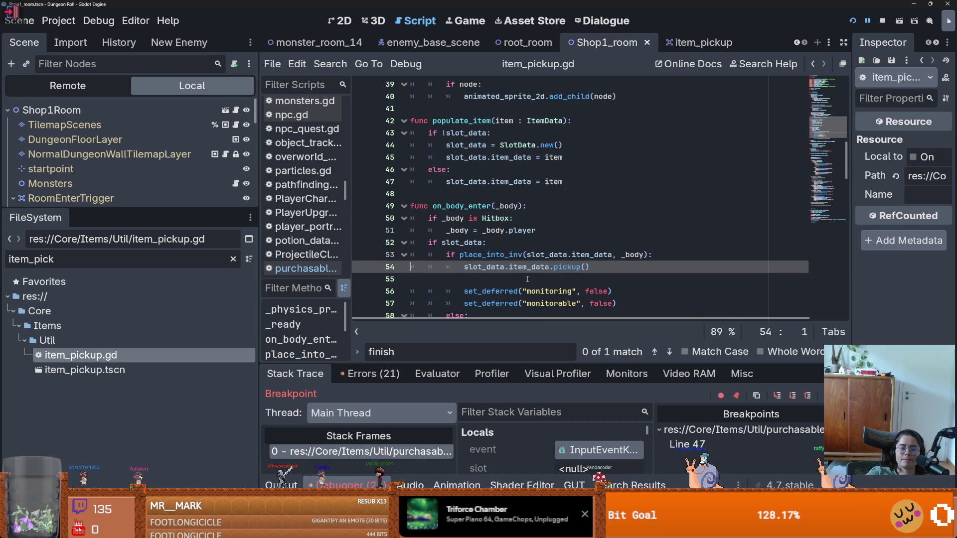
- Find place_into_inv and check slot_data's current value from the debugger
scroll(528, 279, down, 3)
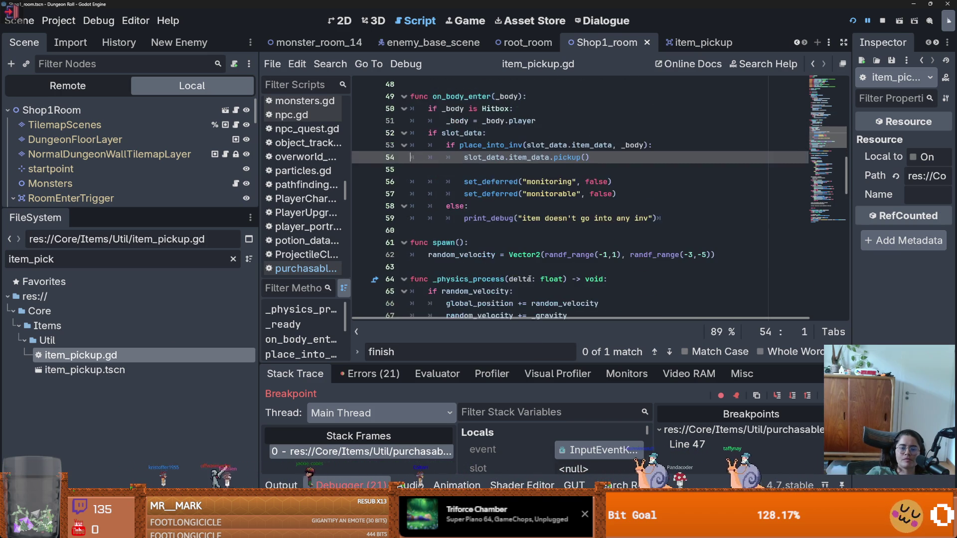
scroll(515, 279, down, 3)
scroll(524, 275, up, 3)
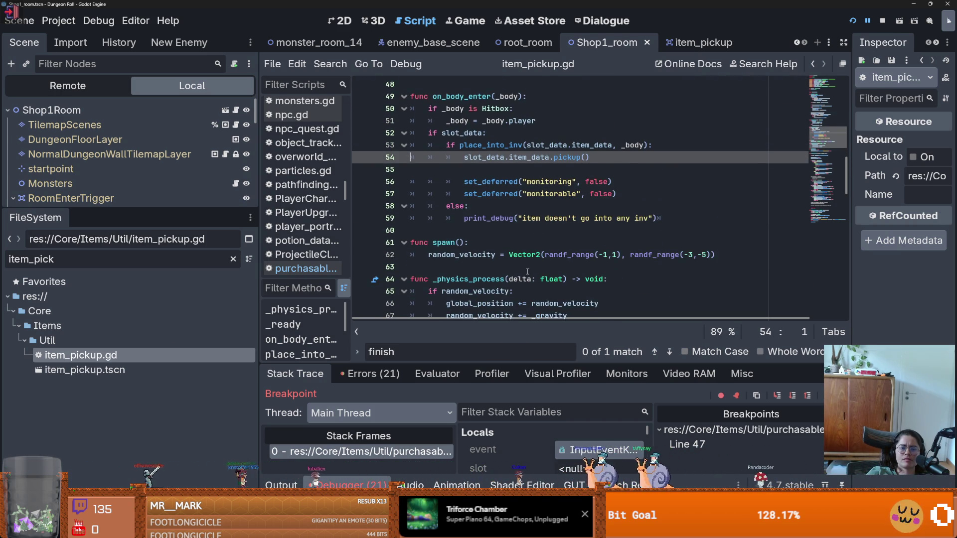
scroll(527, 272, down, 8)
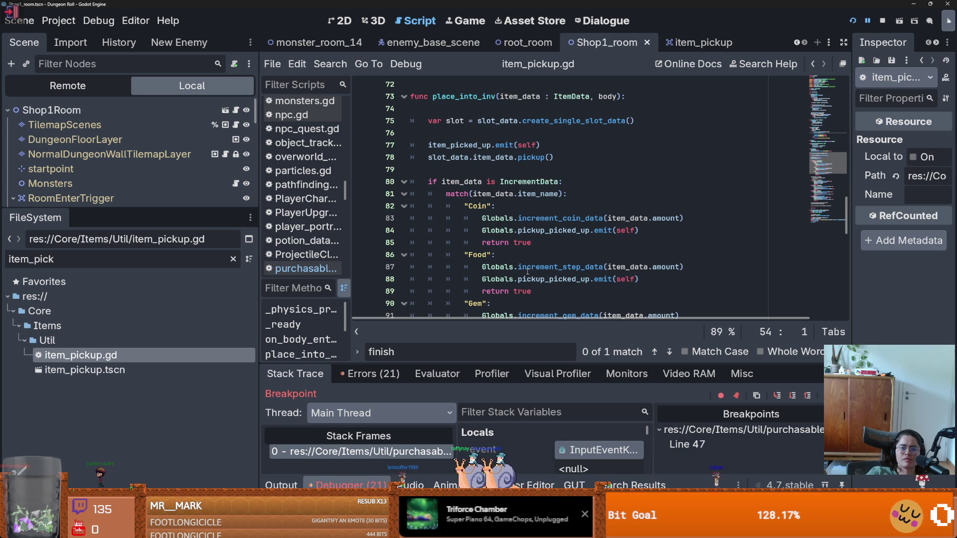
scroll(527, 271, up, 1)
double_click(447, 194)
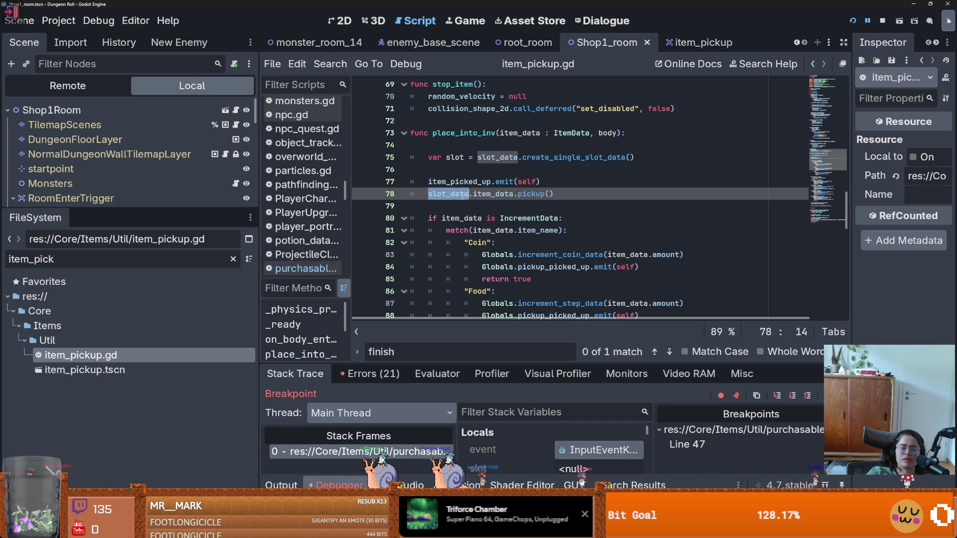
mouse_move(449, 195)
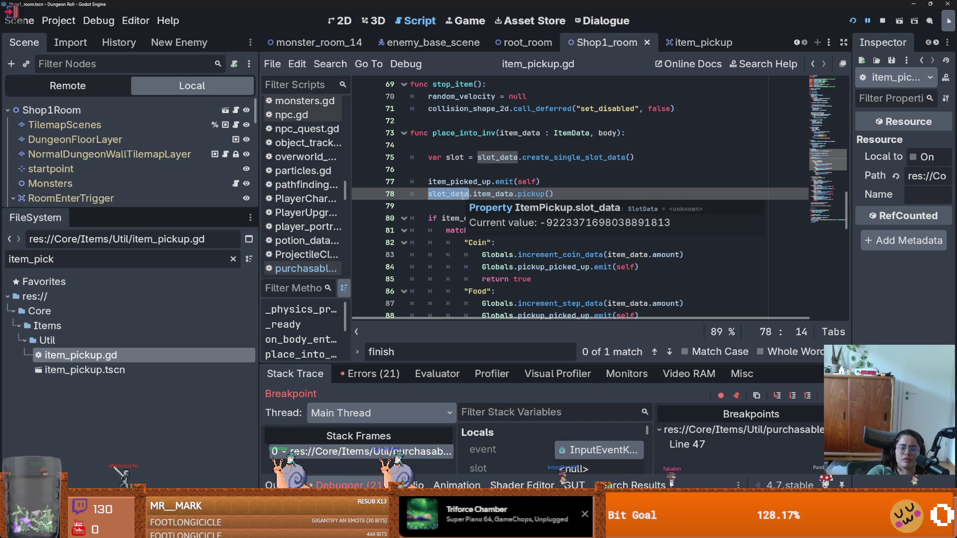
scroll(480, 248, up, 6)
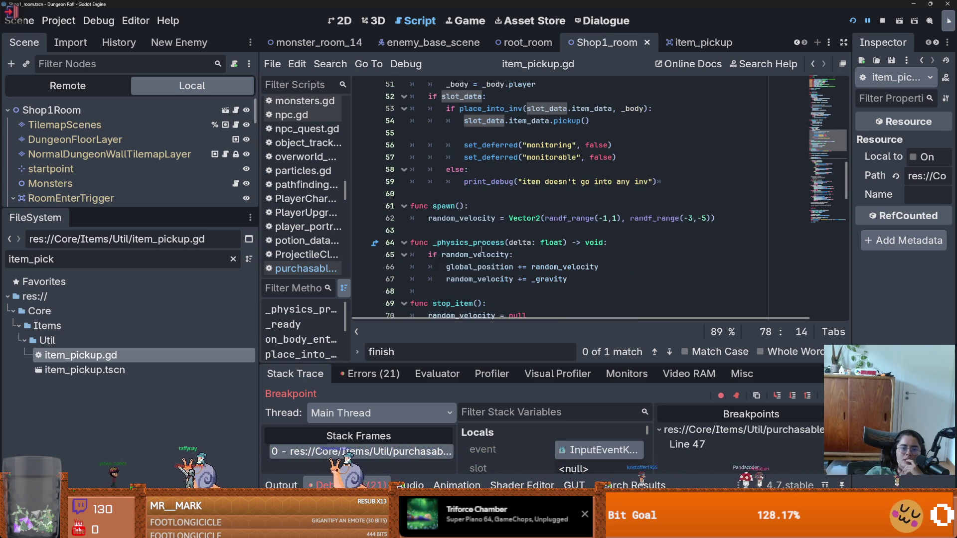
scroll(485, 251, up, 2)
mouse_move(485, 253)
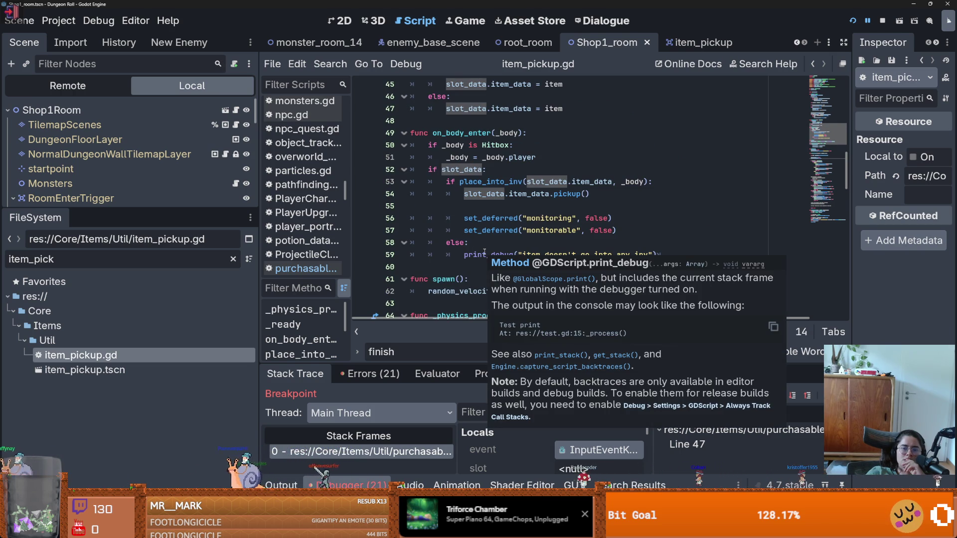
- Review the rest of item_pickup.gd, then return to purchasable_item.gd
scroll(485, 252, down, 1)
scroll(485, 253, down, 15)
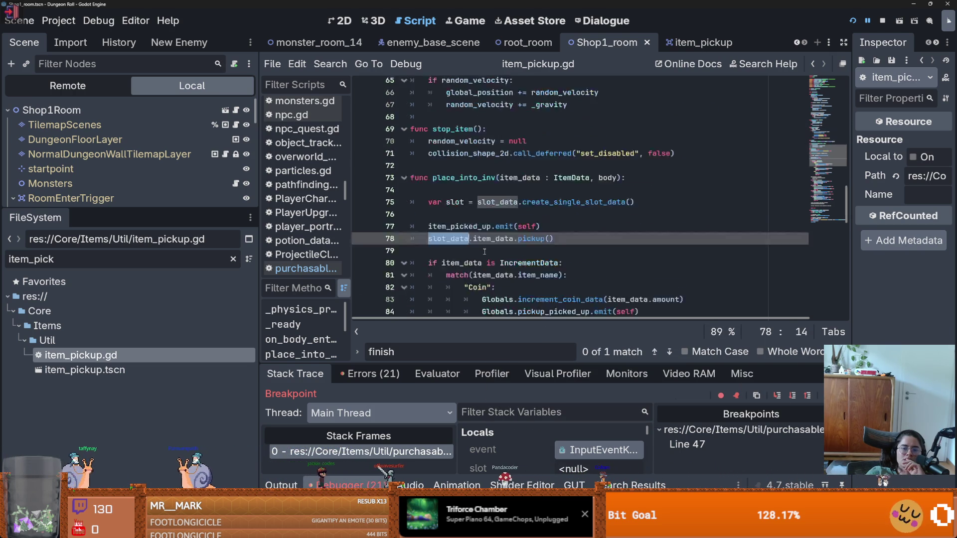
scroll(485, 253, down, 3)
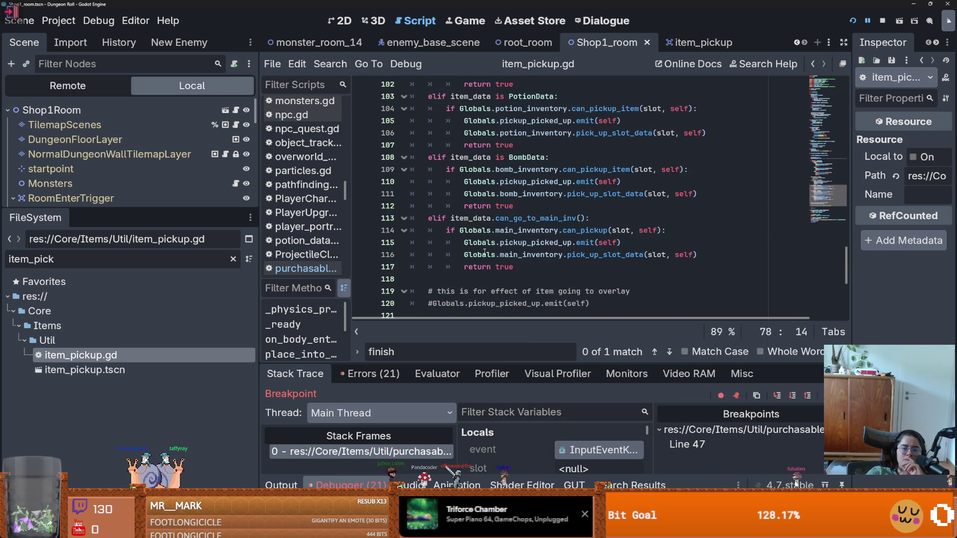
scroll(484, 253, down, 2)
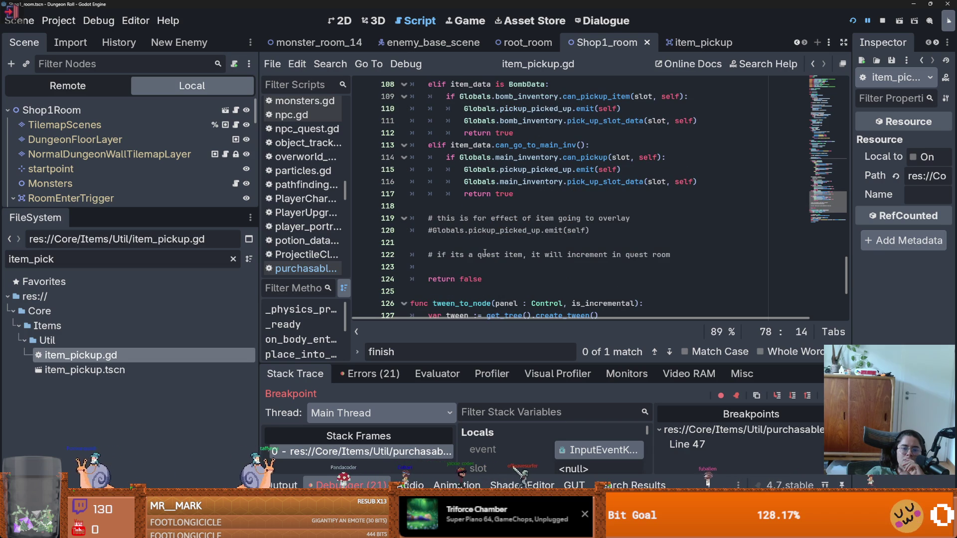
scroll(484, 253, up, 3)
scroll(485, 254, up, 7)
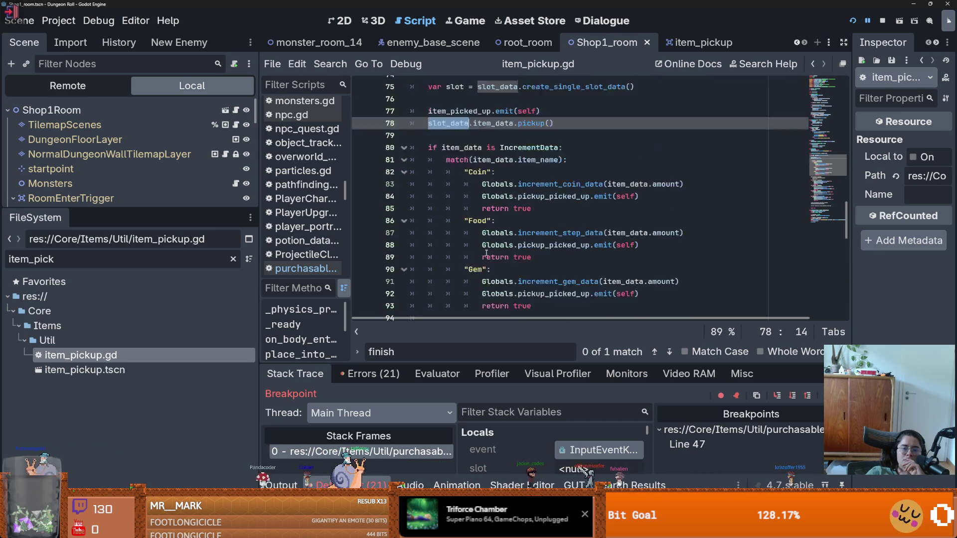
scroll(485, 253, down, 3)
scroll(486, 253, down, 4)
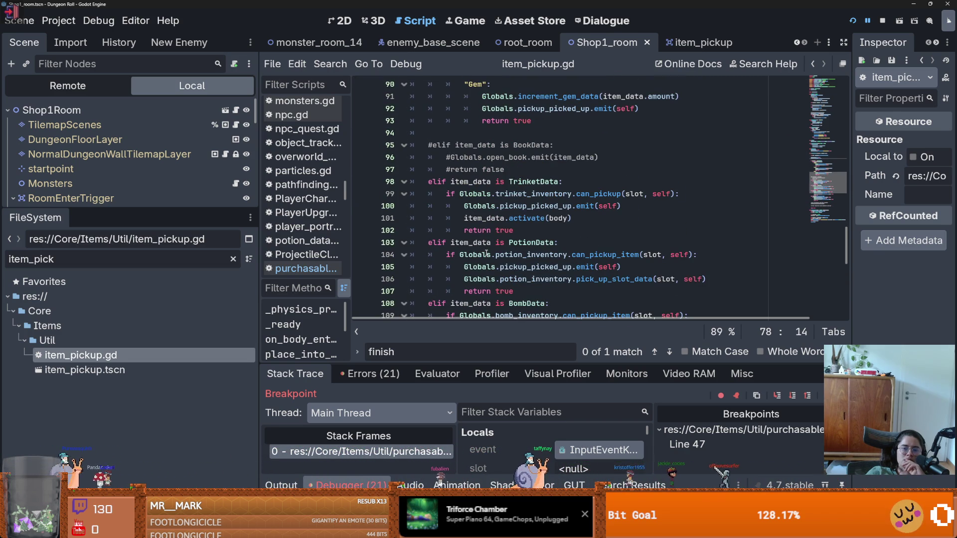
scroll(487, 253, up, 5)
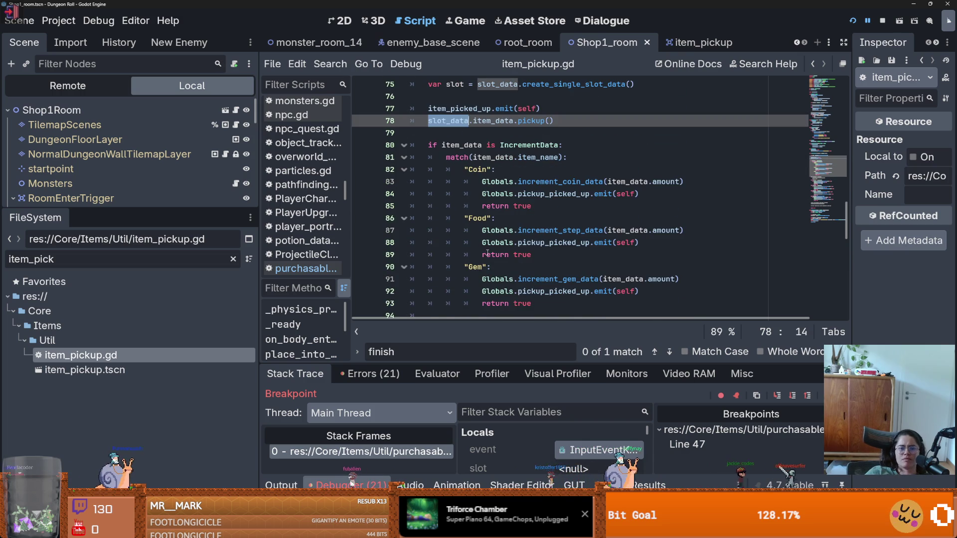
scroll(487, 253, up, 1)
drag(554, 157, 428, 158)
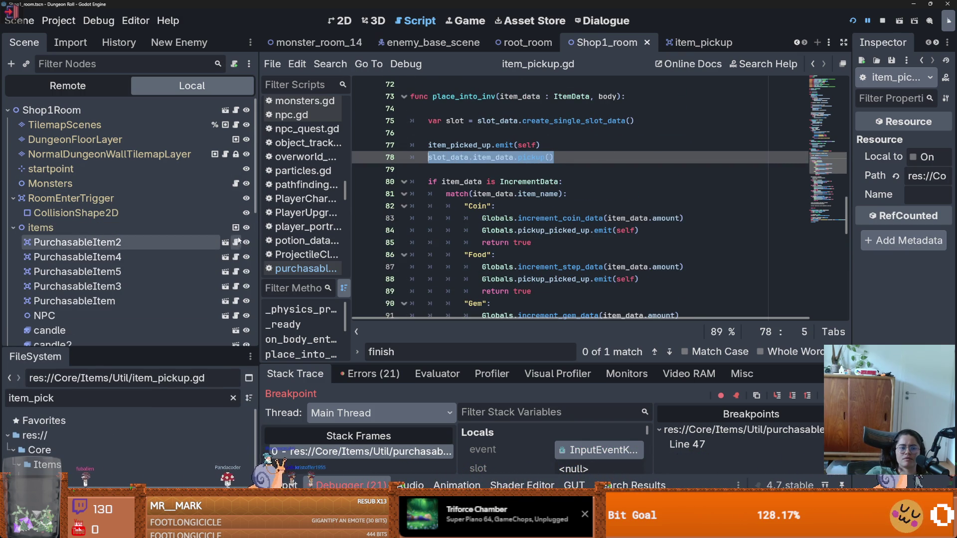
click(236, 242)
- Write slot_data.item_data.pickup() on empty line 86, directly above queue_free()
scroll(499, 224, down, 9)
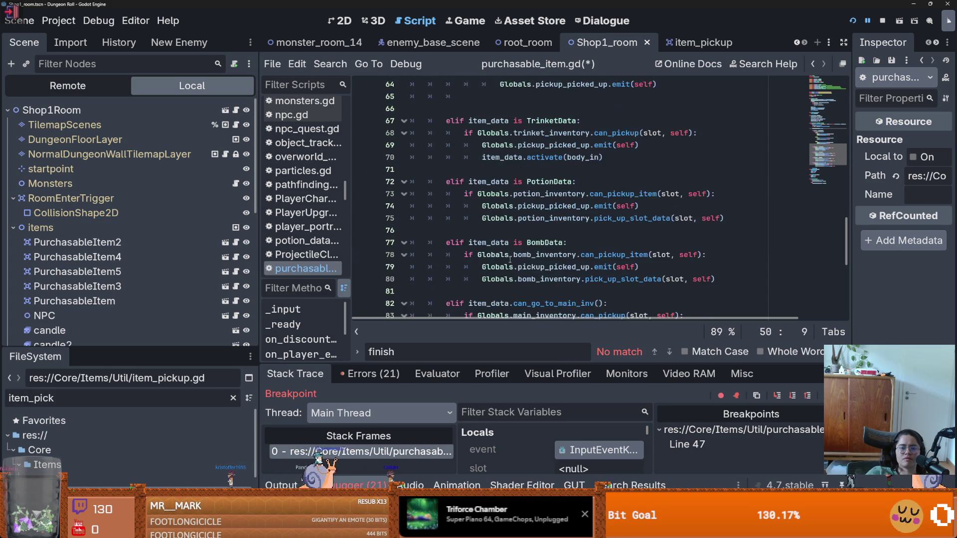
click(473, 169)
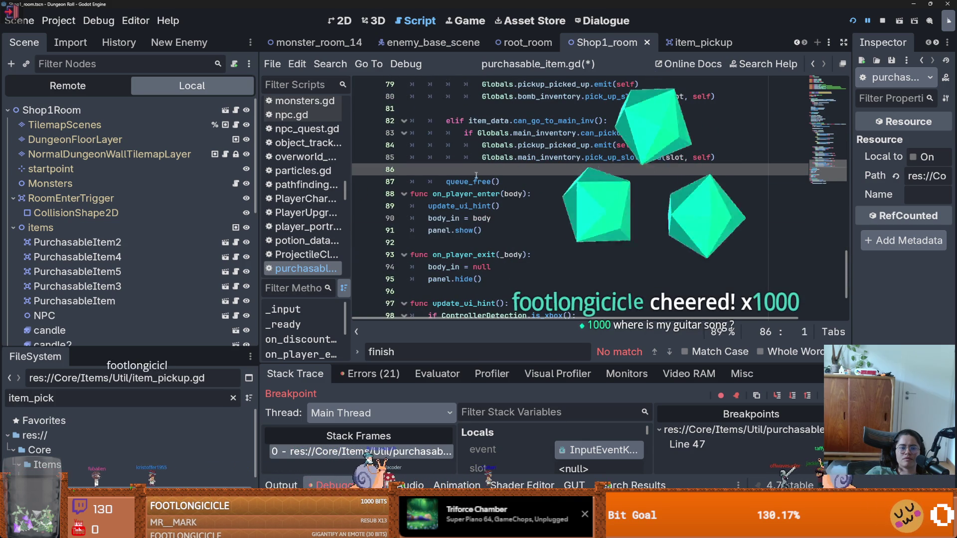
text(qq)
key(BackSpace)
key(BackSpace)
key(Tab)
key(Tab)
text(slot_data.item_data.pickup())
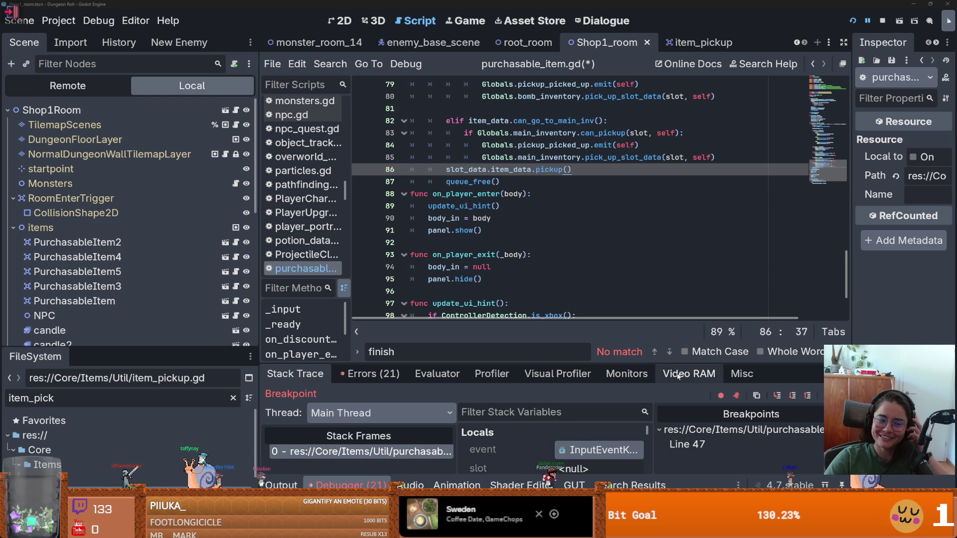
- Save purchasable_item.gd and jump to item_data's declaration in slot_data.gd
click(539, 251)
key(ctrl+s)
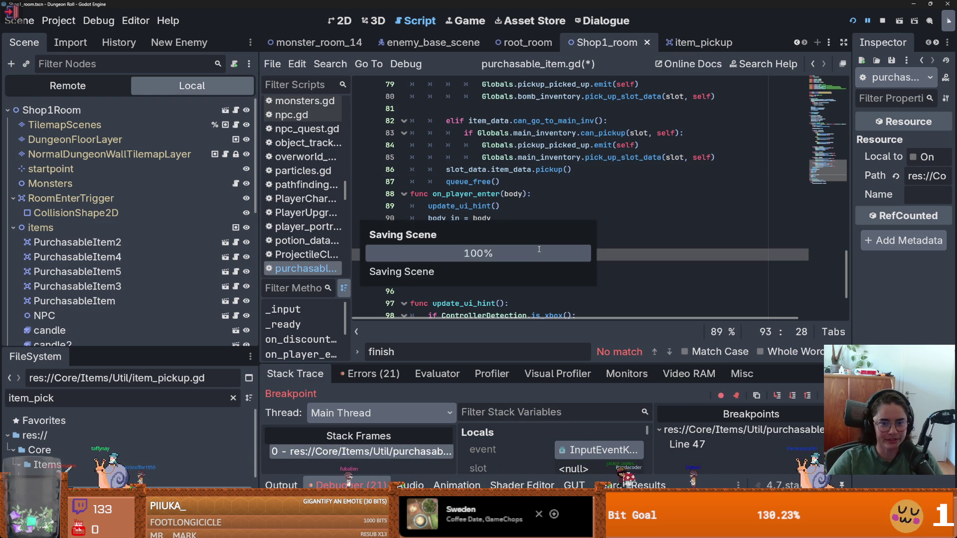
scroll(485, 238, up, 2)
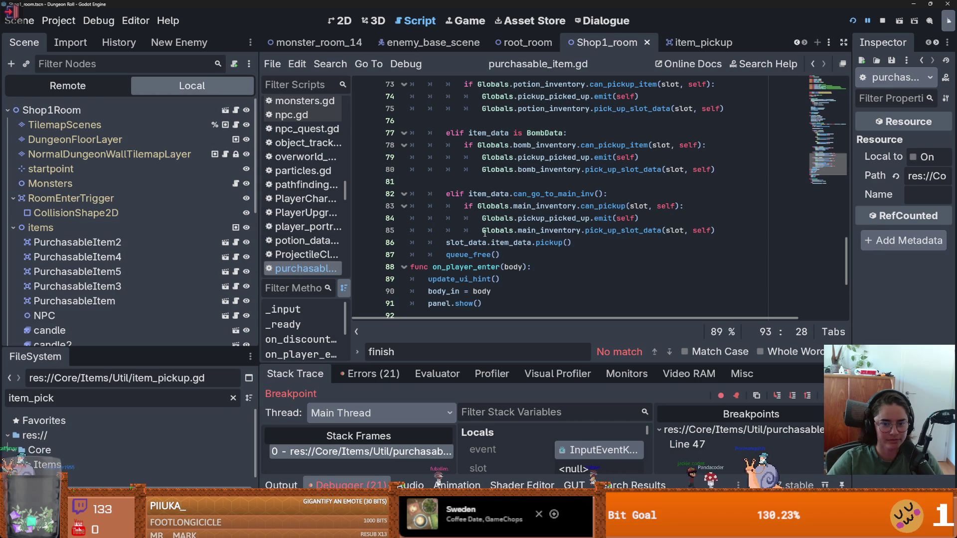
ctrl+click(524, 248)
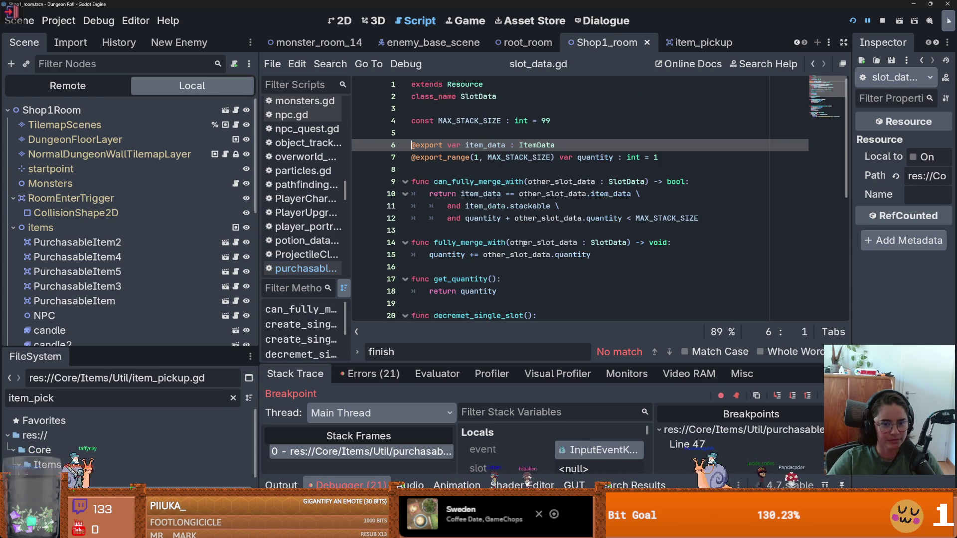
- Scroll through slot_data.gd to review how item_data is declared
scroll(509, 243, down, 4)
scroll(509, 243, down, 3)
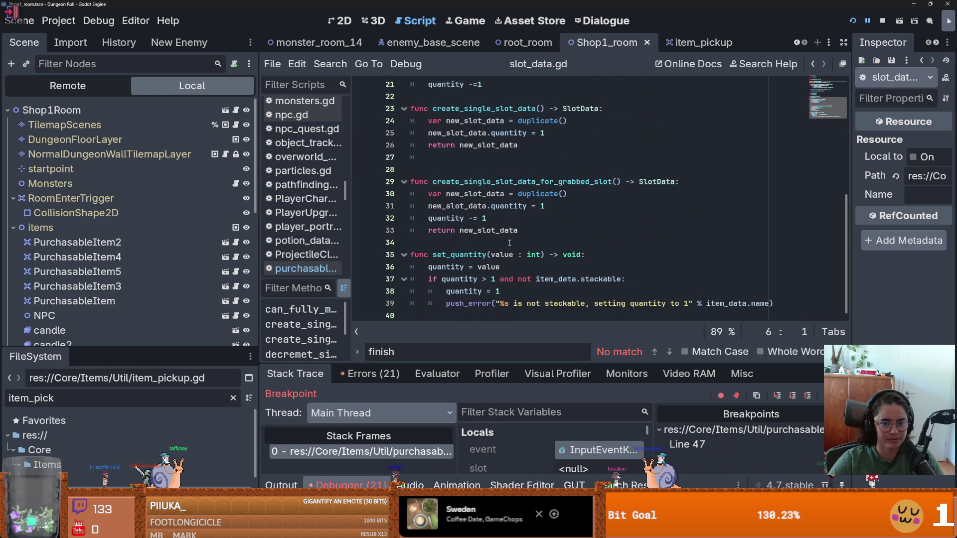
scroll(509, 243, up, 6)
scroll(511, 243, down, 6)
- Back in purchasable_item.gd, select the pickup() call on line 86 and start a project-wide search
click(813, 64)
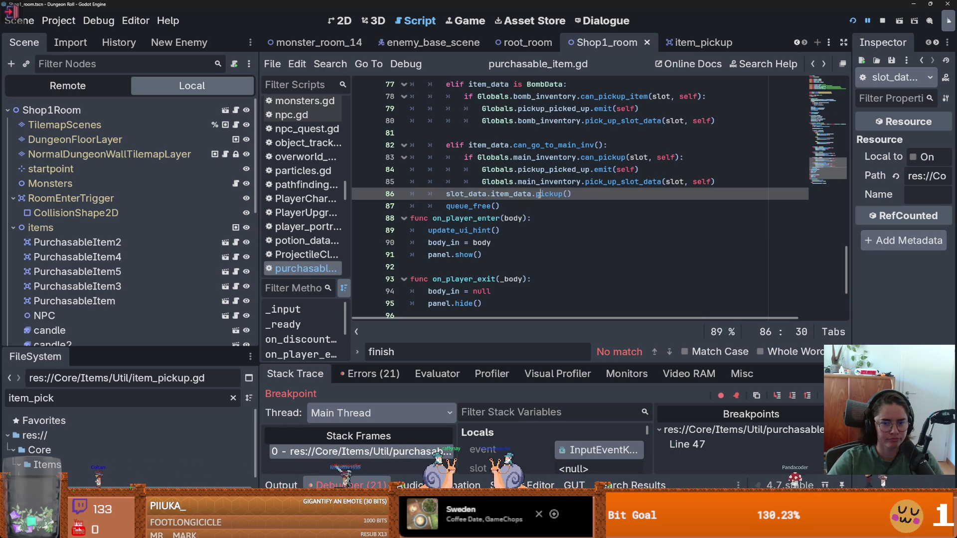
drag(572, 194, 535, 195)
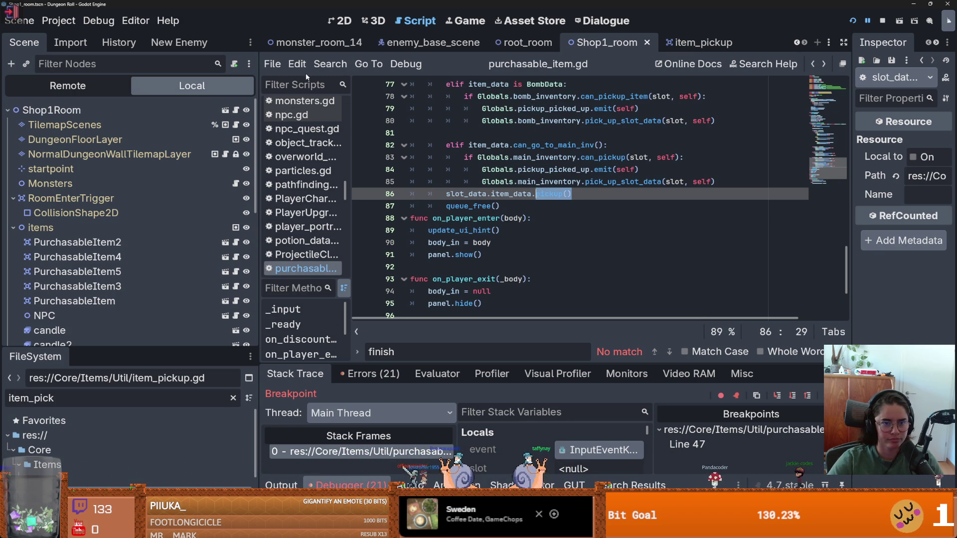
click(330, 64)
click(361, 145)
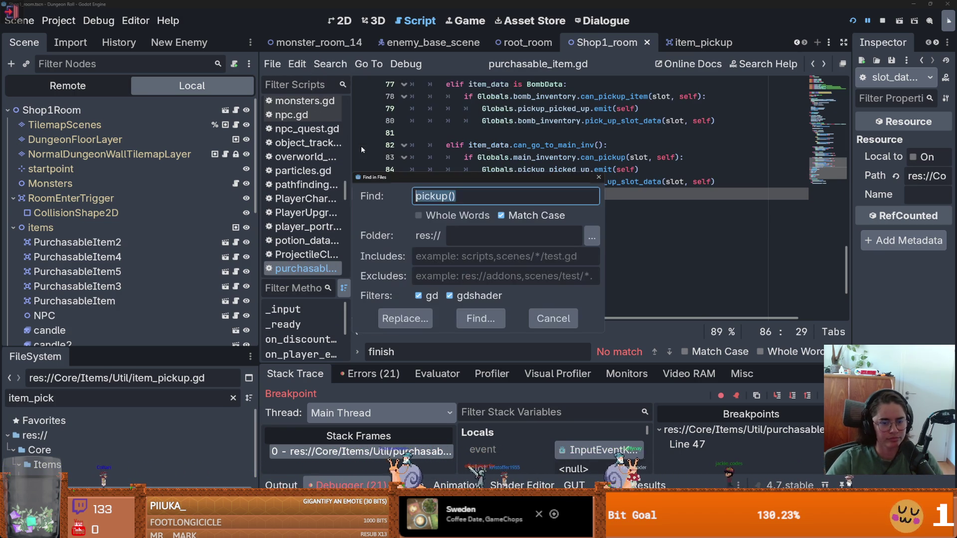
- Search res:// for 'pickup()', save, and open the '25: func pickup():' result in item_data.gd
key(Return)
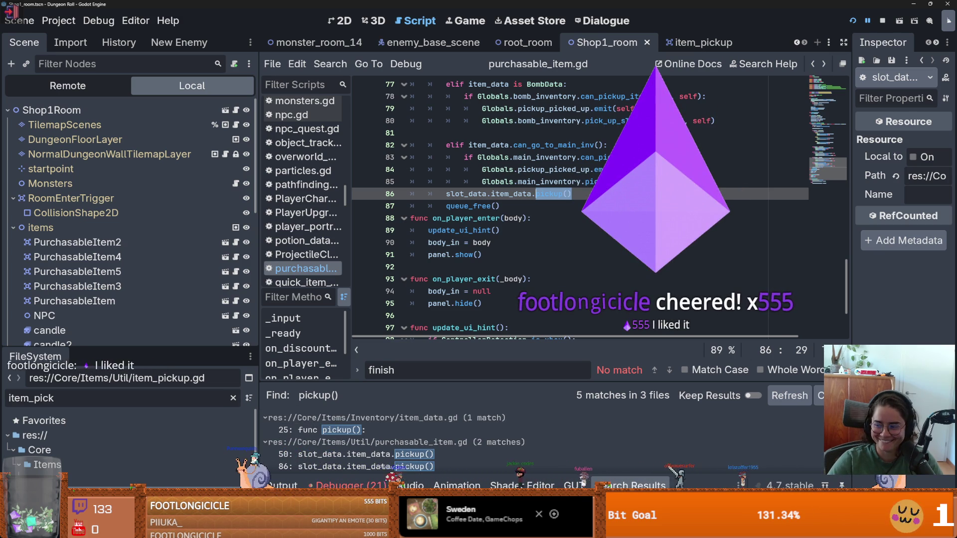
mouse_move(426, 234)
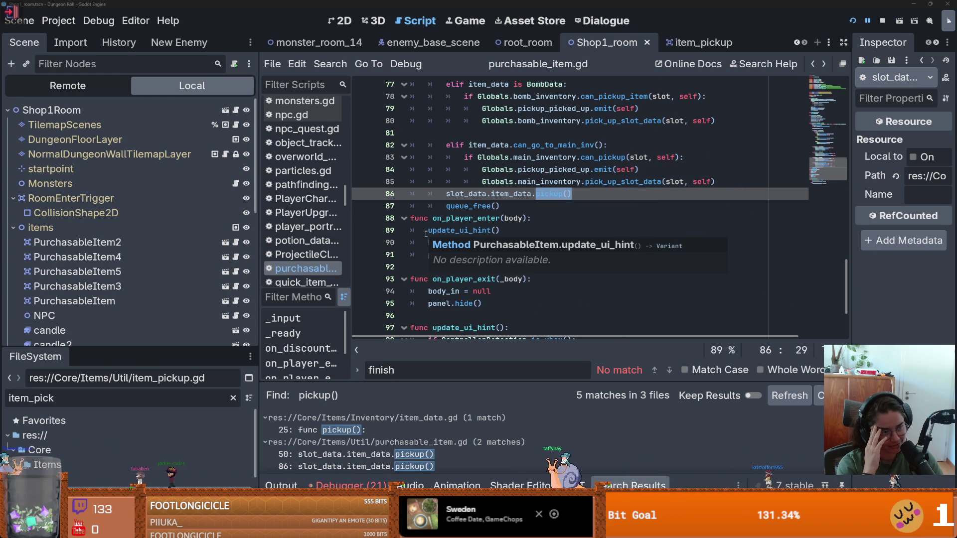
click(538, 194)
key(ctrl+s)
click(379, 430)
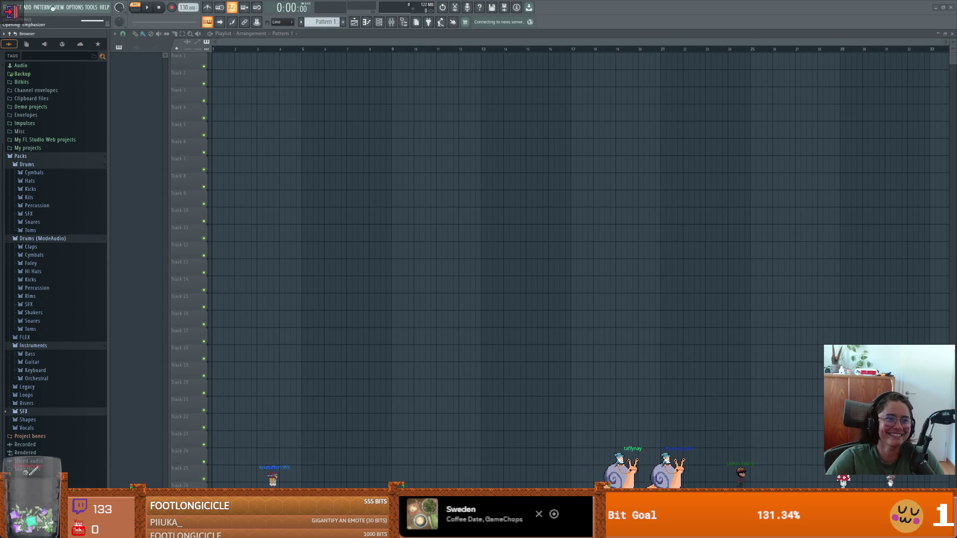
- Load the recent project Shartilicous.flp from the FILE menu
click(68, 8)
mouse_move(10, 7)
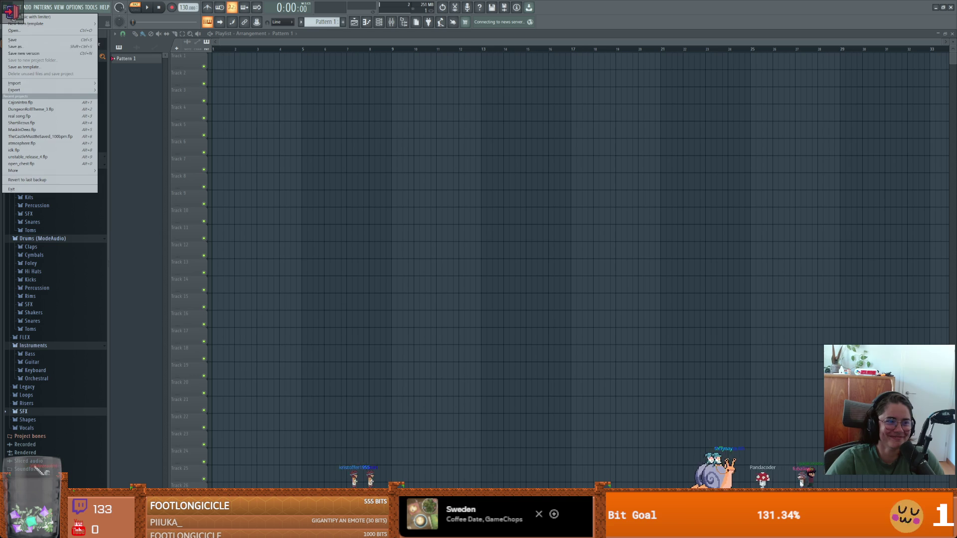
click(58, 123)
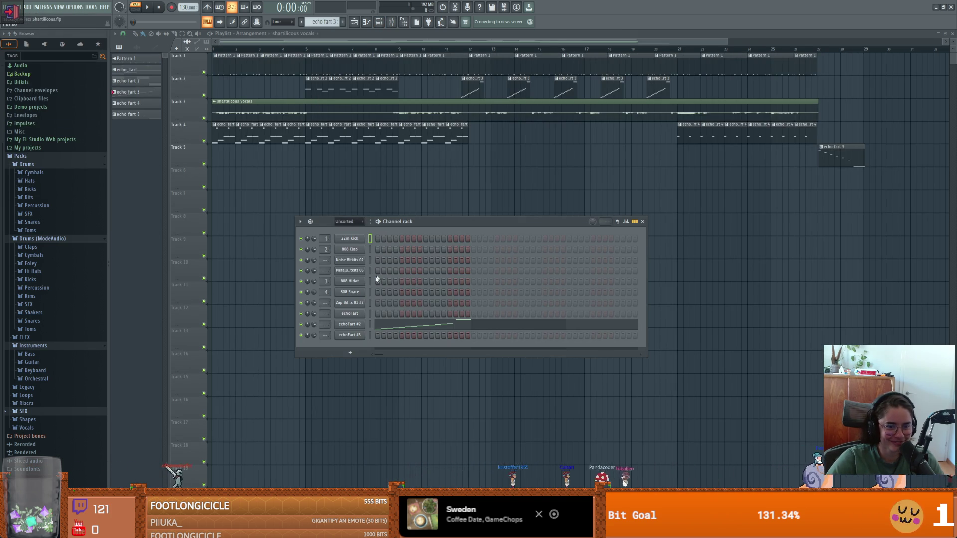
- Close the Channel rack, show echoFart #2 in the Piano roll, and open Audio settings
click(643, 222)
click(367, 22)
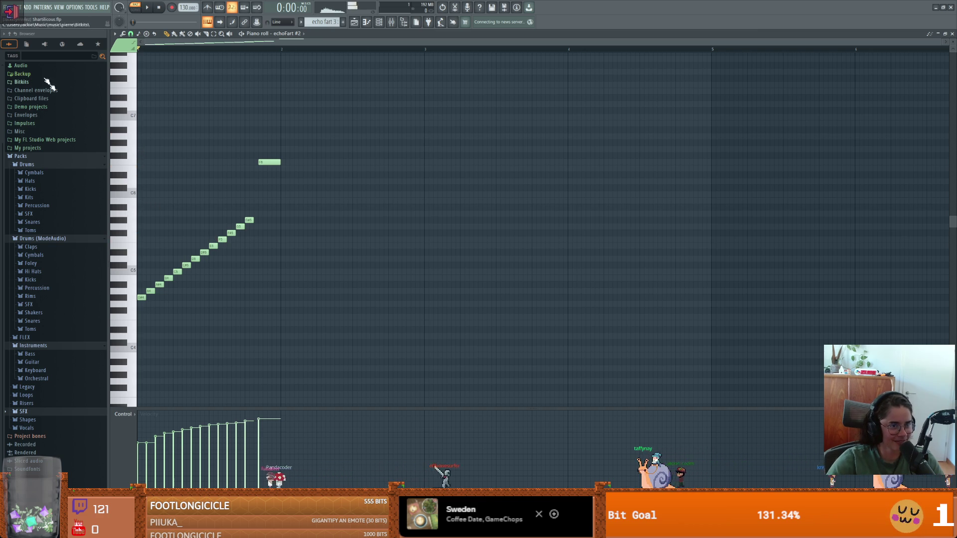
click(75, 7)
click(93, 30)
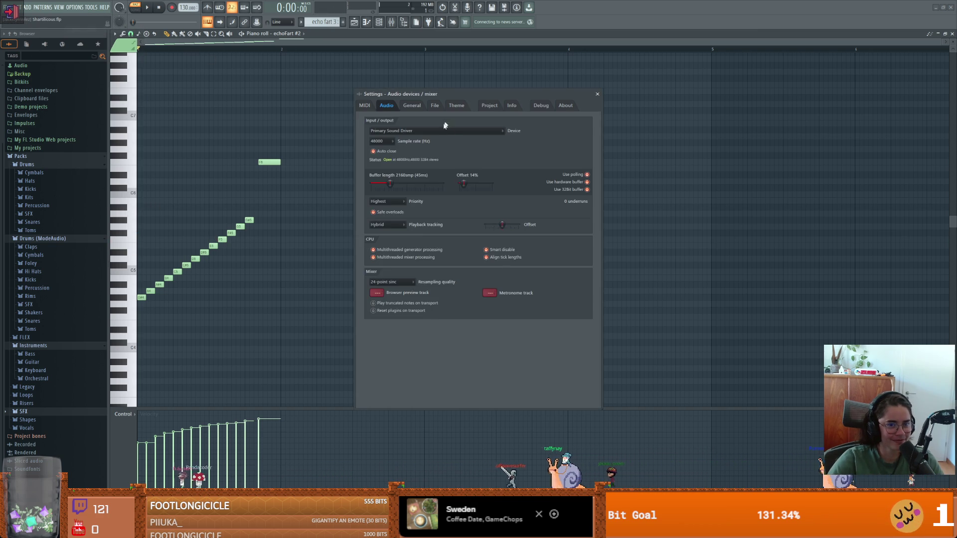
- Switch the audio device to FL Studio ASIO with CABLE Output as input, then close settings
click(438, 131)
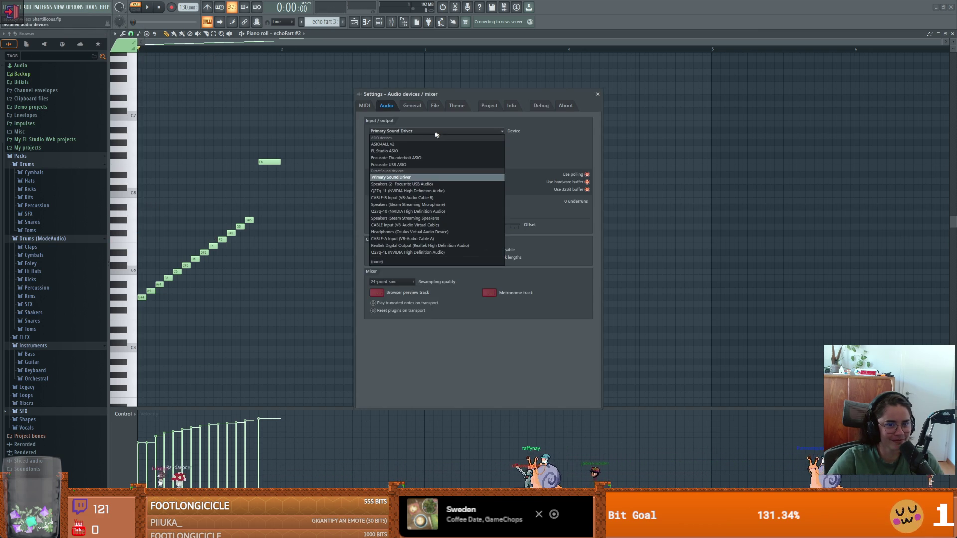
click(397, 142)
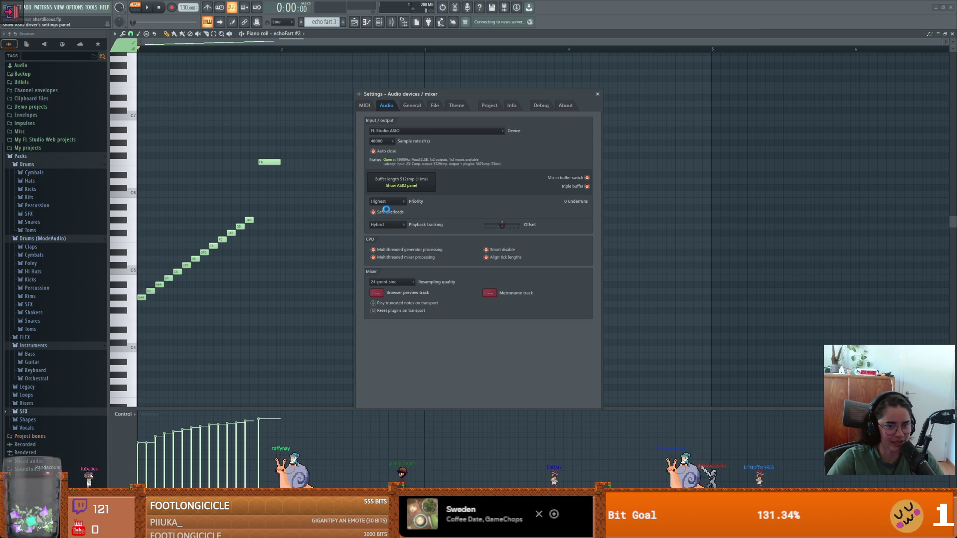
click(419, 181)
click(428, 225)
click(428, 231)
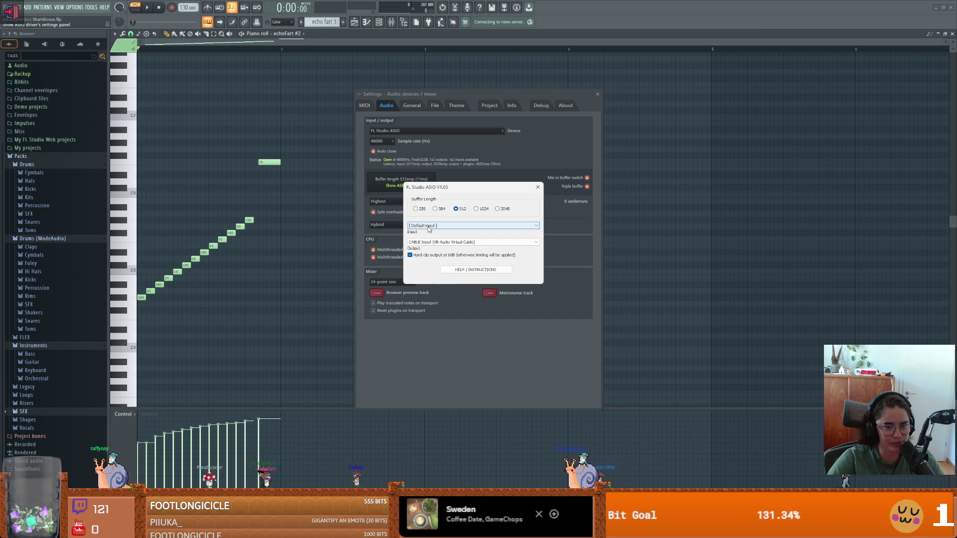
click(428, 226)
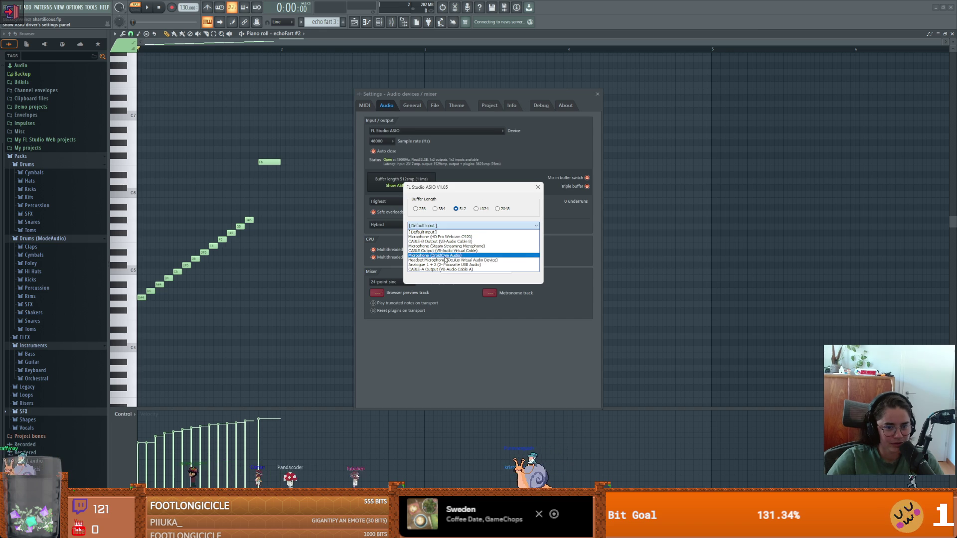
click(447, 251)
click(539, 187)
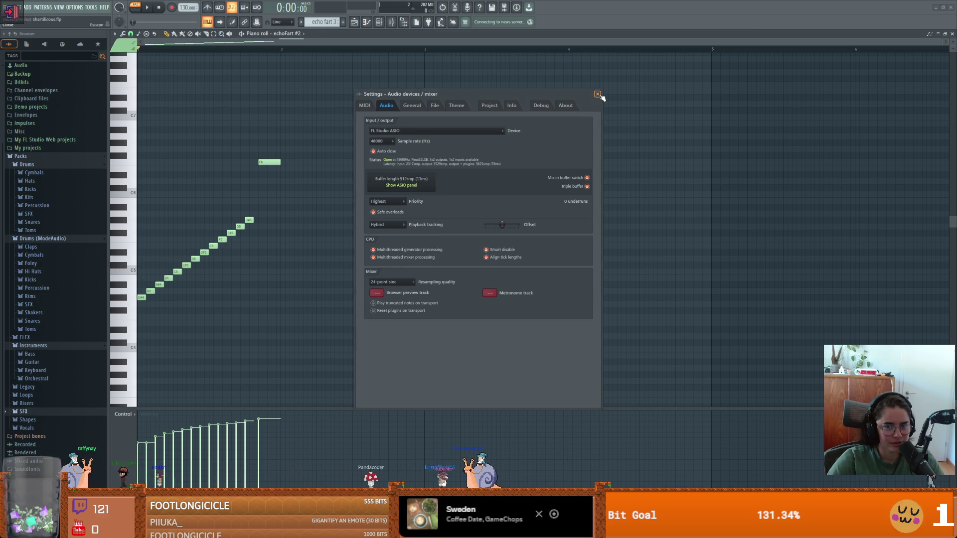
click(598, 93)
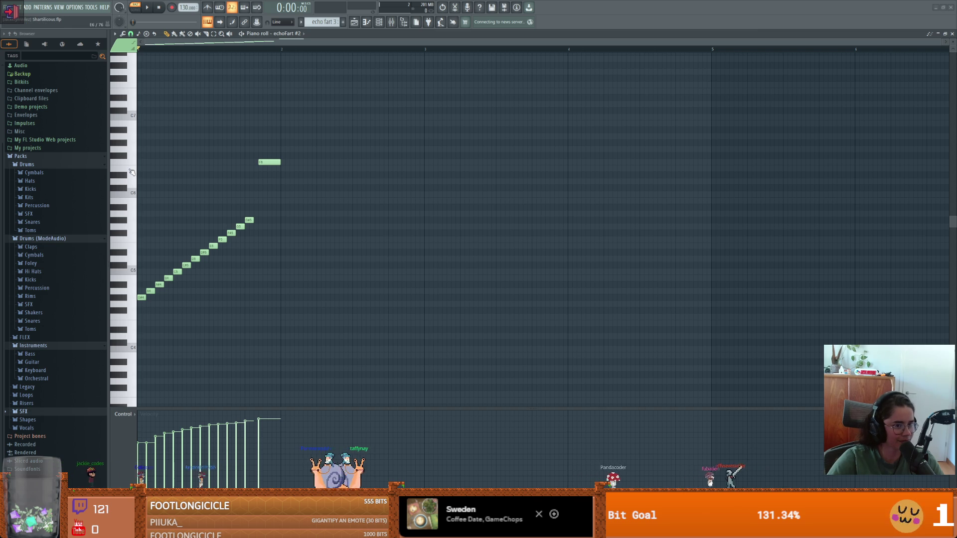
- Preview the A5, A#4, C5 and E5 notes on the piano-roll keyboard
click(128, 215)
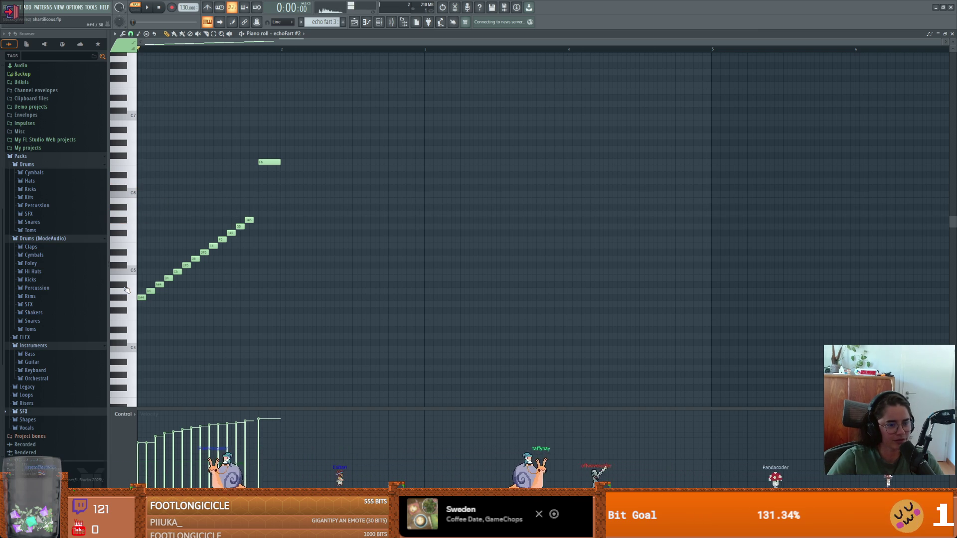
click(129, 289)
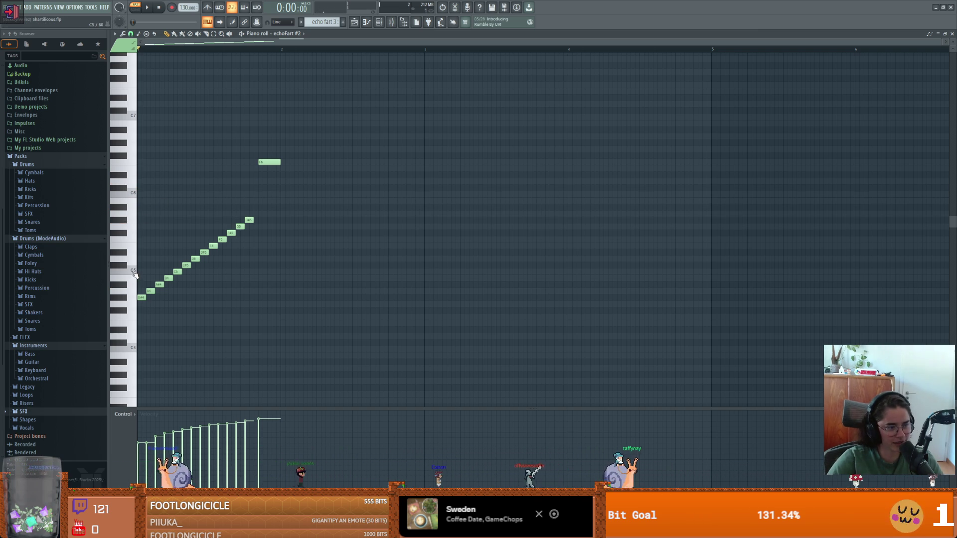
click(133, 272)
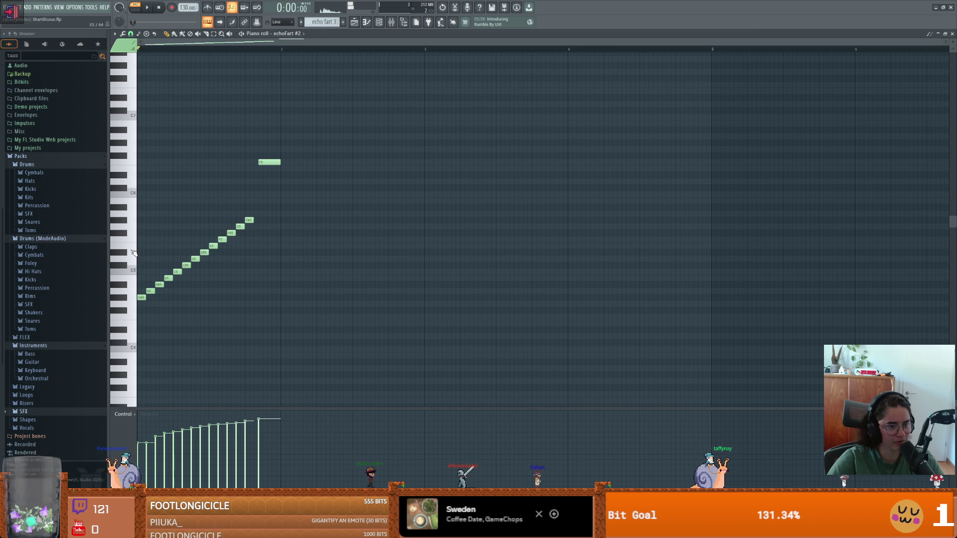
click(133, 250)
click(133, 272)
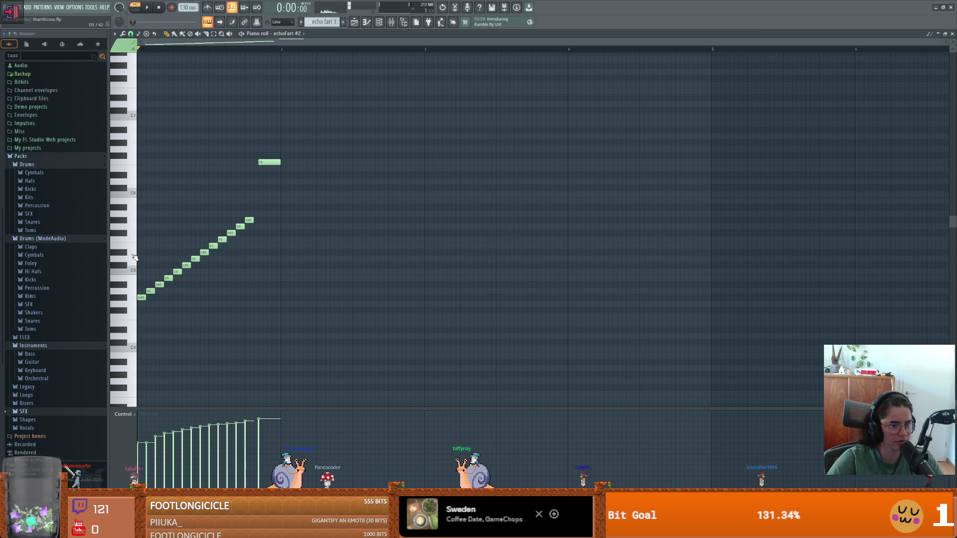
click(132, 270)
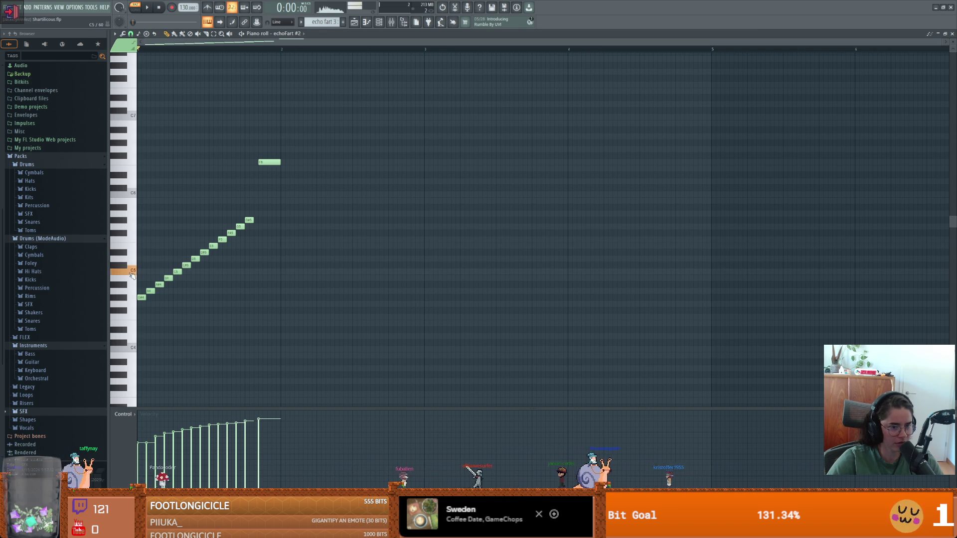
click(132, 276)
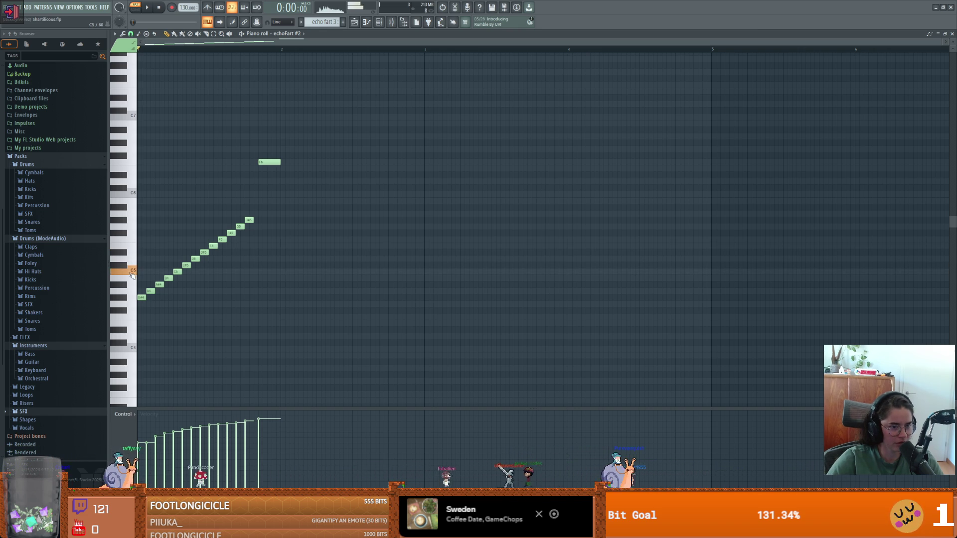
- Play and stop echoFart #2, then play the song in Song mode on echo fart 4 and pause
click(148, 8)
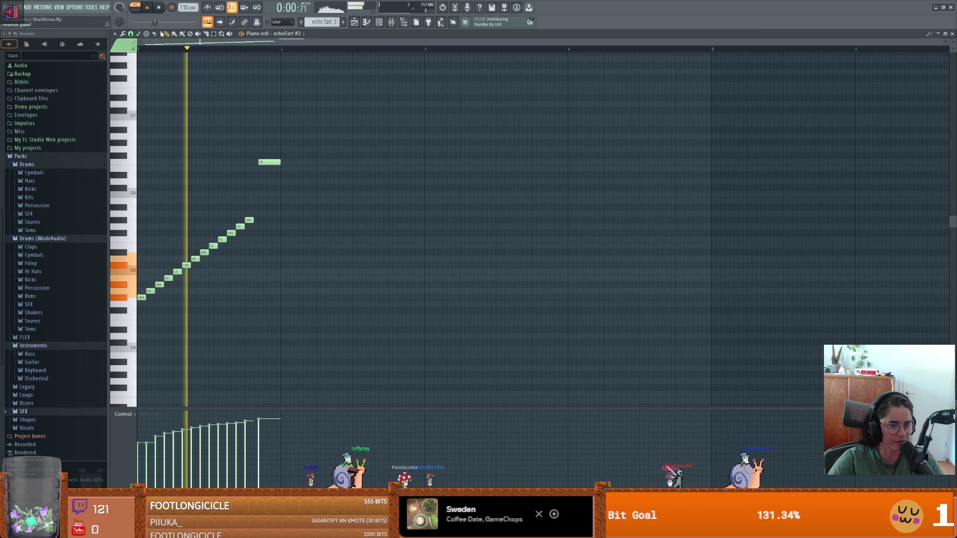
click(146, 8)
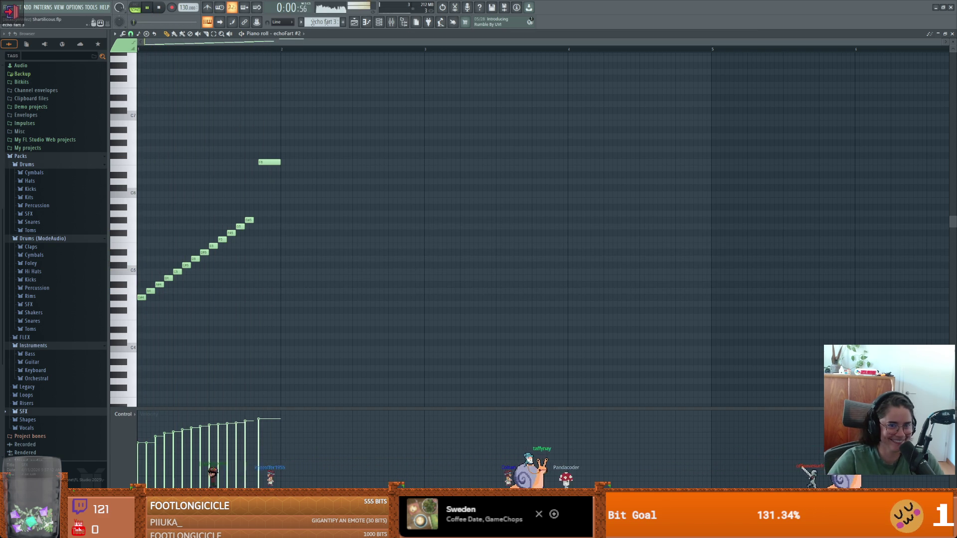
click(142, 7)
key(KP_Add)
click(149, 8)
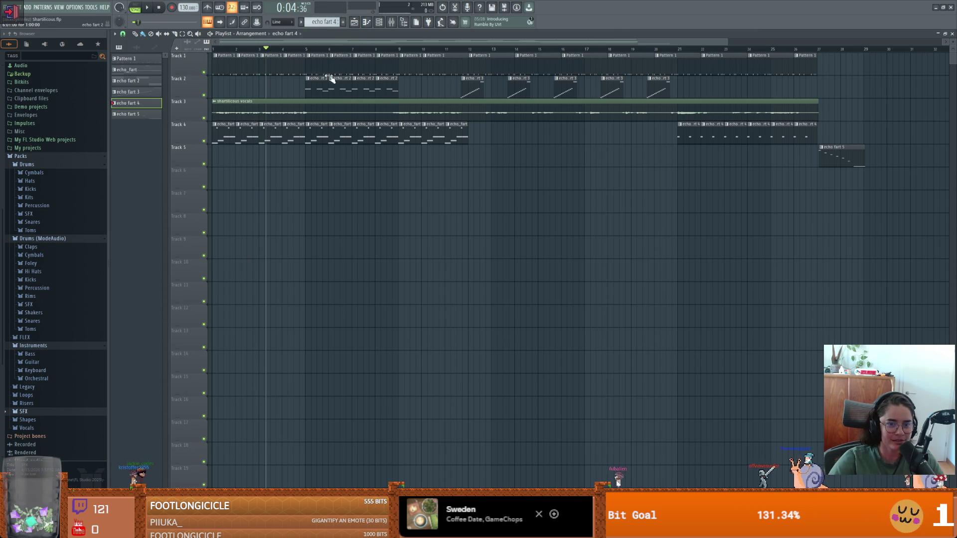
- Show the Piano roll and briefly play then stop the echoFart pattern
click(367, 22)
scroll(325, 22, up, 3)
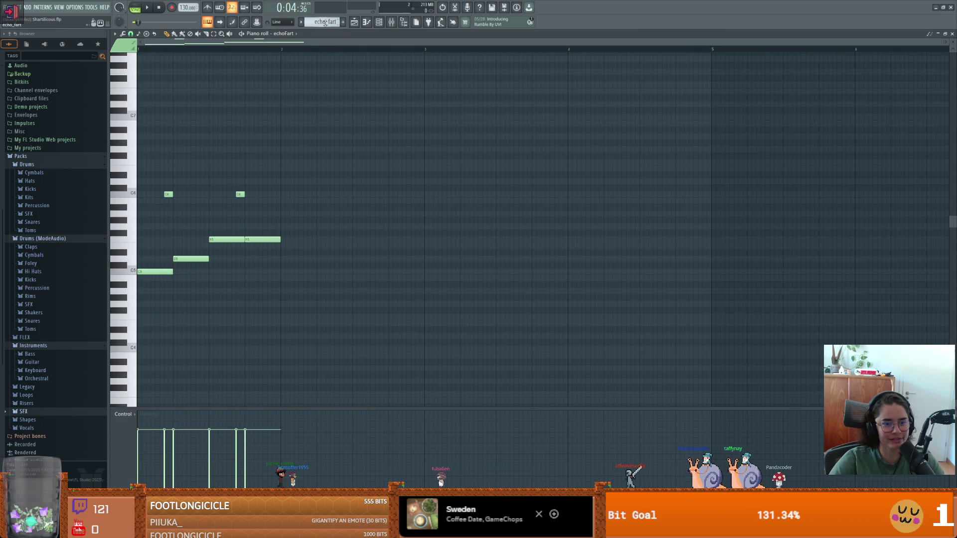
key(space)
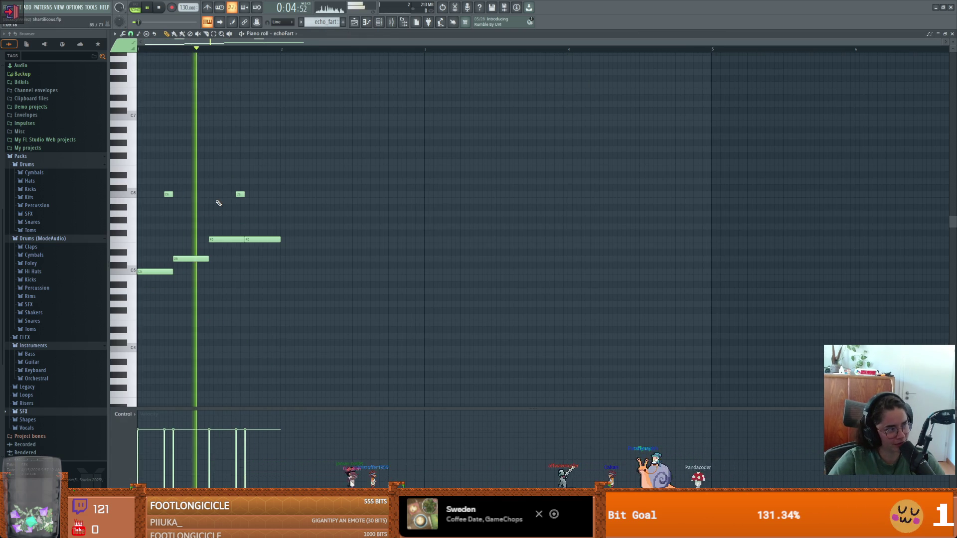
key(space)
key(space)
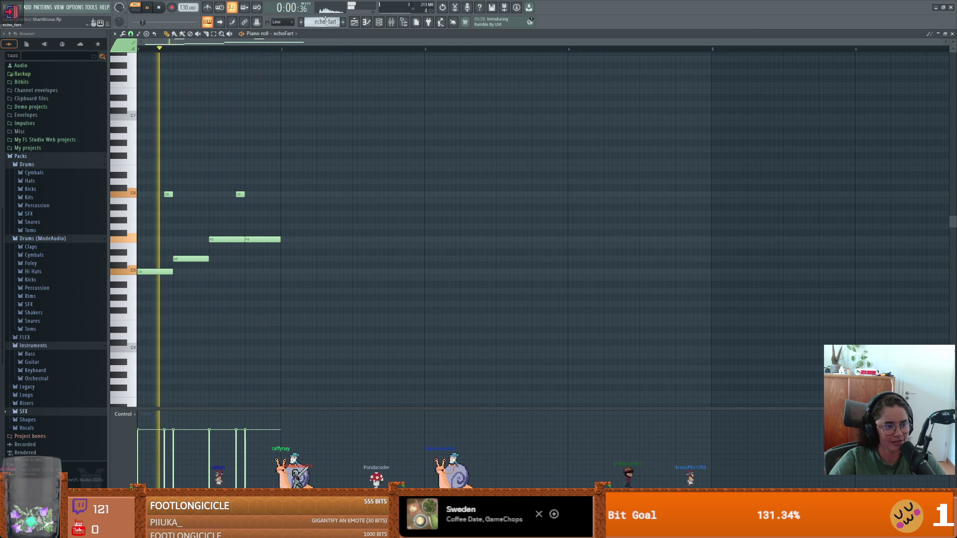
- Cycle the pattern selector through echo fart, Pattern 1, echo fart 3 and echo fart 4, then show the Playlist
scroll(326, 21, up, 1)
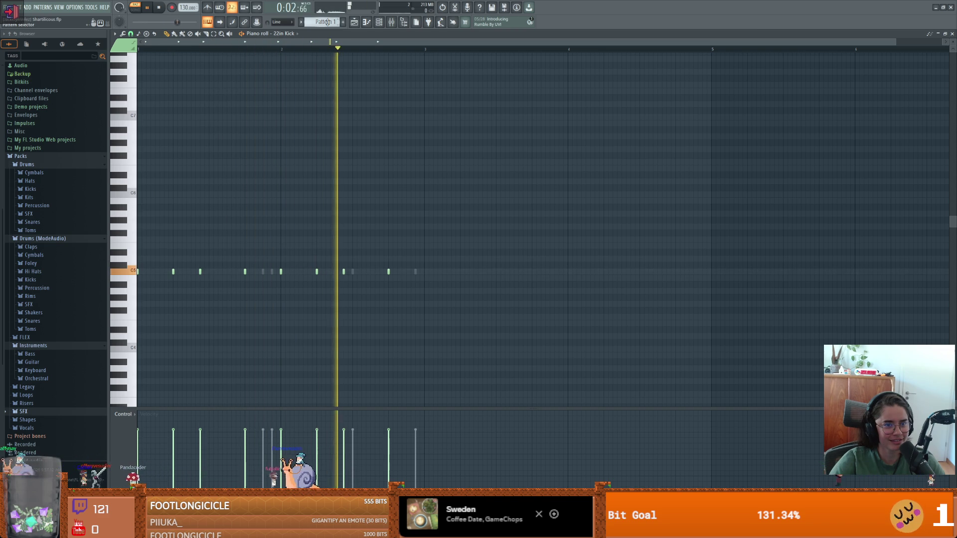
scroll(327, 21, down, 2)
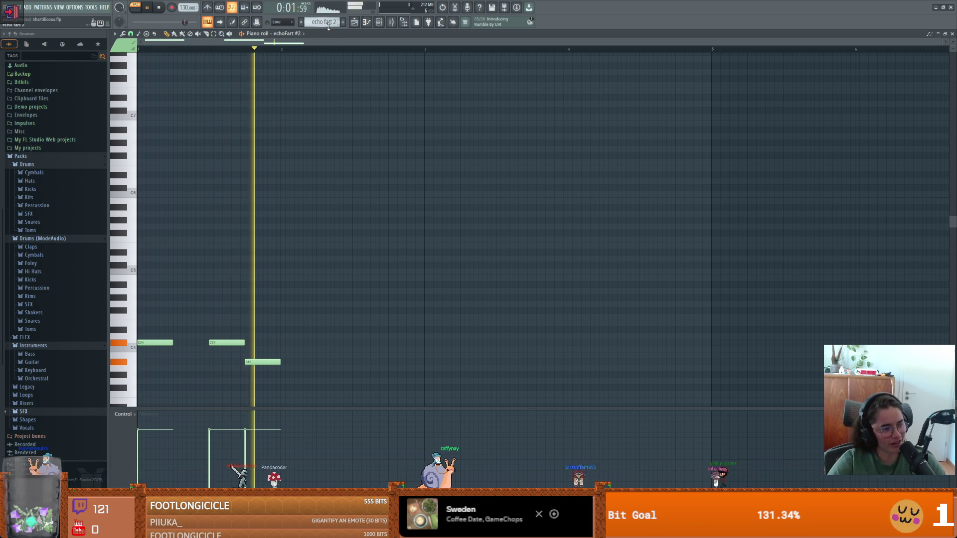
scroll(328, 24, up, 1)
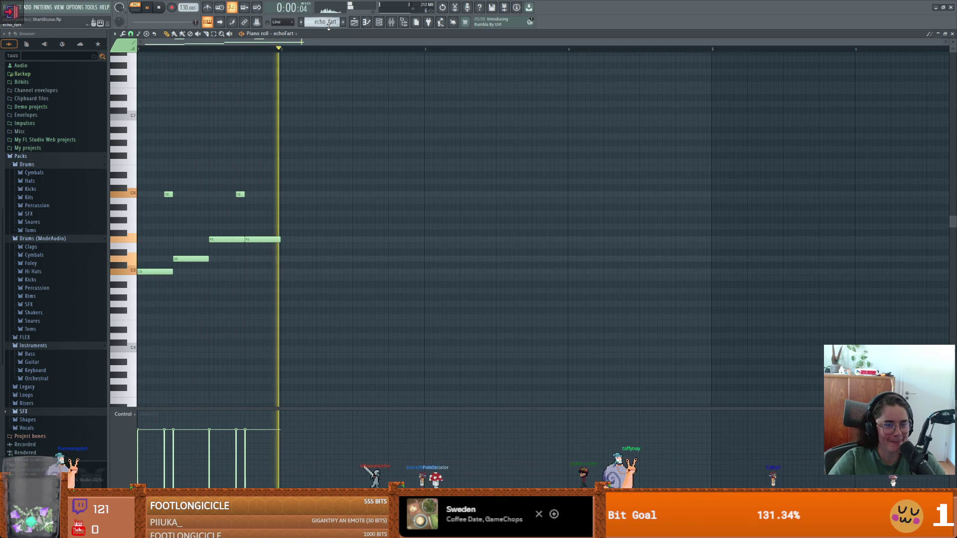
scroll(329, 26, up, 1)
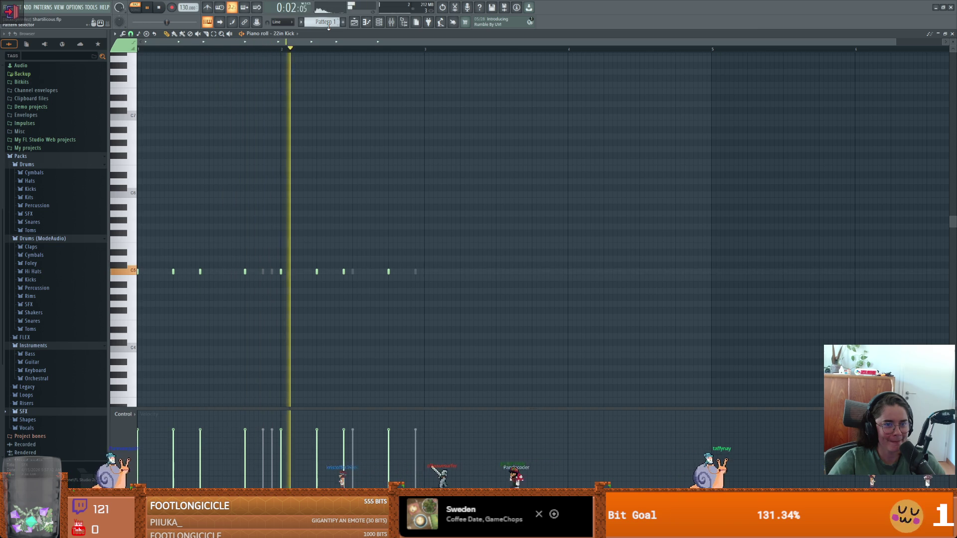
scroll(329, 26, up, 1)
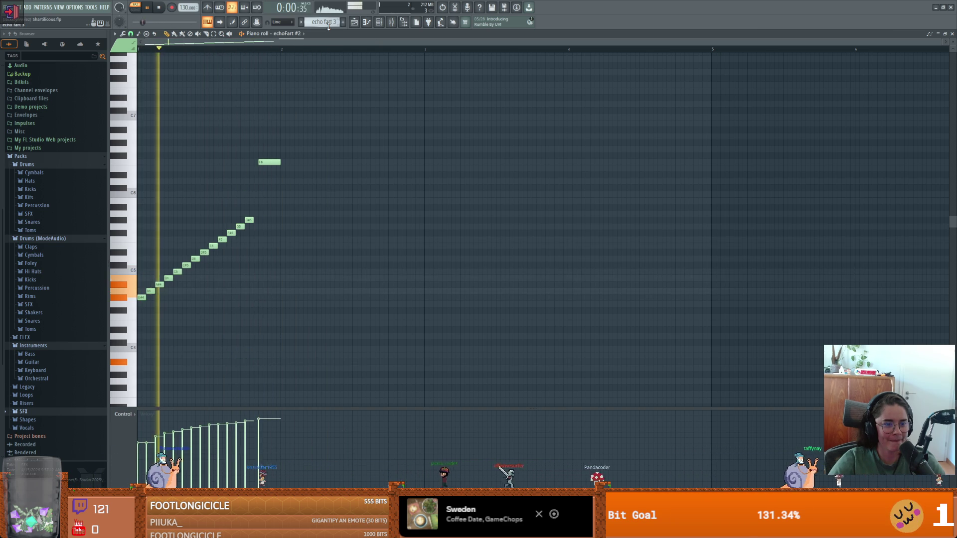
scroll(328, 26, down, 1)
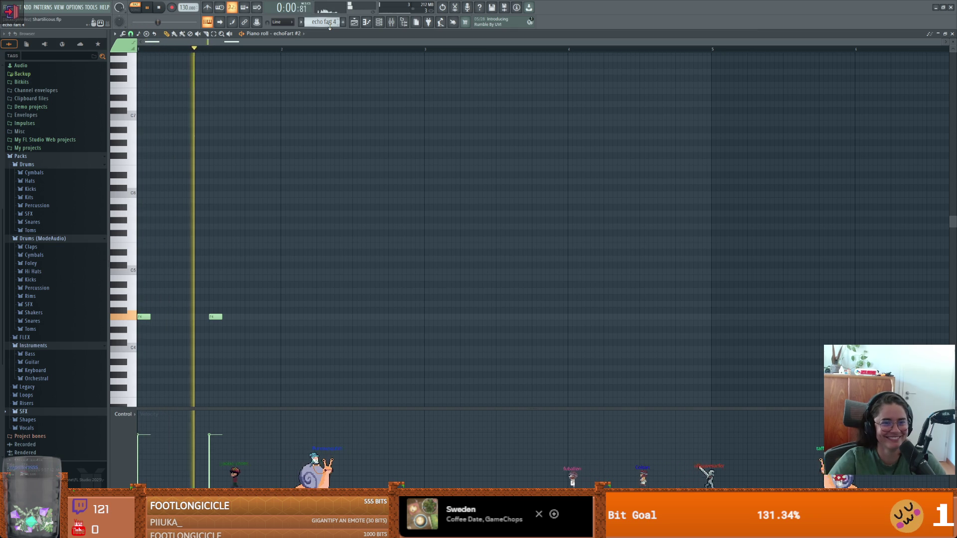
key(space)
click(354, 22)
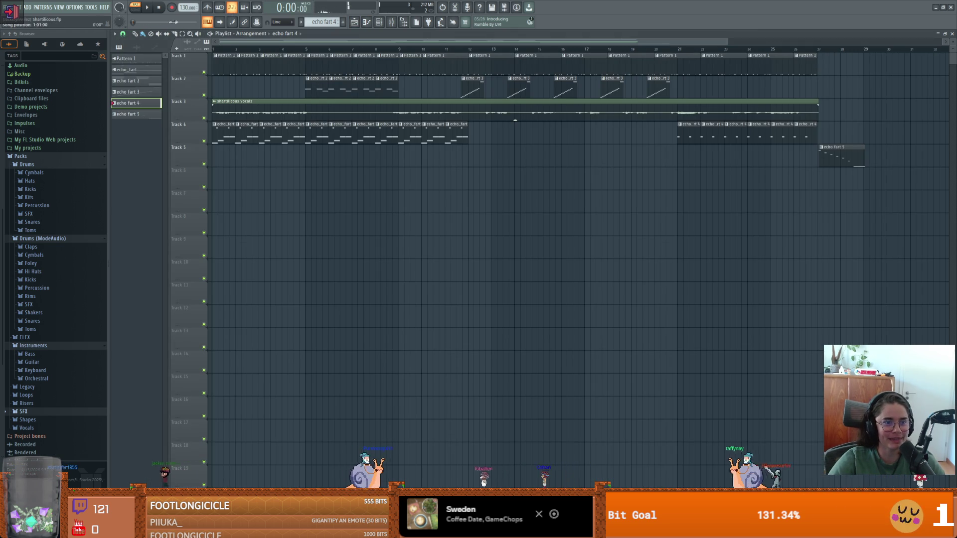
- Play and stop the song, then close FL Studio choosing No to saving Shartilicous.flp
key(space)
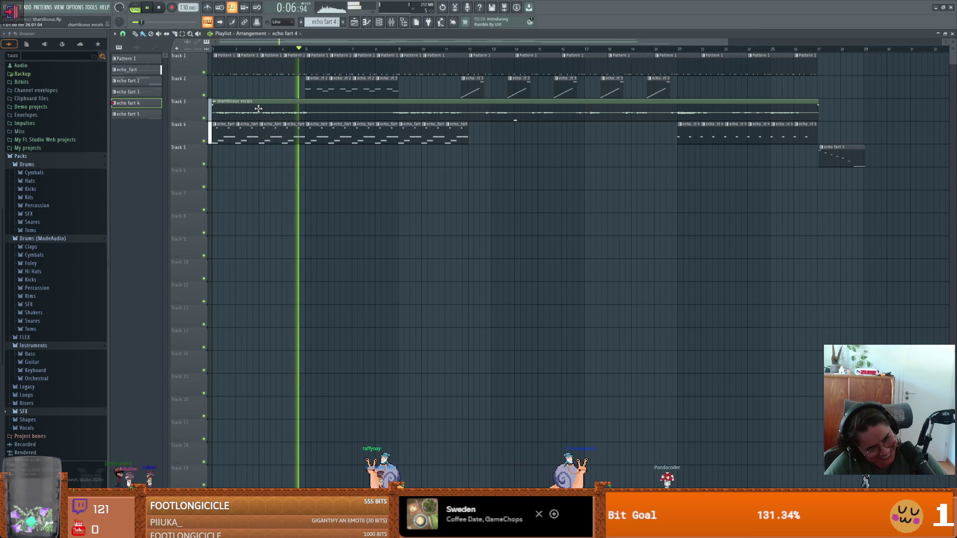
key(space)
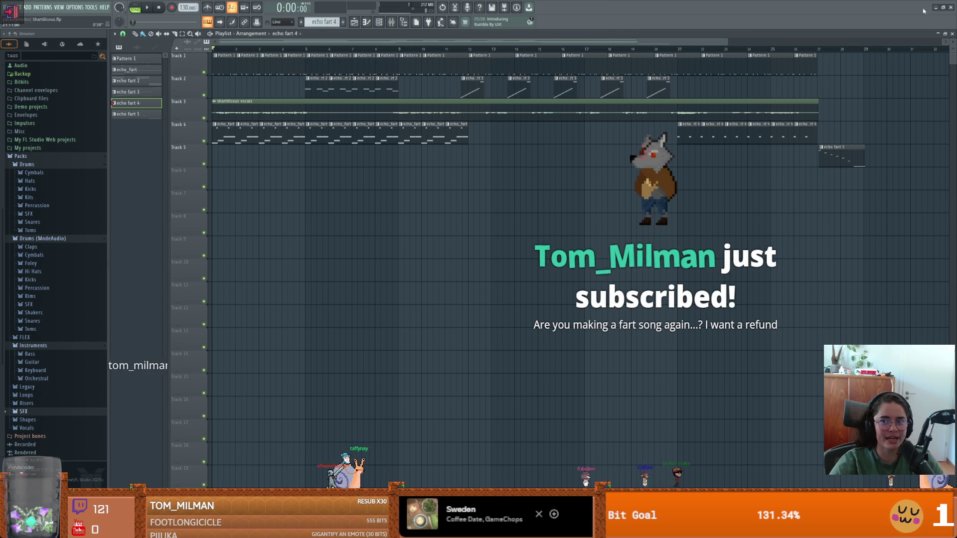
click(952, 7)
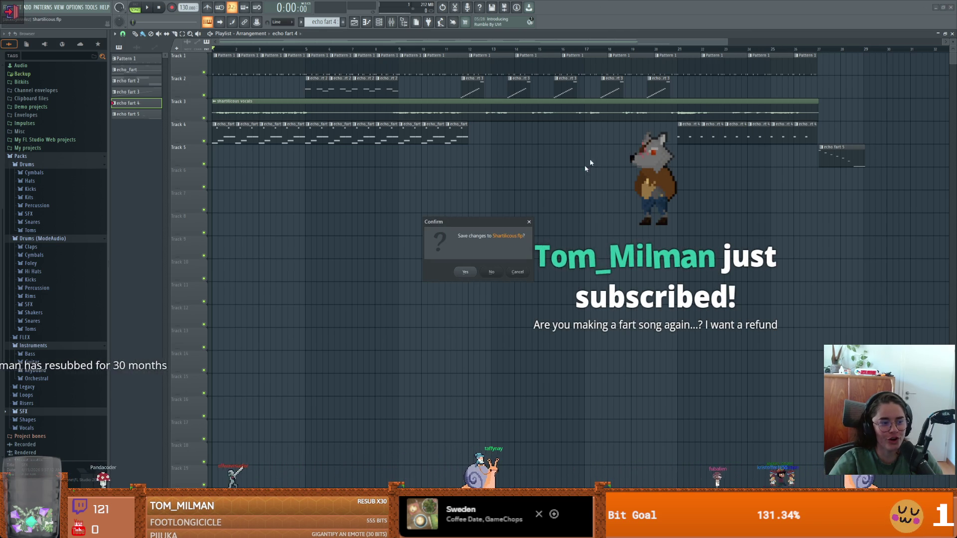
click(491, 272)
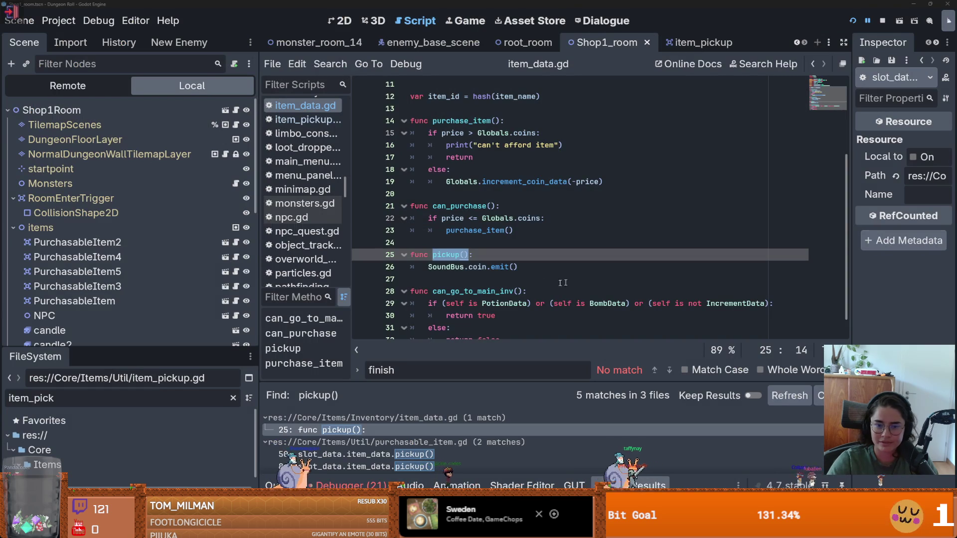
- Delete the colon after func pickup() in item_data.gd
click(539, 259)
scroll(438, 226, up, 1)
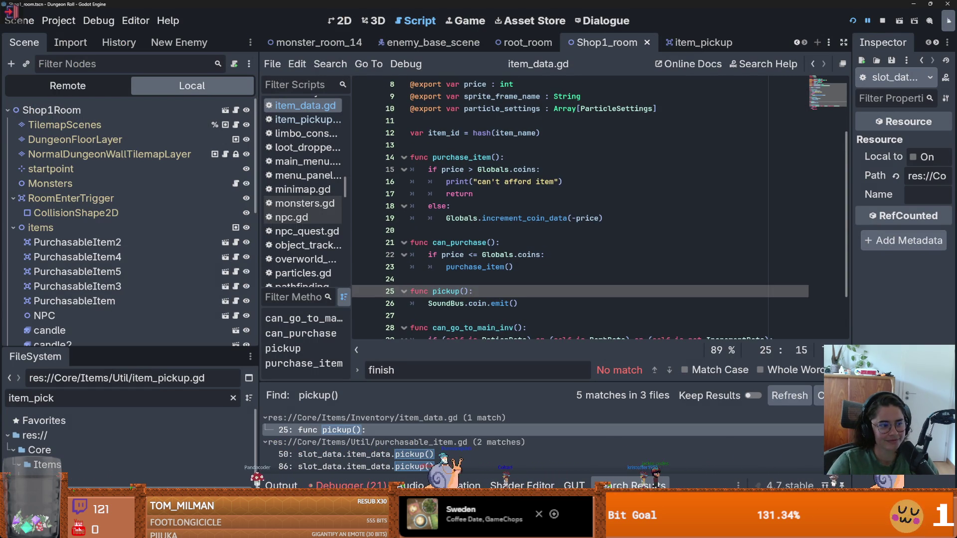
click(447, 231)
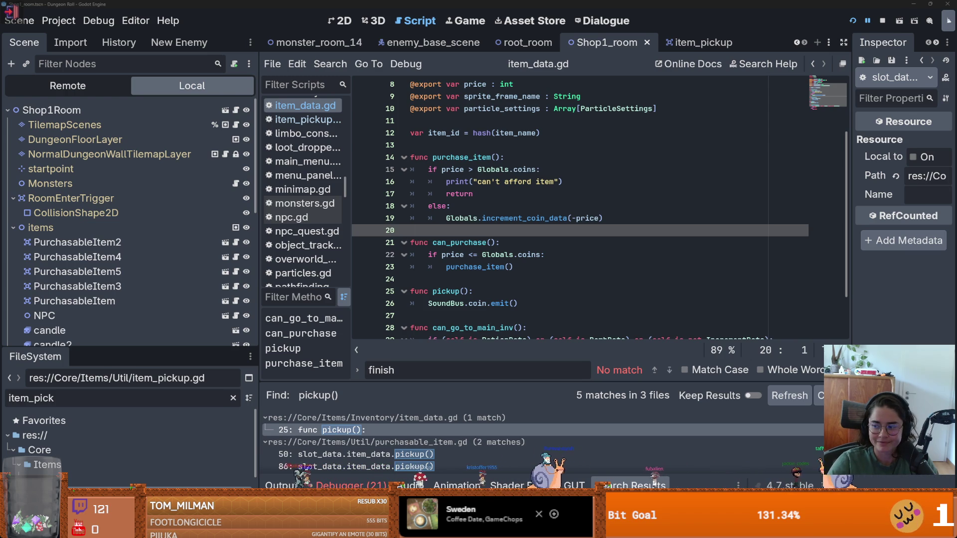
click(493, 289)
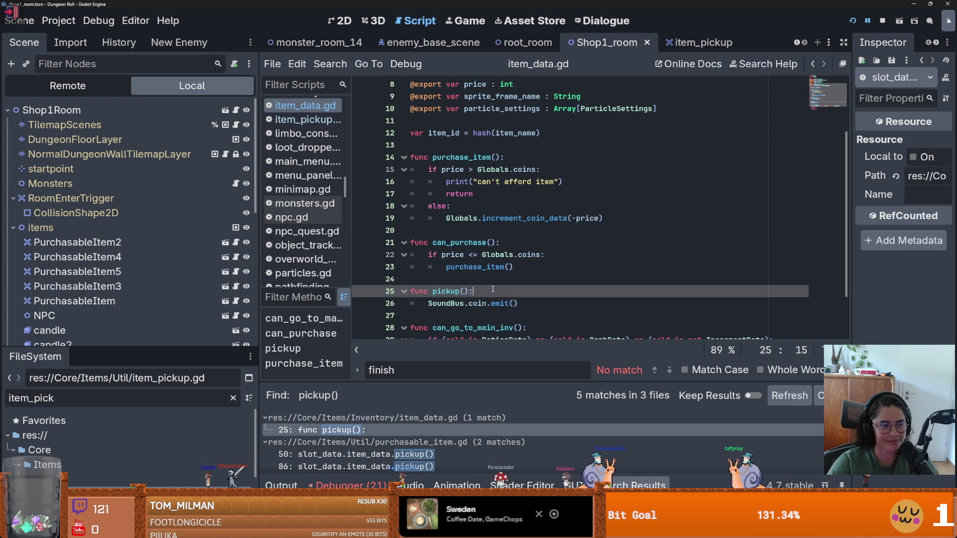
key(BackSpace)
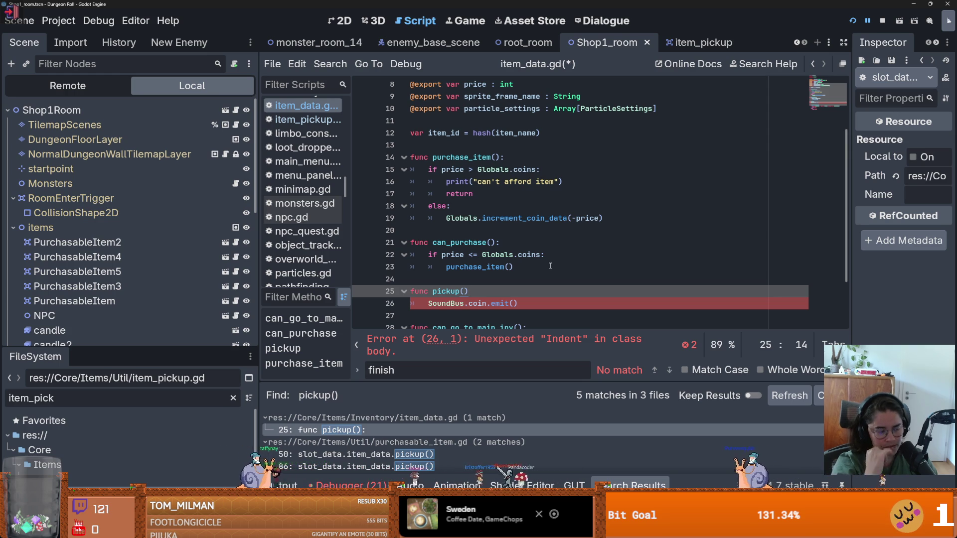
- Save item_data.gd and select the resulting Unexpected Indent error message
click(641, 255)
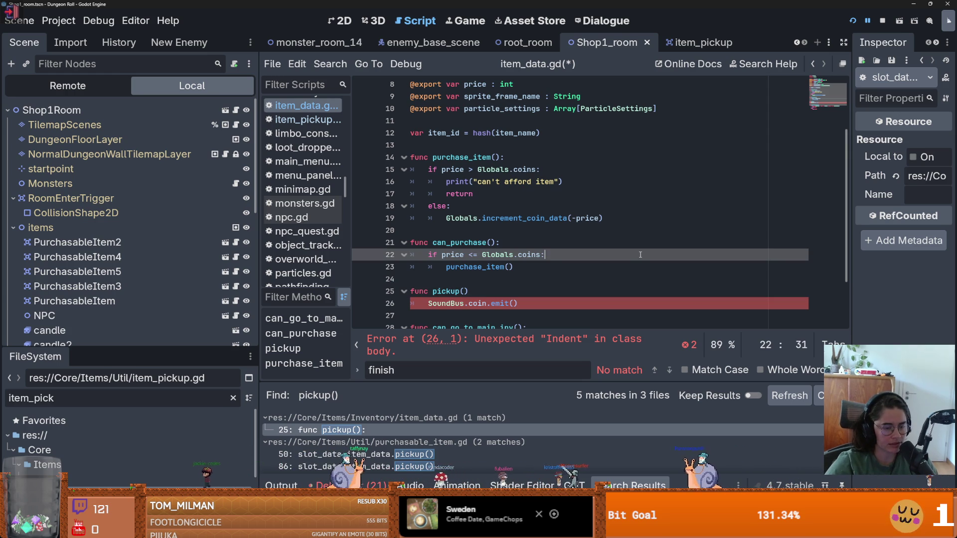
scroll(491, 284, down, 1)
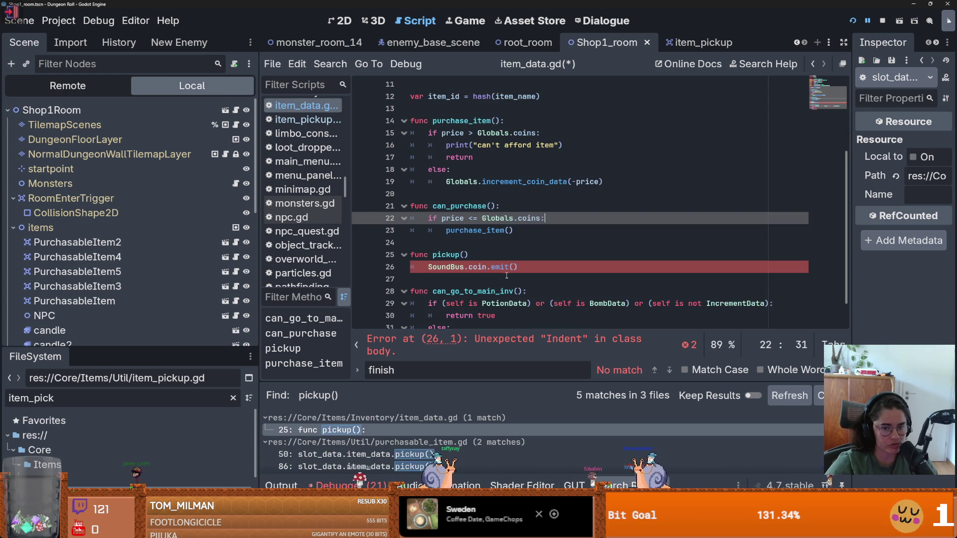
click(481, 267)
key(ctrl+s)
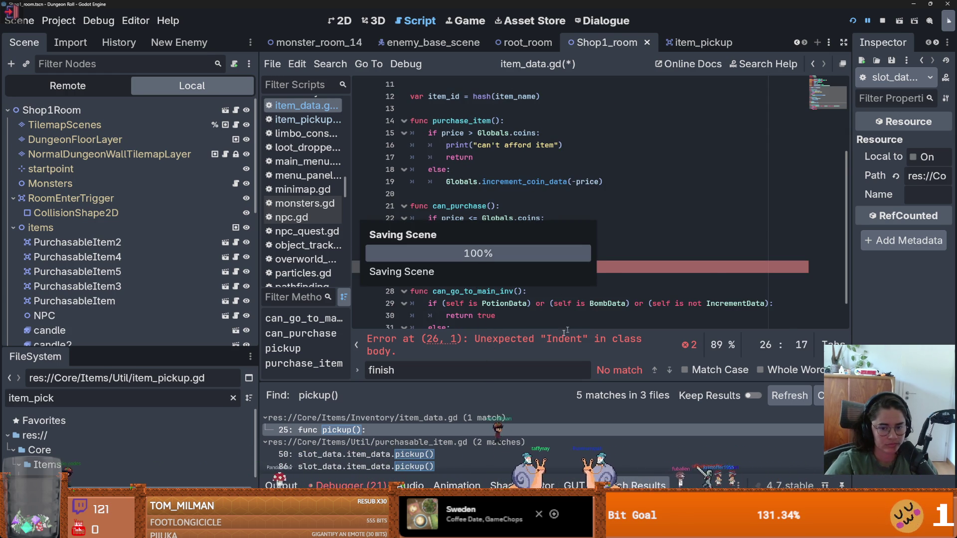
triple_click(558, 344)
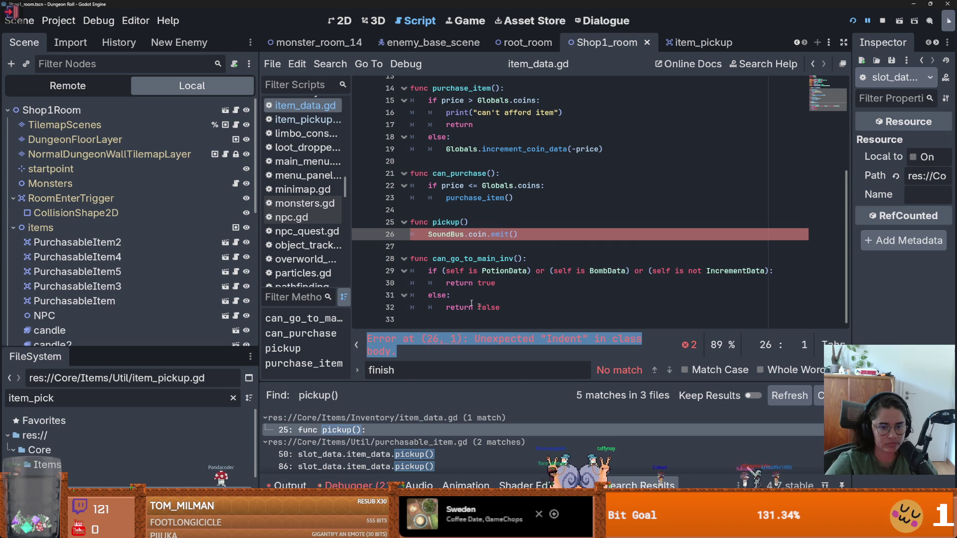
- Indent empty line 27 and try then remove indentation on blank line 24
click(425, 238)
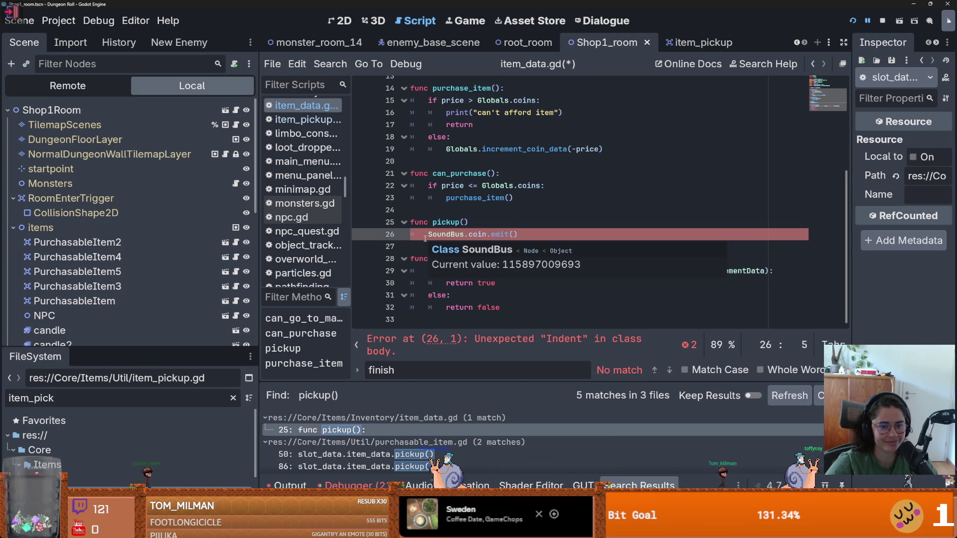
click(504, 222)
click(478, 246)
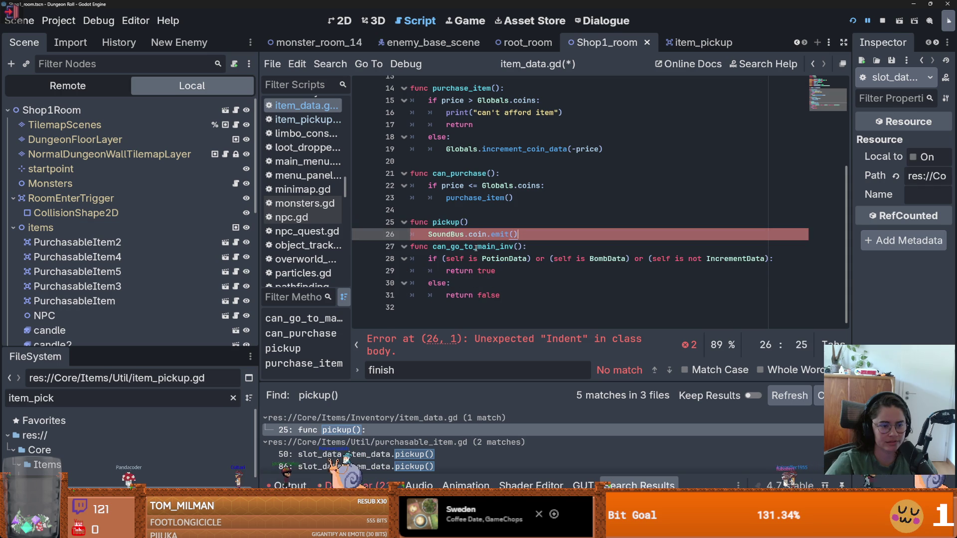
key(Tab)
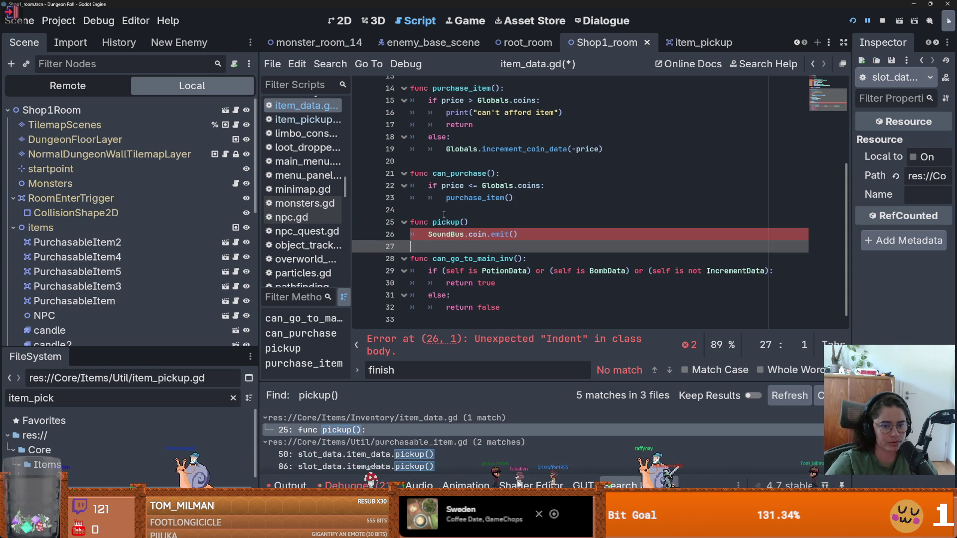
click(513, 209)
key(Tab)
key(Tab)
key(BackSpace)
key(BackSpace)
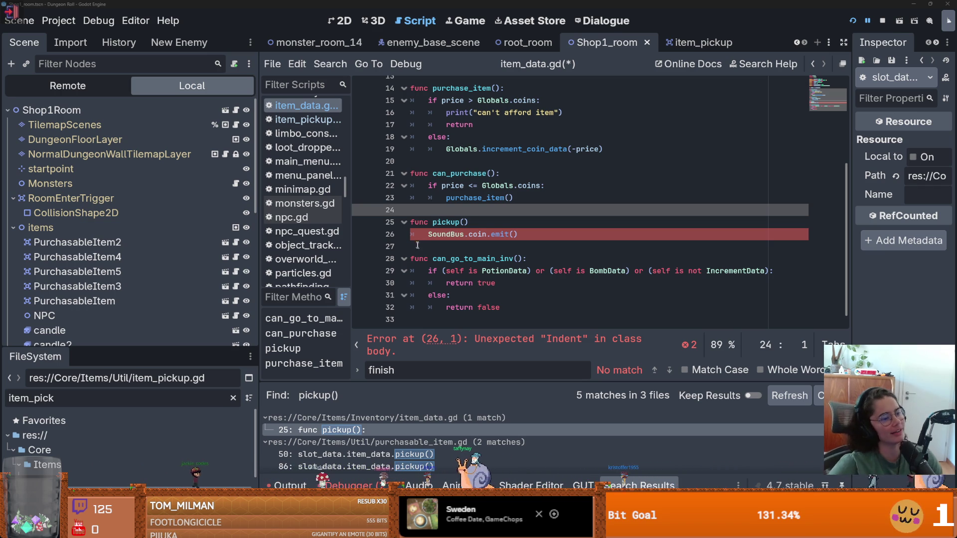
- Close the find results bar, tidy blank lines 24 and 27, and check the GitHub Desktop diff
click(524, 237)
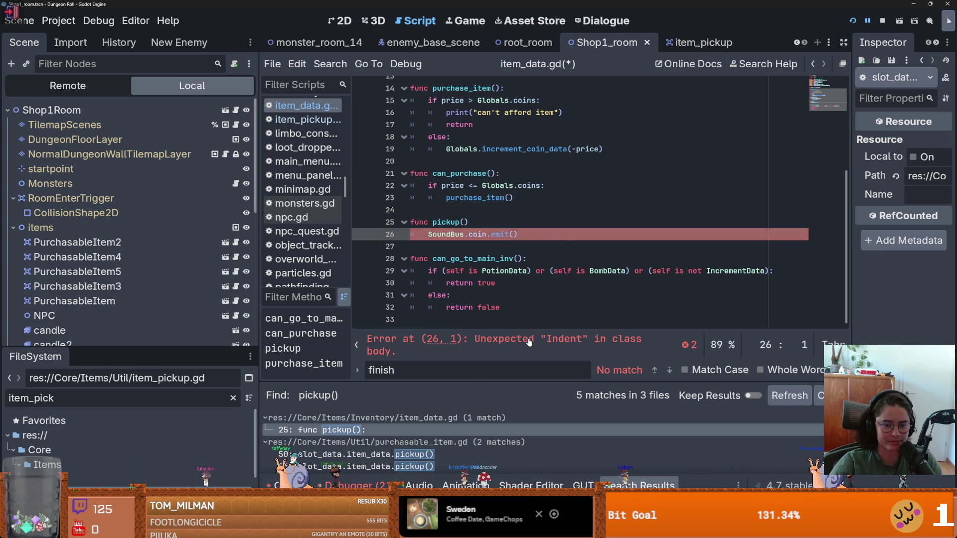
key(Escape)
click(522, 231)
key(Delete)
key(Return)
click(501, 279)
scroll(479, 324, down, 1)
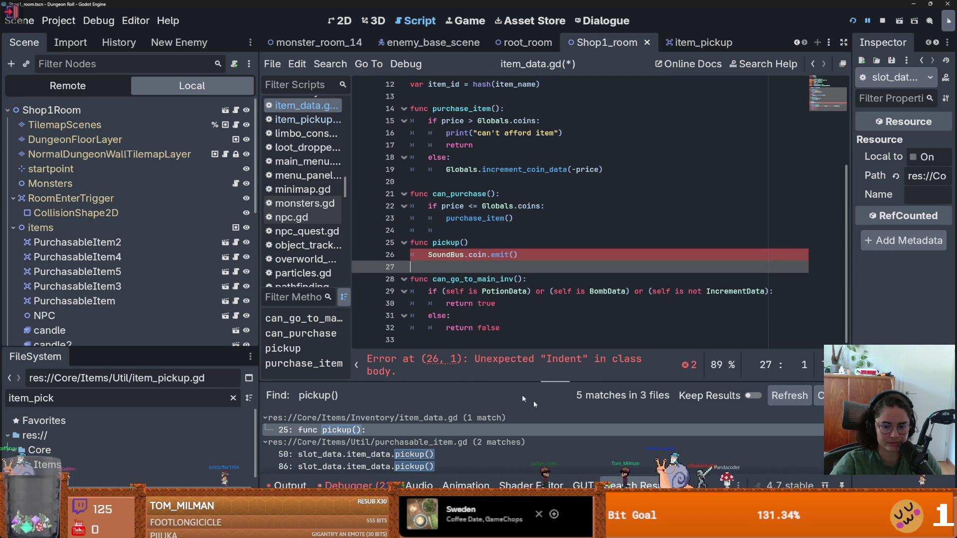
key(alt+Tab)
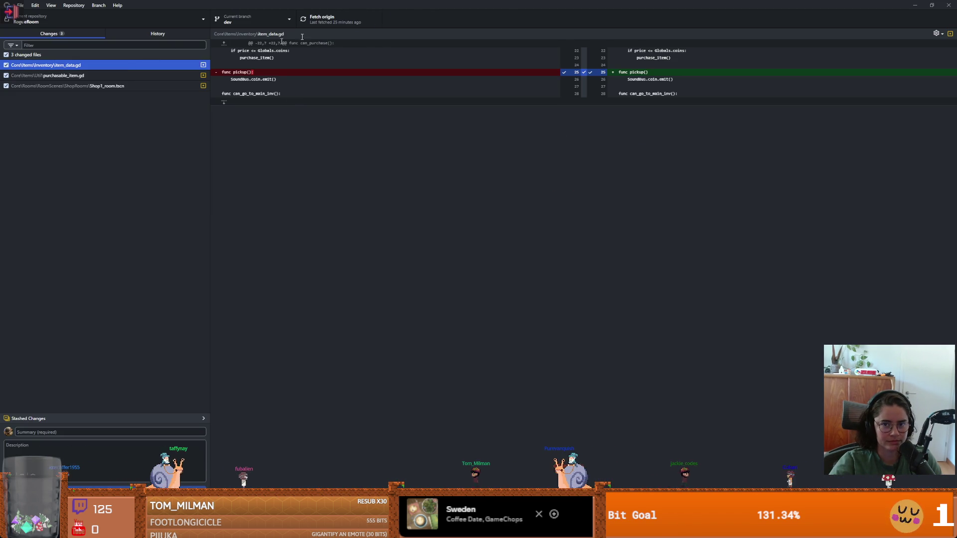
key(alt+Tab)
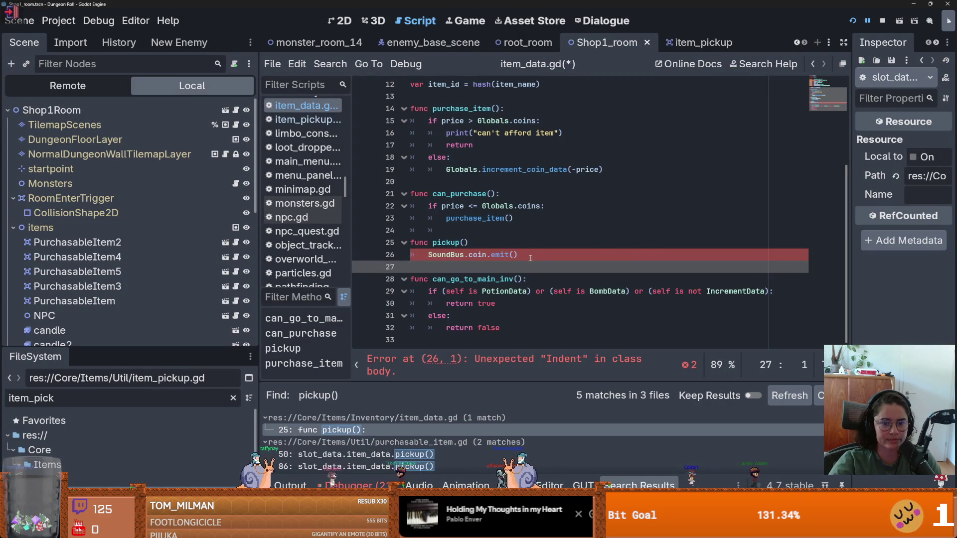
- Restore the colon on 'func pickup():' and save item_data.gd
click(494, 247)
text(:)
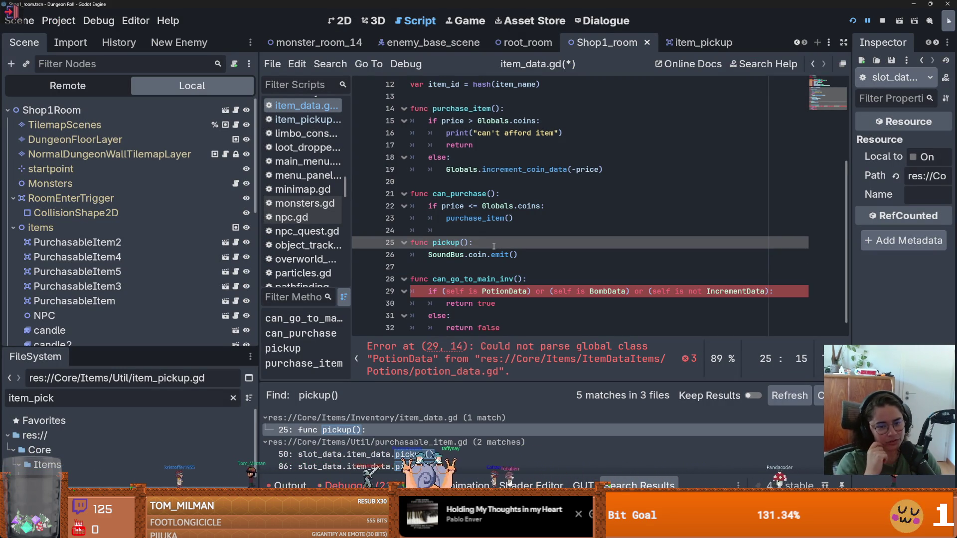
click(486, 271)
key(ctrl+s)
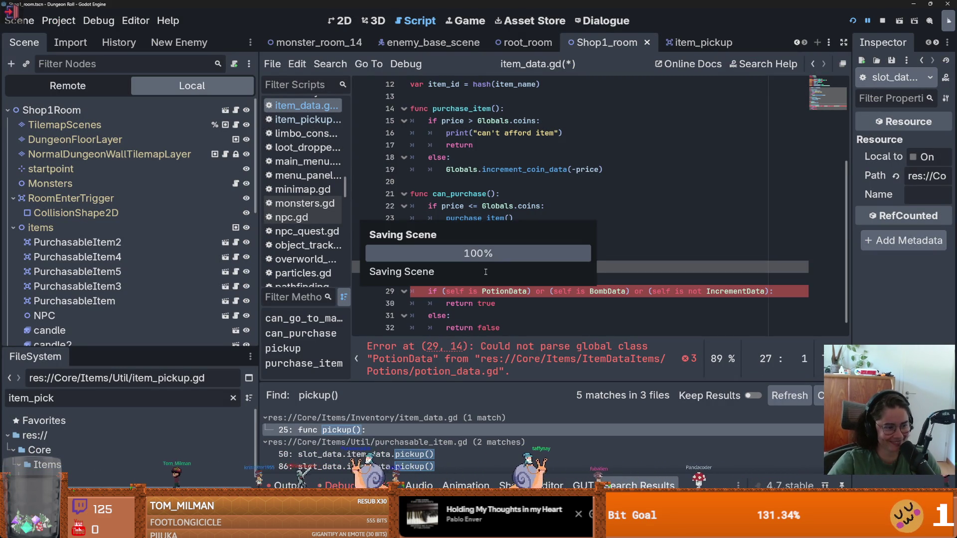
- Follow the line 29 error to the PotionData reference and open potion_data.gd
click(530, 291)
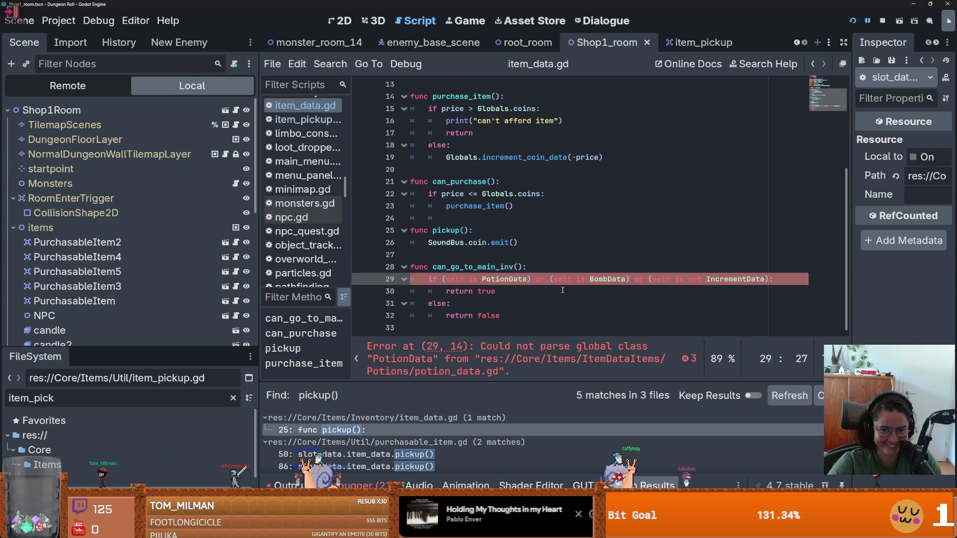
click(505, 349)
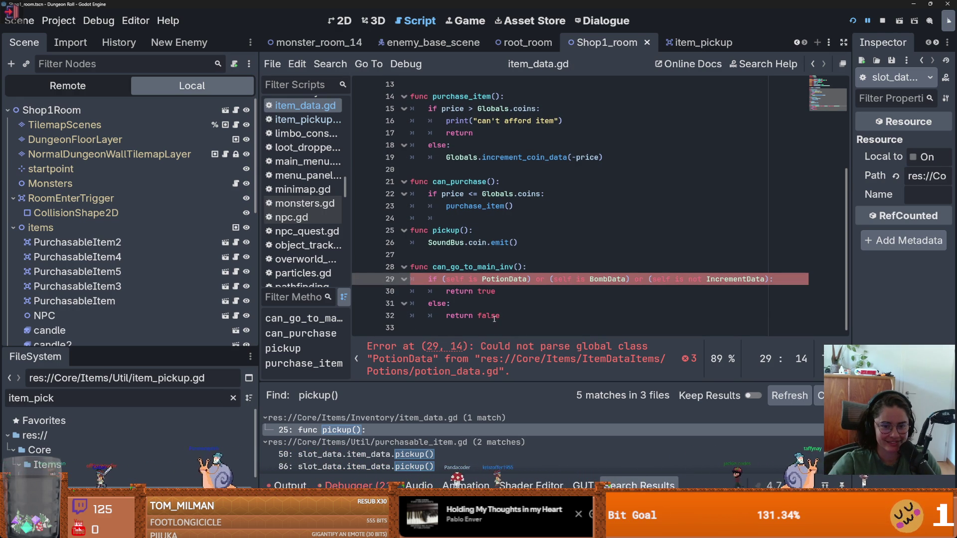
key(End)
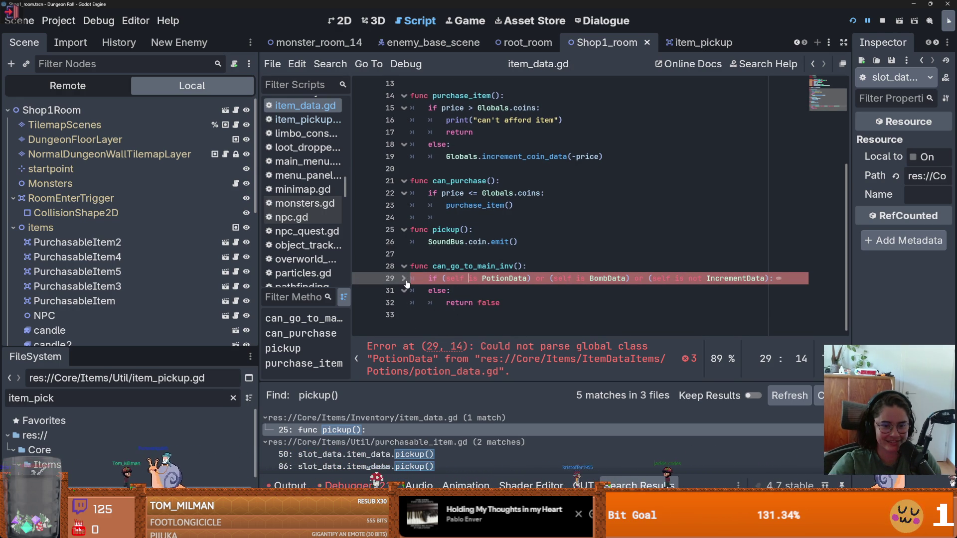
key(Up)
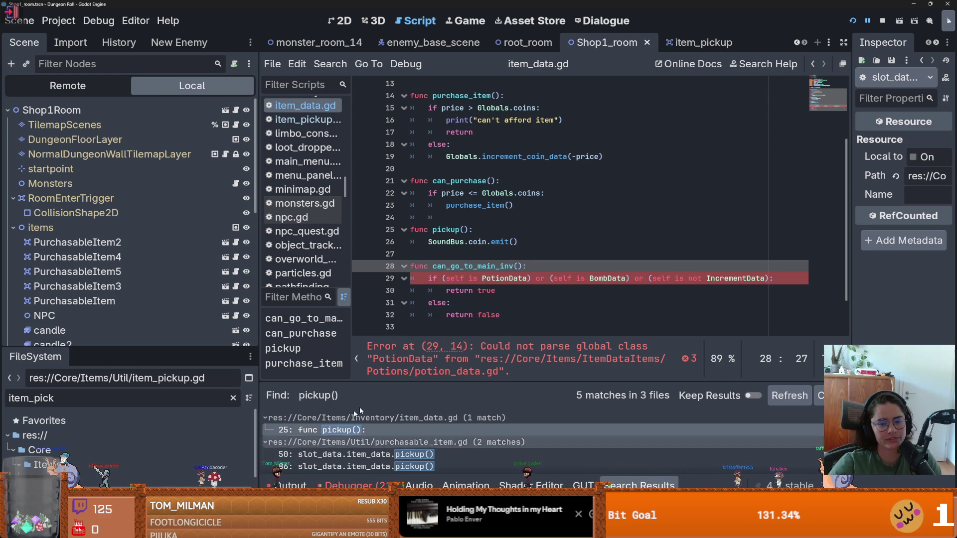
ctrl+click(500, 277)
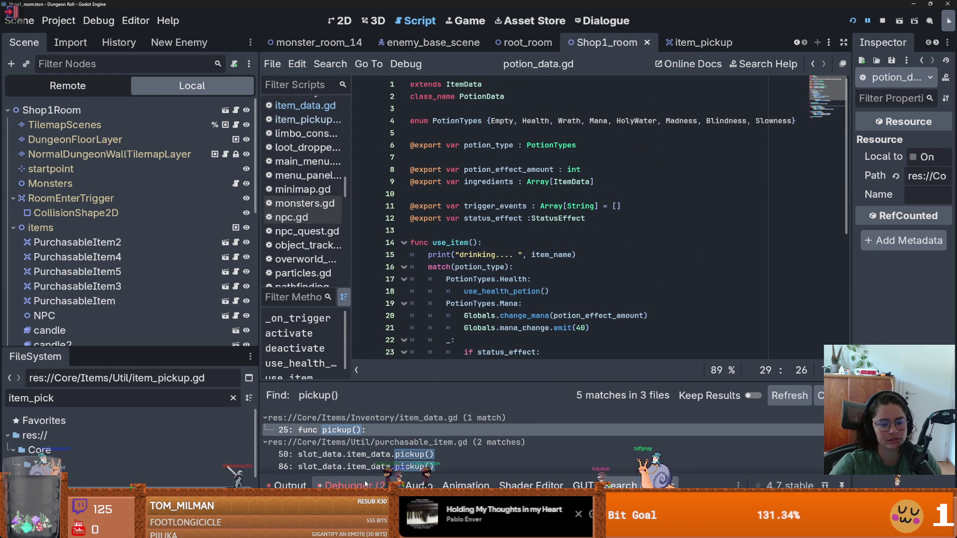
- Show the Debugger's Errors list and stop the running game
click(352, 485)
click(387, 378)
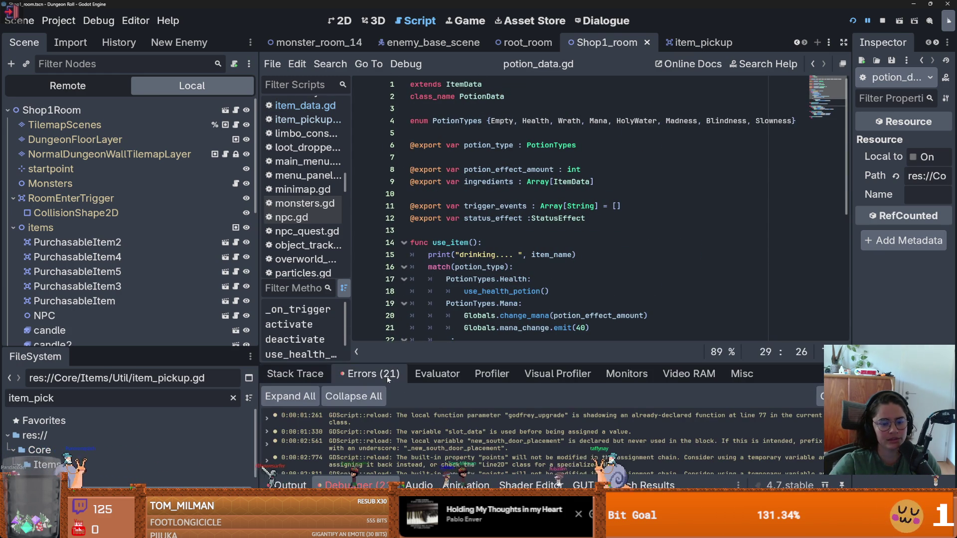
click(884, 20)
click(315, 378)
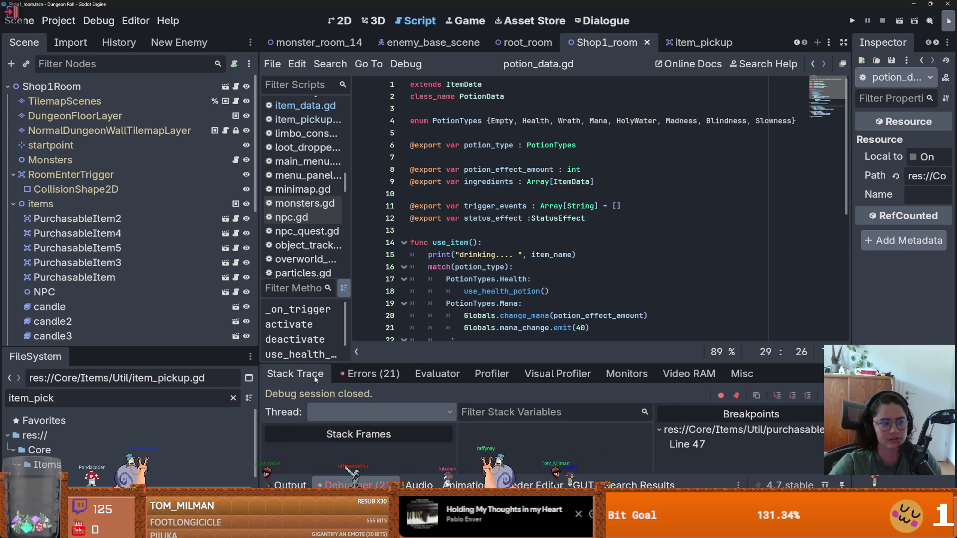
- Enlarge the error list, open the purchasable_item.gd:74 error in code, then shrink the panel
click(370, 375)
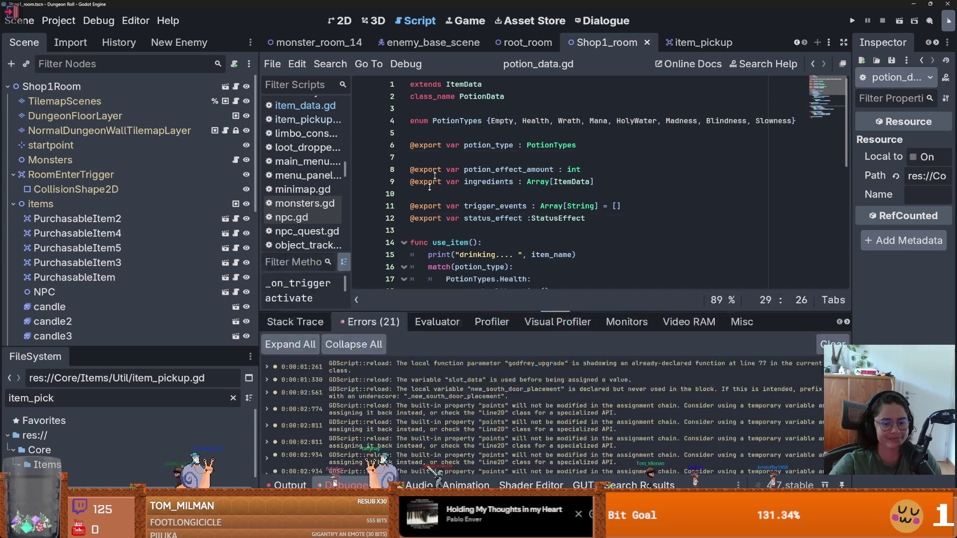
drag(371, 364, 370, 172)
click(518, 414)
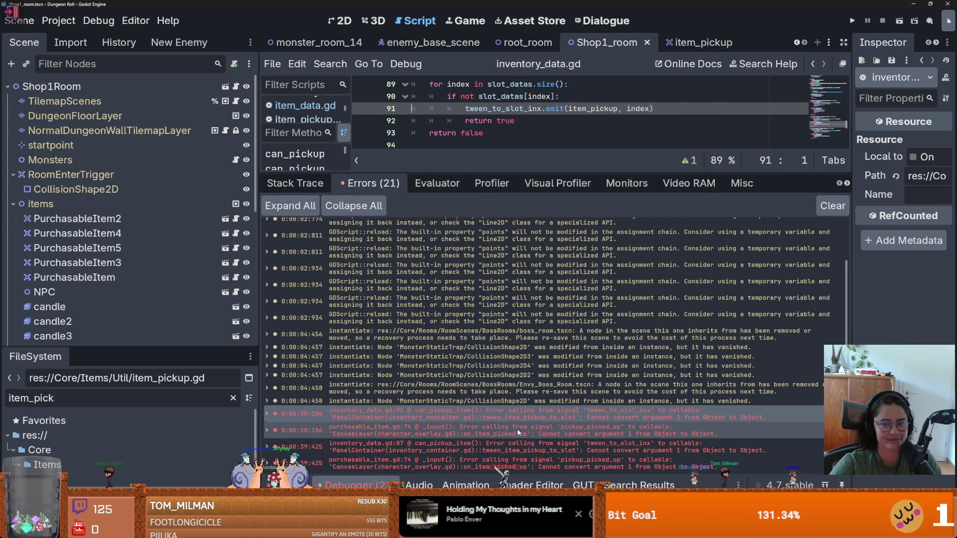
click(518, 430)
drag(567, 171, 581, 363)
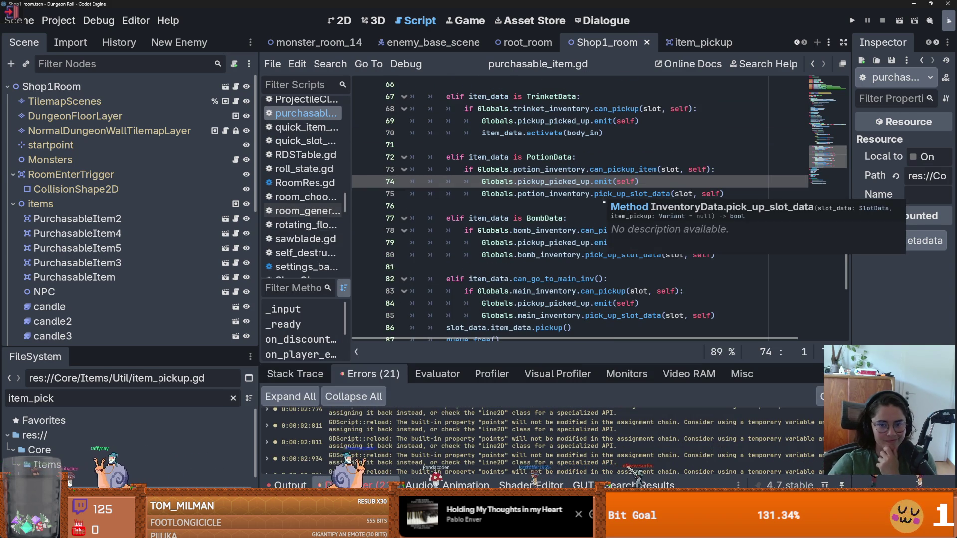
- Save the scene and review the line 74 error listed in Debugger > Errors
scroll(496, 452, down, 10)
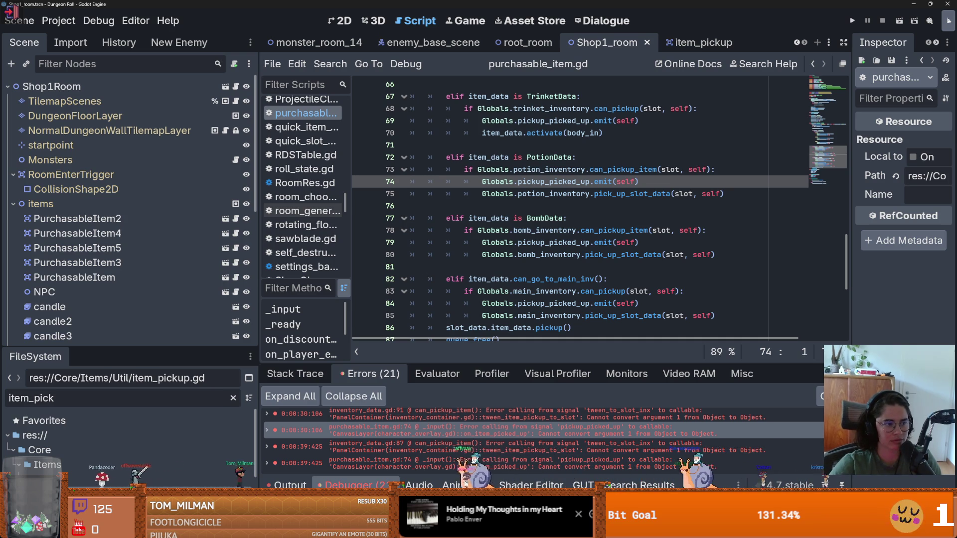
click(526, 254)
key(ctrl+s)
scroll(510, 265, down, 1)
drag(567, 365, 587, 267)
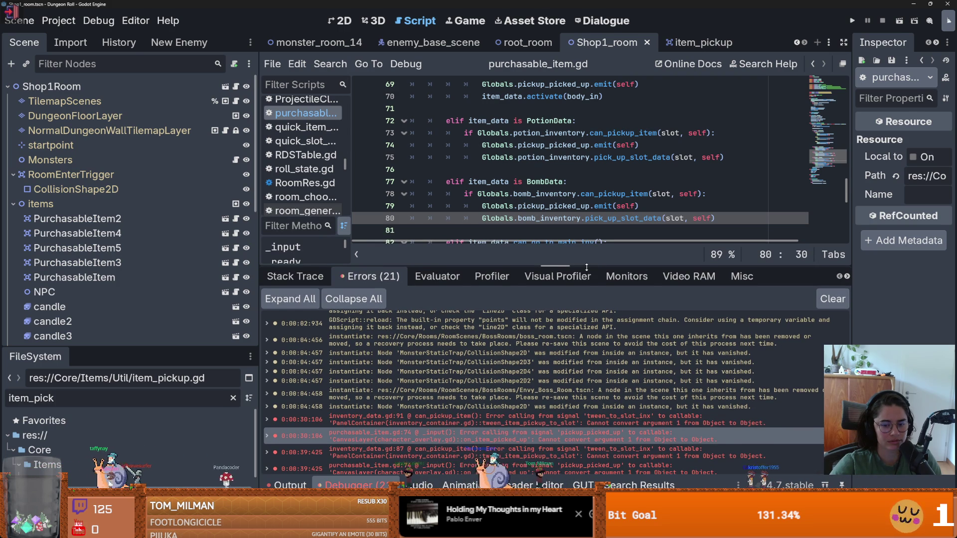
click(606, 441)
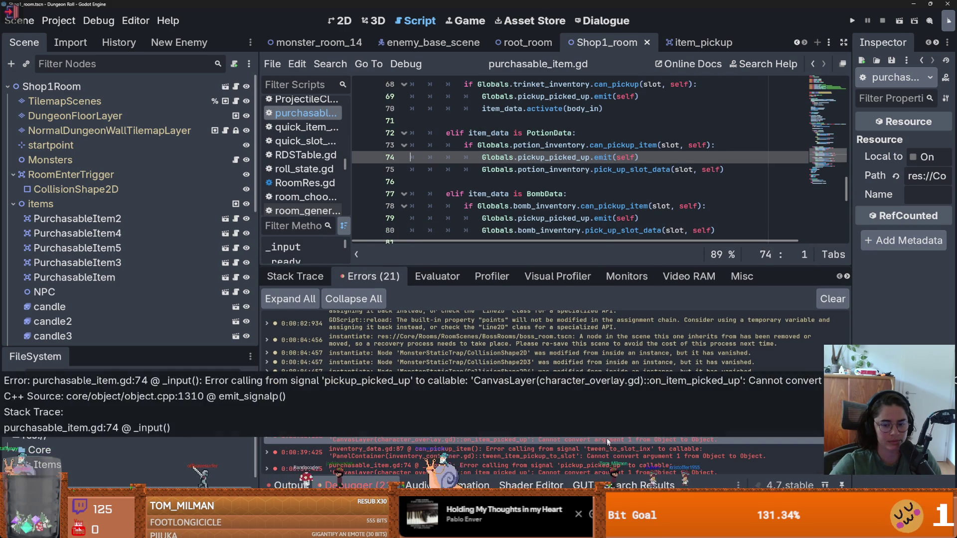
double_click(625, 158)
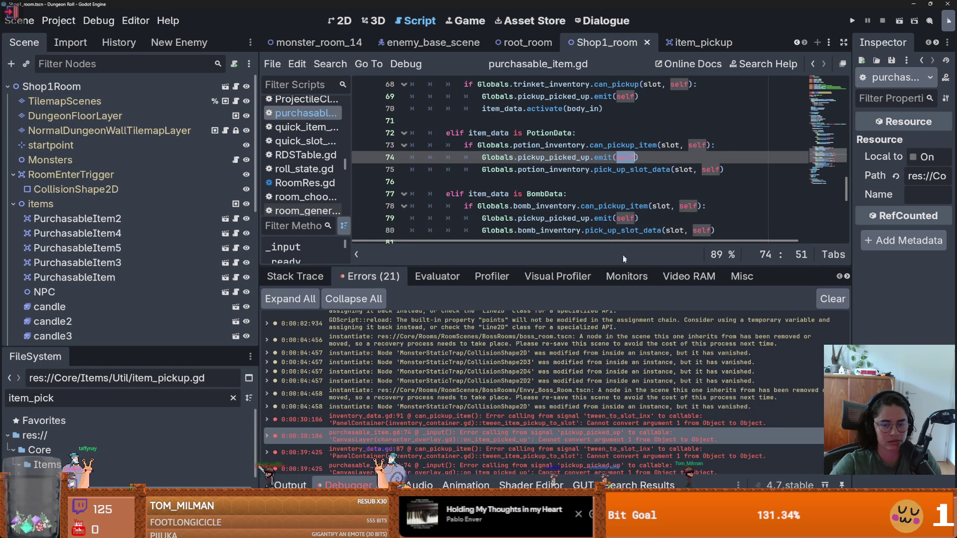
mouse_move(633, 268)
mouse_down()
mouse_move(628, 222)
mouse_move(623, 366)
mouse_up()
- Undo the recent purchase-branch edits to restore the 'properly purchased' print before queue_free()
click(592, 277)
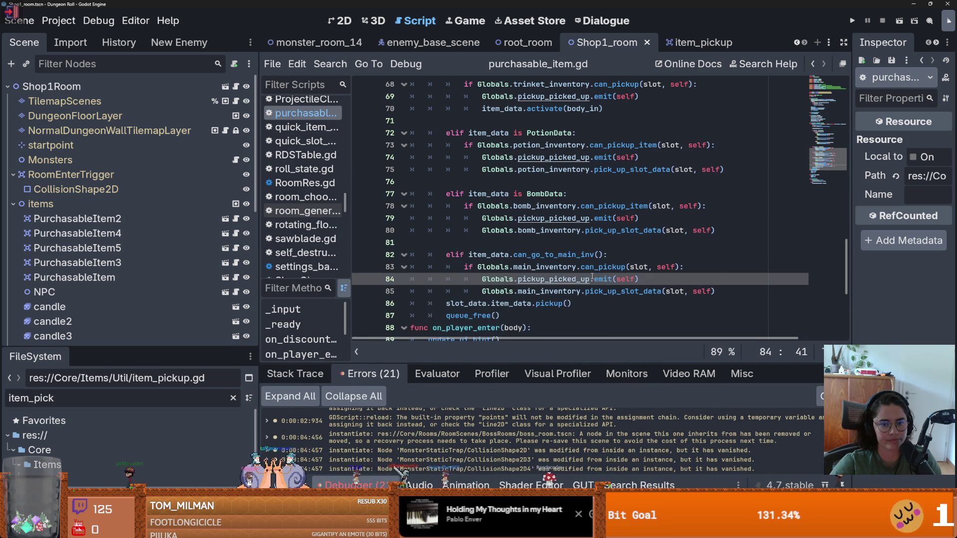
key(Down)
key(Down)
key(shift+Down)
key(shift+End)
key(BackSpace)
key(ctrl+z)
key(ctrl+z)
key(ctrl+z)
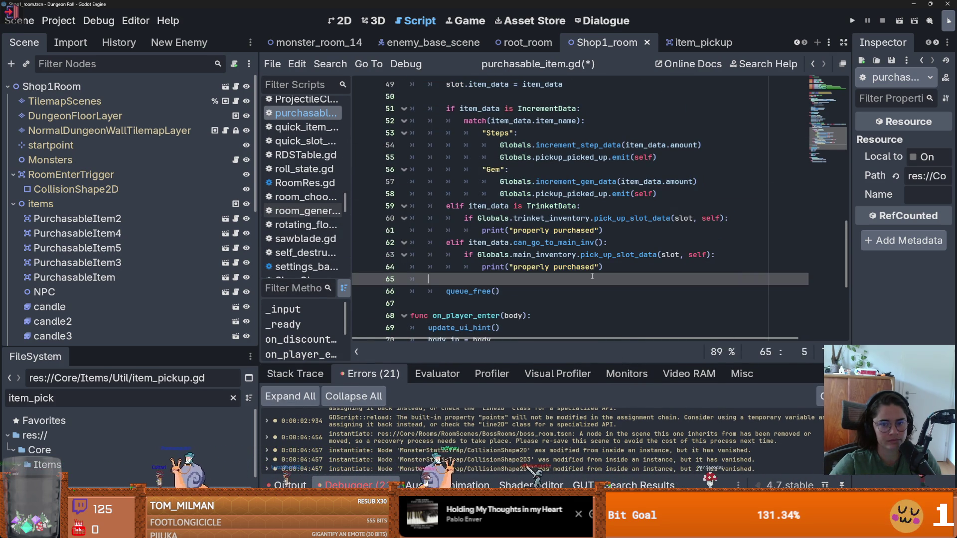
- Undo and redo the blank line above queue_free(), keeping the reverted purchase code
key(ctrl+z)
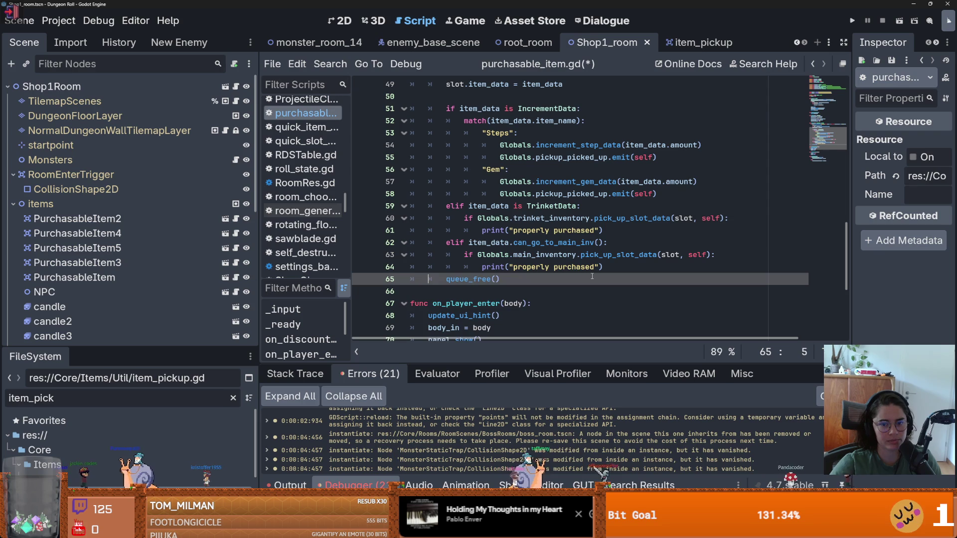
key(ctrl+y)
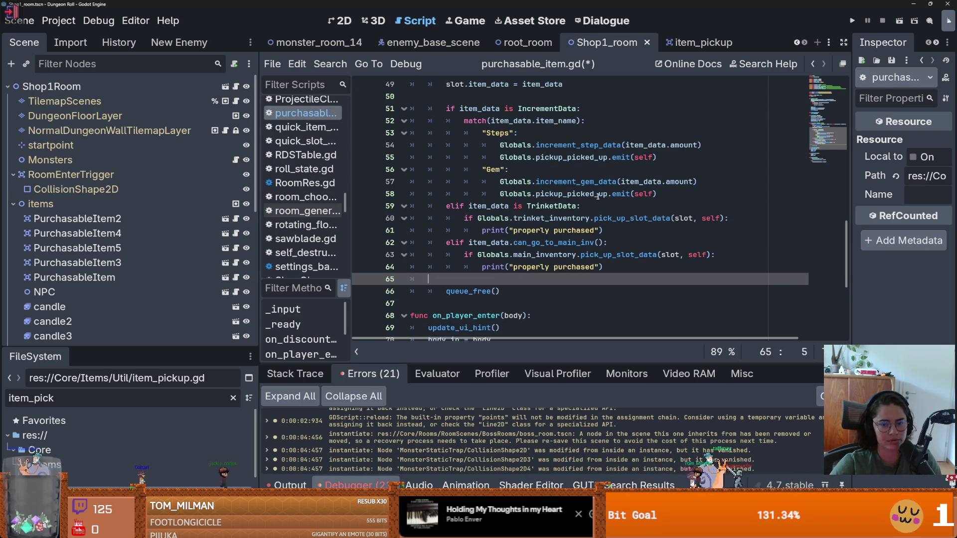
scroll(543, 274, up, 1)
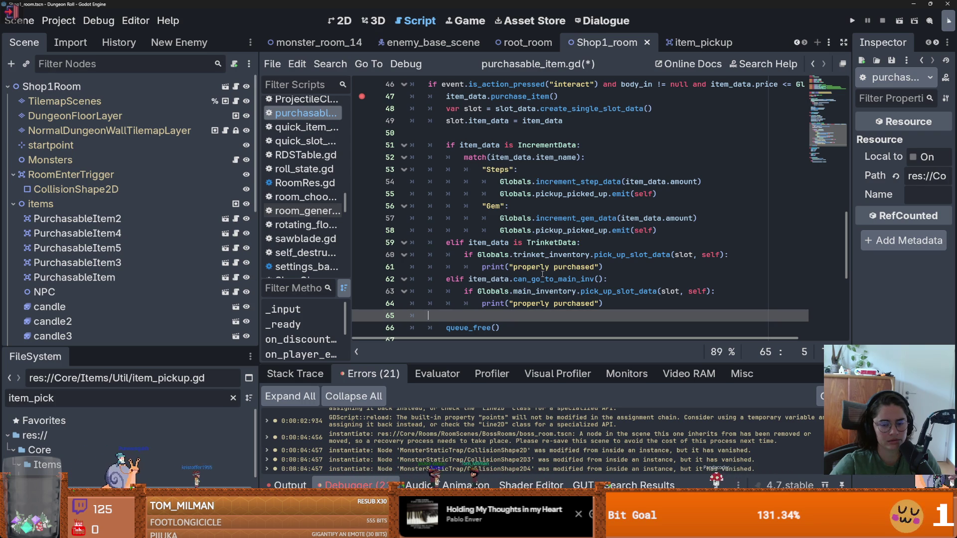
scroll(543, 274, down, 1)
scroll(542, 274, up, 1)
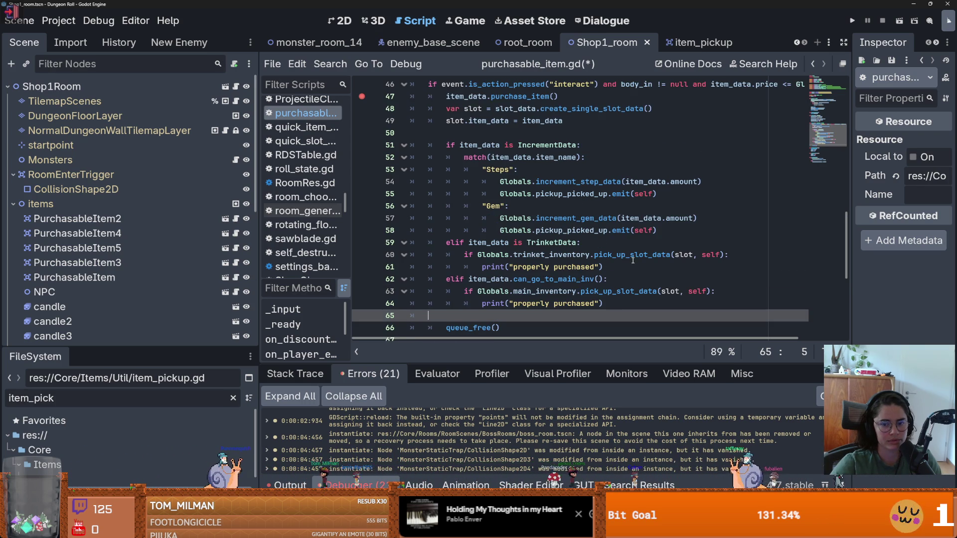
mouse_move(630, 261)
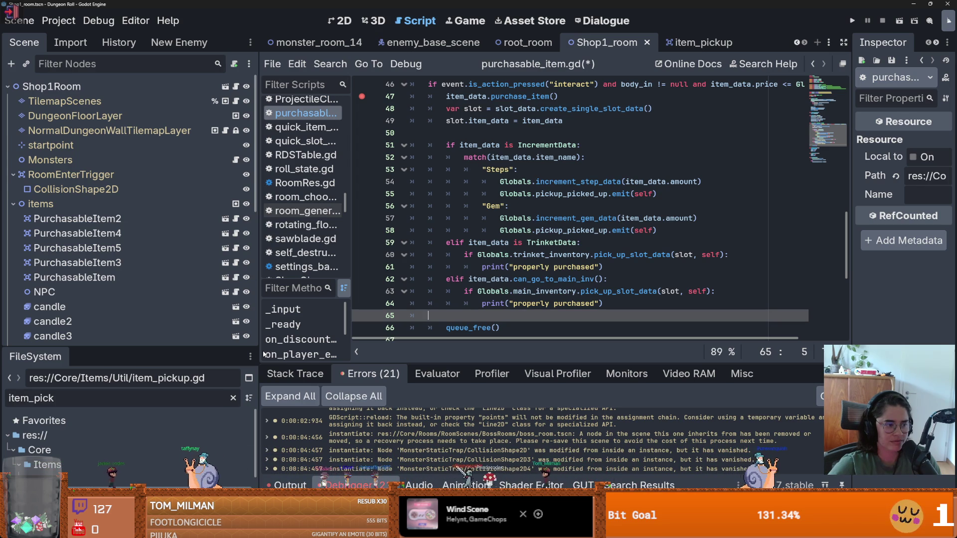
- Widen the code editor, check line 58's pickup emit, and launch the Cannon Game
drag(259, 334, 195, 338)
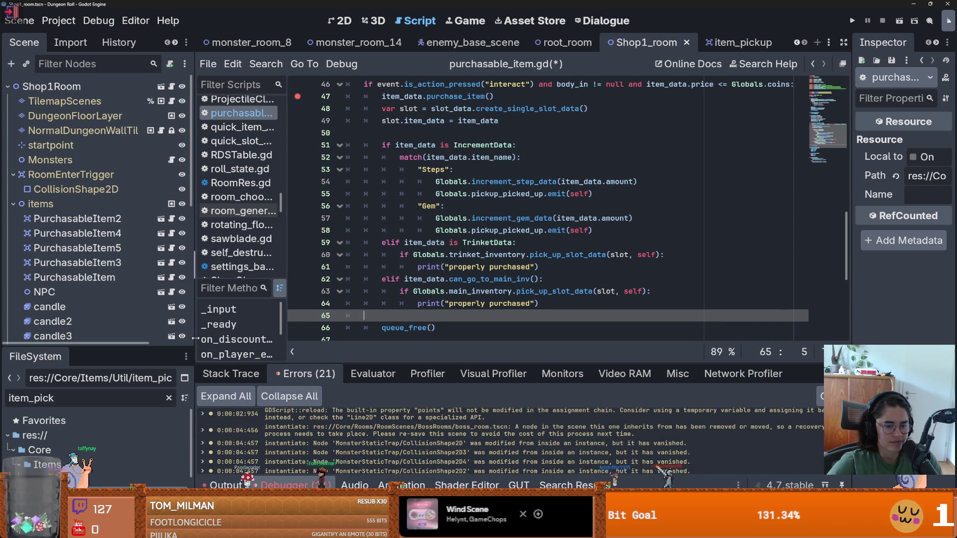
click(548, 231)
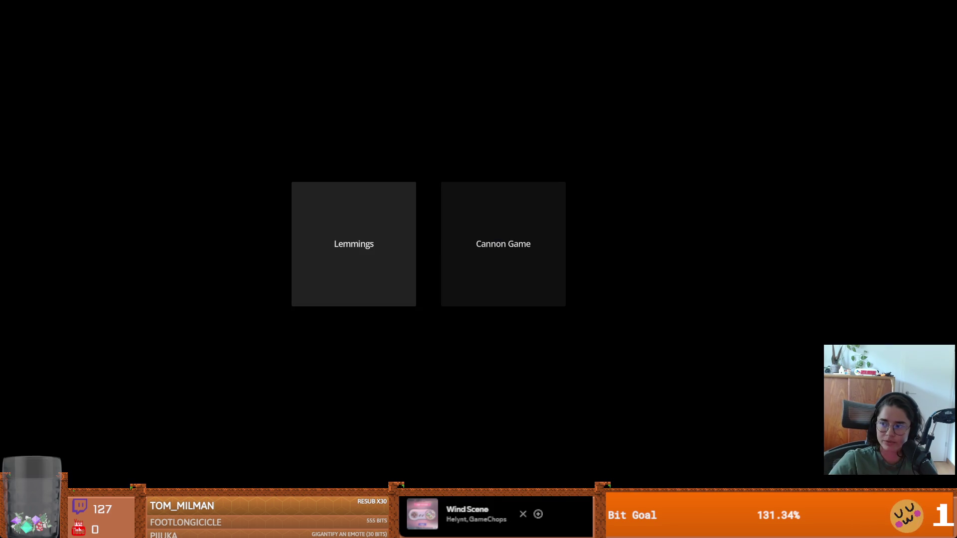
click(503, 244)
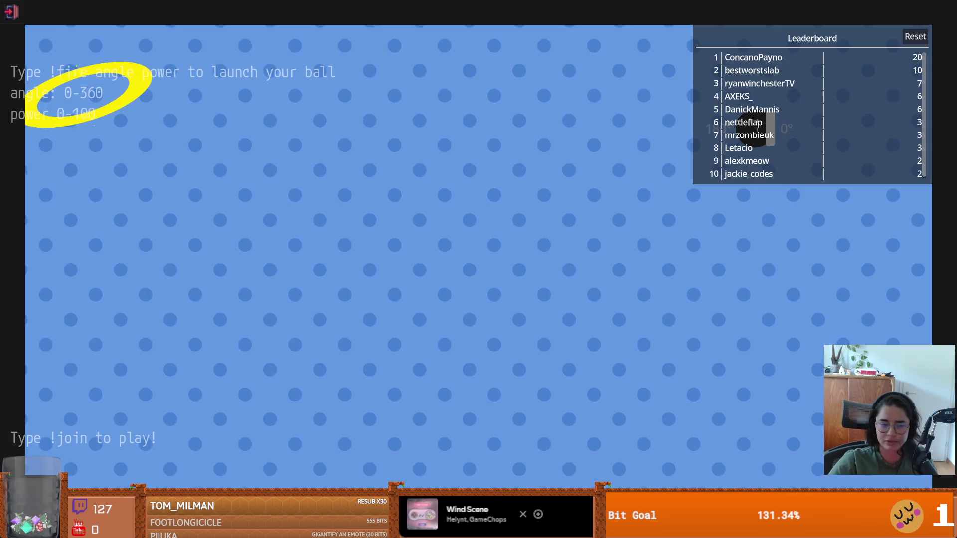
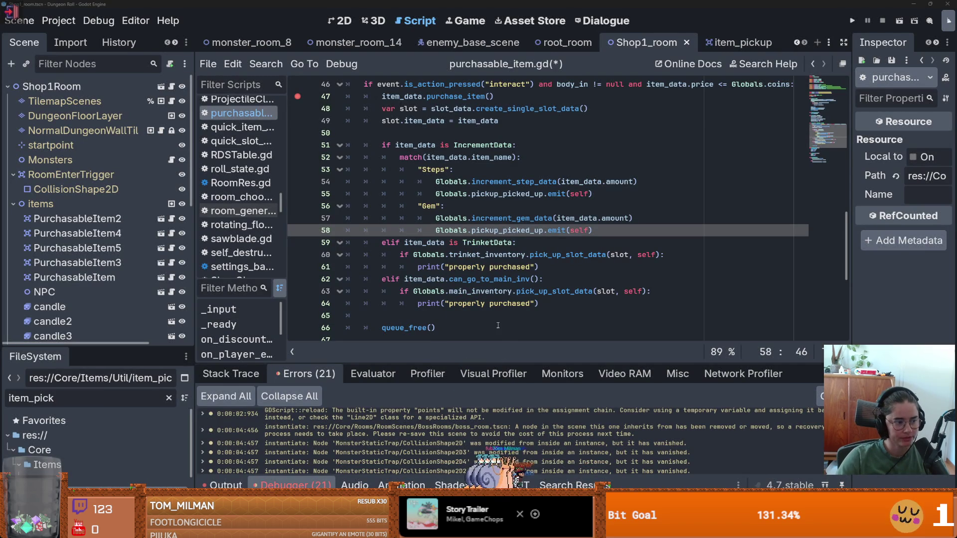
- Save purchasable_item.gd with the Gem branch now emitting pickup_picked_up
click(514, 266)
key(ctrl+s)
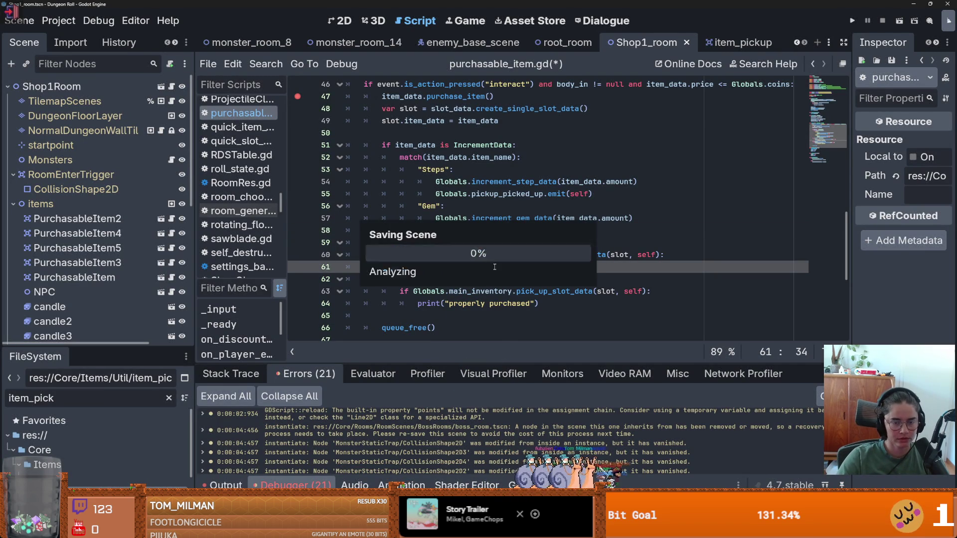
scroll(491, 275, up, 4)
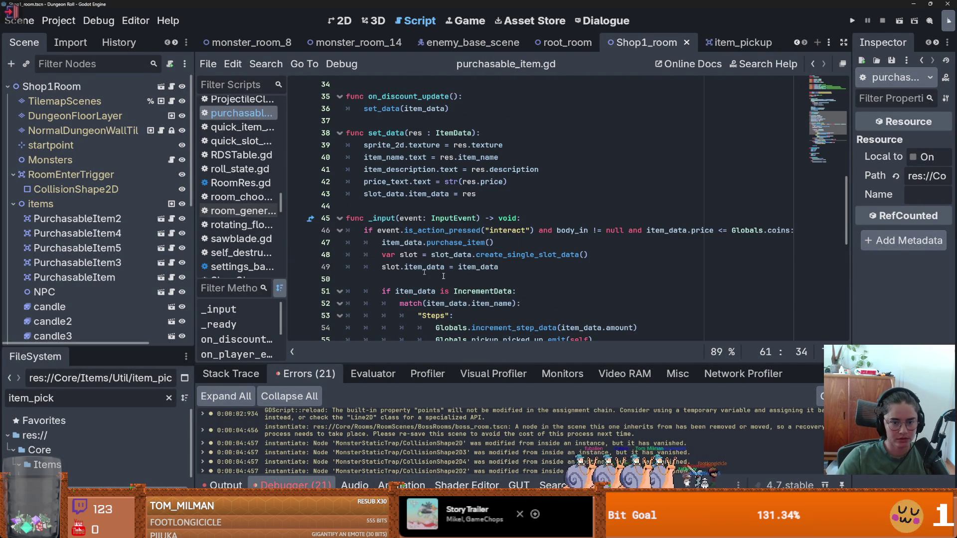
scroll(491, 275, down, 4)
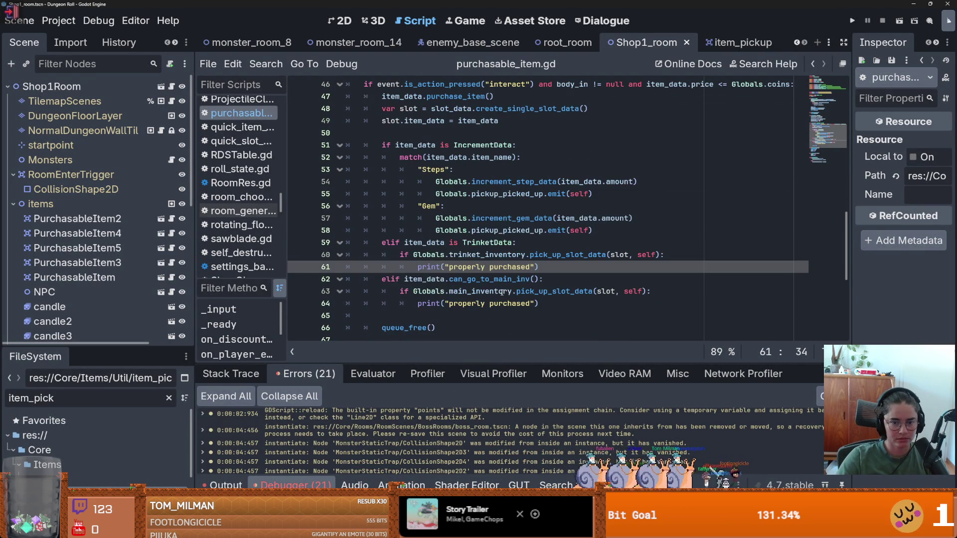
- Review the purchased line in the TrinketData branch, then bring up item_pickup.gd for comparison
double_click(523, 269)
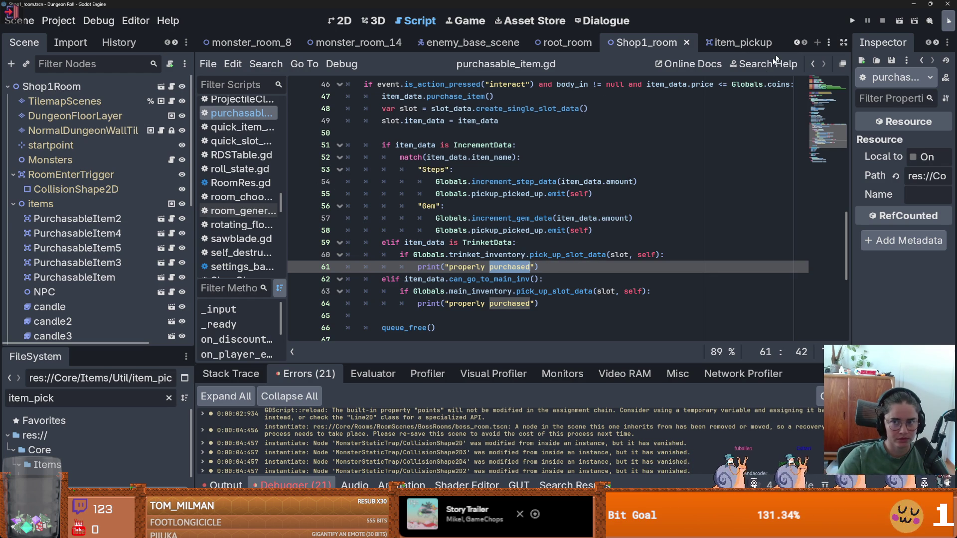
click(548, 257)
click(731, 42)
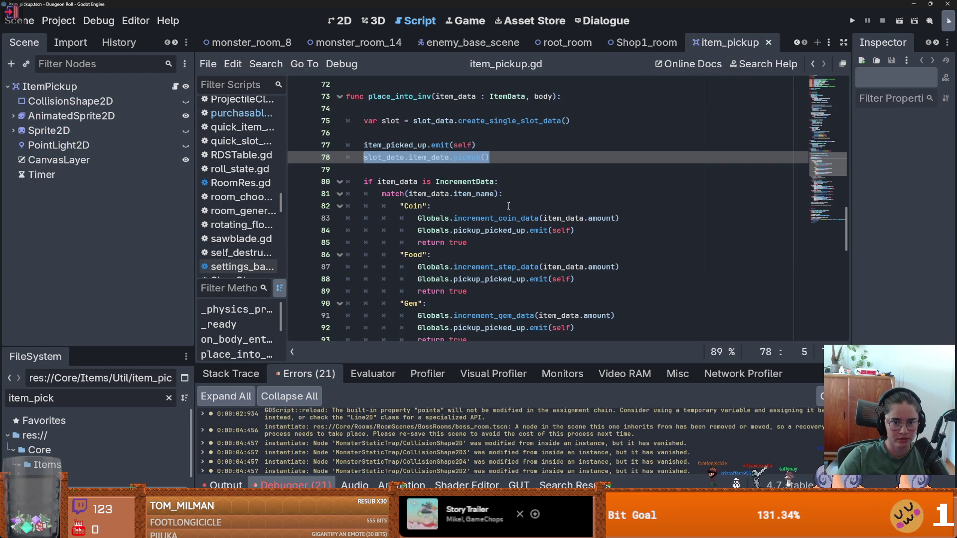
- Review item_pickup.gd's branches: pickup_picked_up, increment_step_data and item_data activate calls
double_click(494, 230)
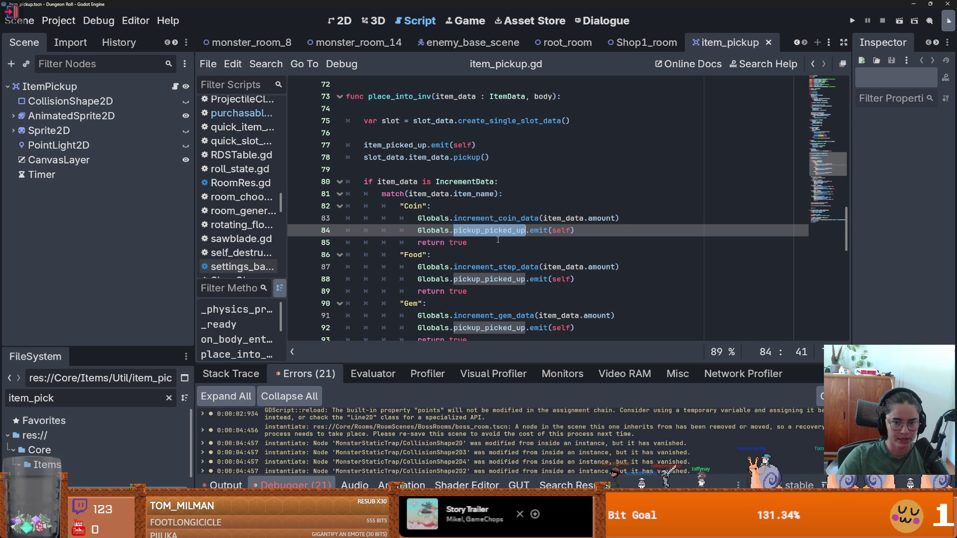
click(498, 241)
scroll(509, 234, down, 1)
double_click(525, 231)
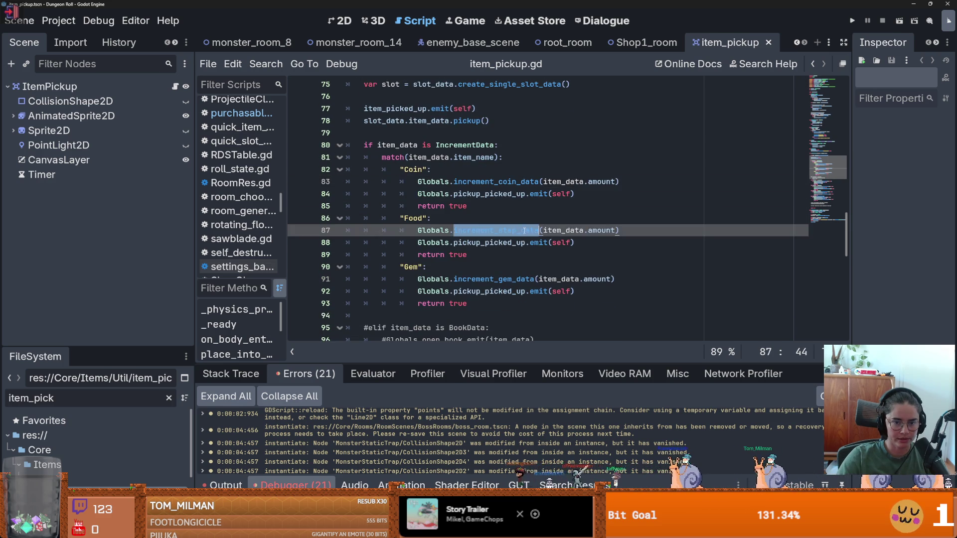
scroll(539, 245, down, 4)
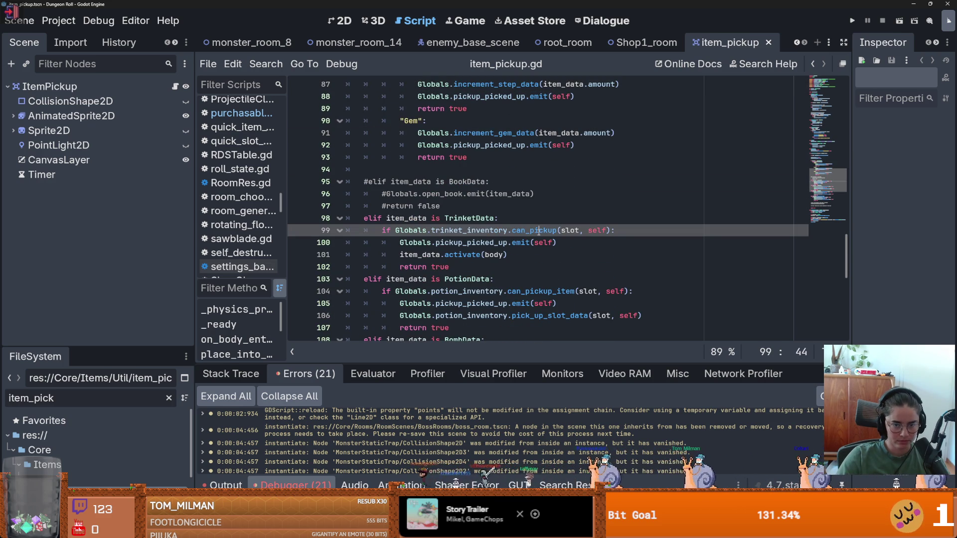
double_click(470, 243)
scroll(470, 212, down, 1)
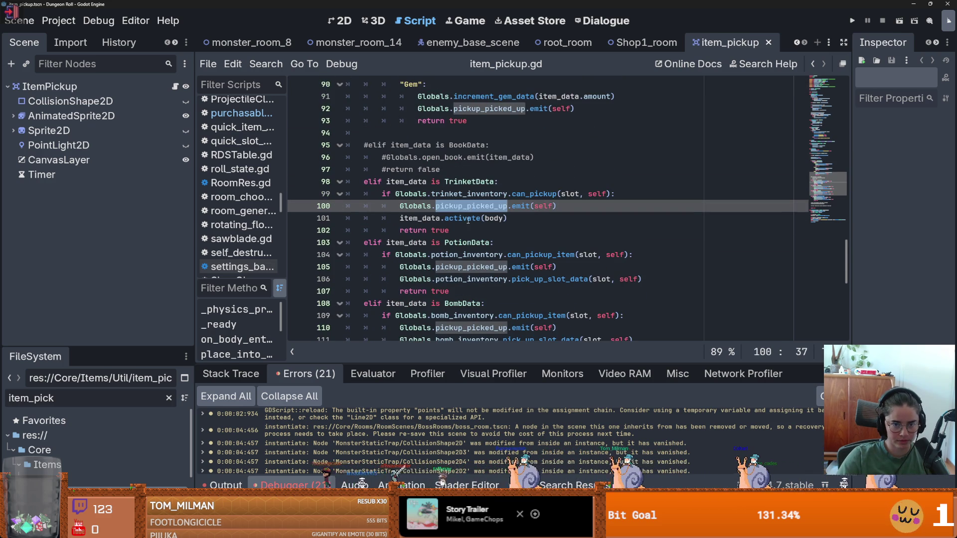
double_click(419, 219)
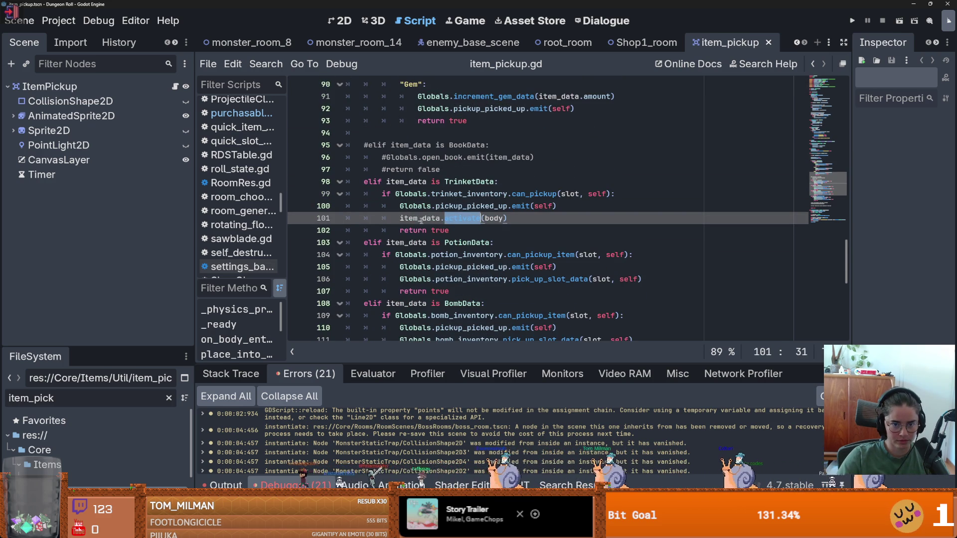
double_click(469, 222)
- Select the PotionData potion inventory pick-up statement on line 106 and return to Shop1_room
scroll(528, 199, down, 2)
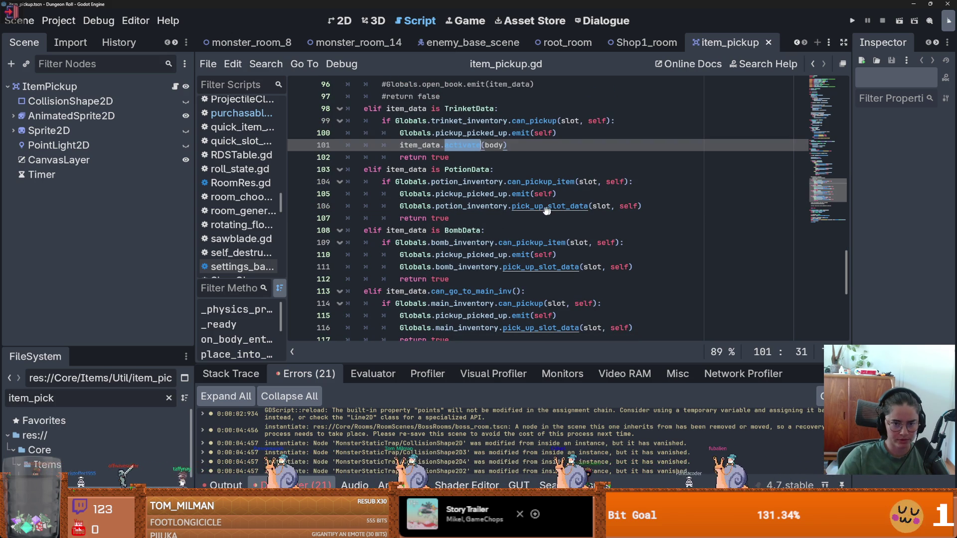
click(493, 206)
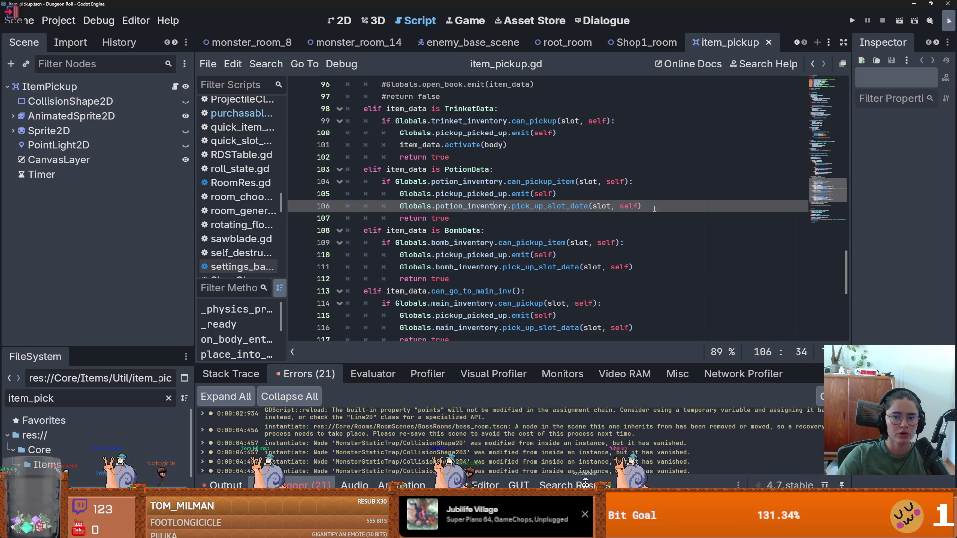
drag(654, 209, 401, 206)
key(ctrl+c)
click(643, 43)
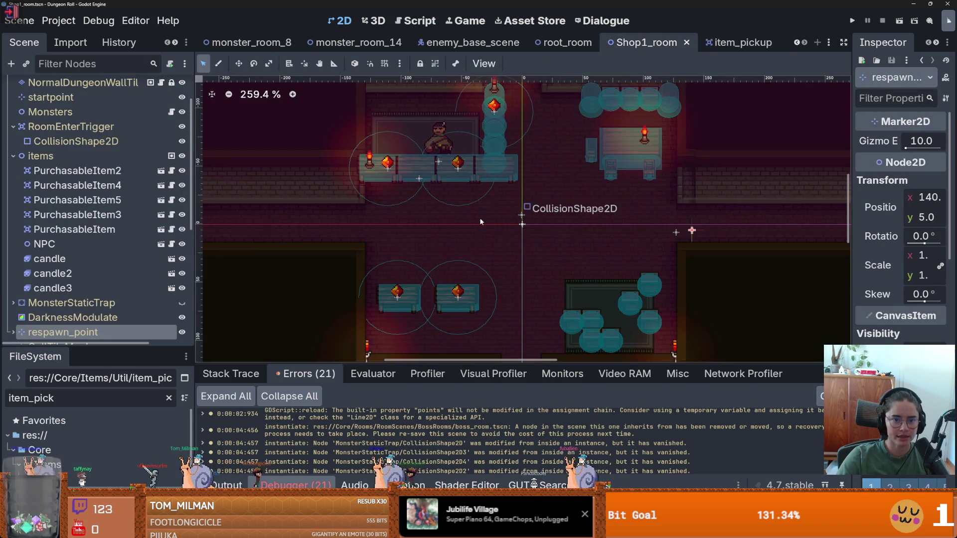
- Open purchasable_item.gd and start a new line after the trinket branch on line 61
click(171, 185)
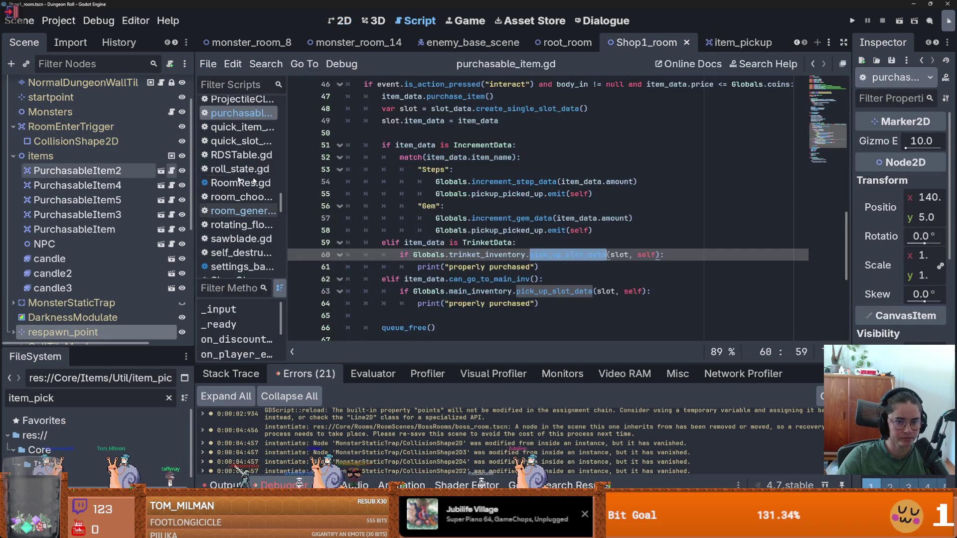
click(458, 218)
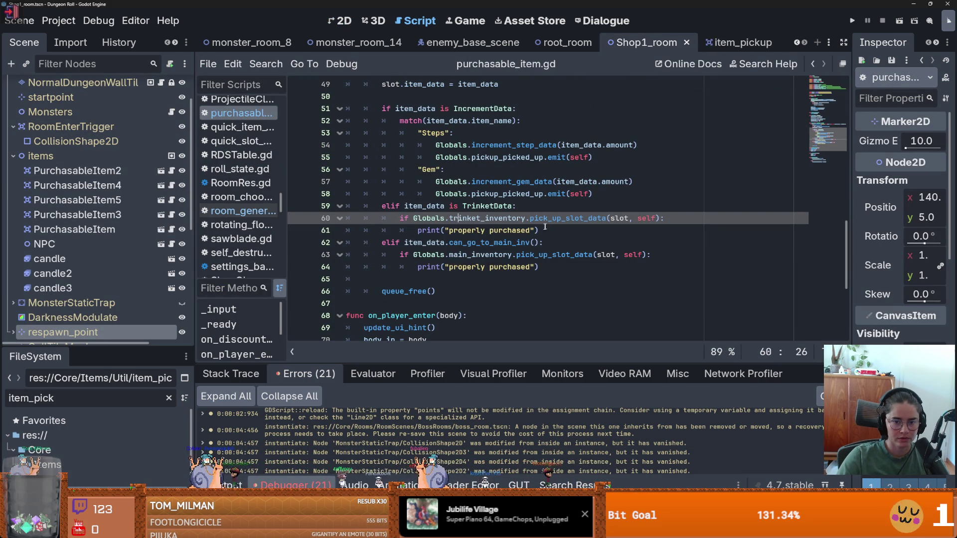
click(548, 231)
key(Return)
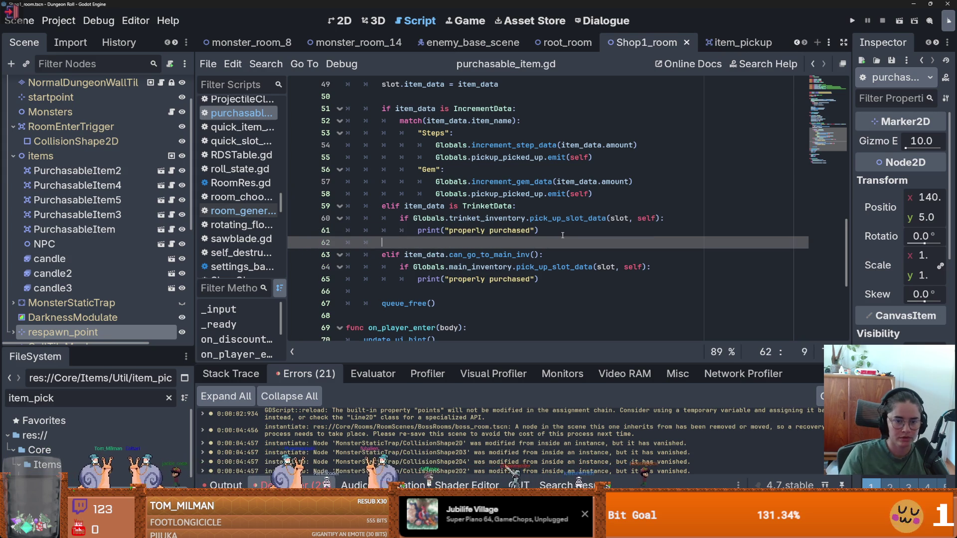
- Add 'elif item_data is PotionData:' with Globals.potion_inventory.pick_up_slot_data(slot, self) pasted below
text(elif item)
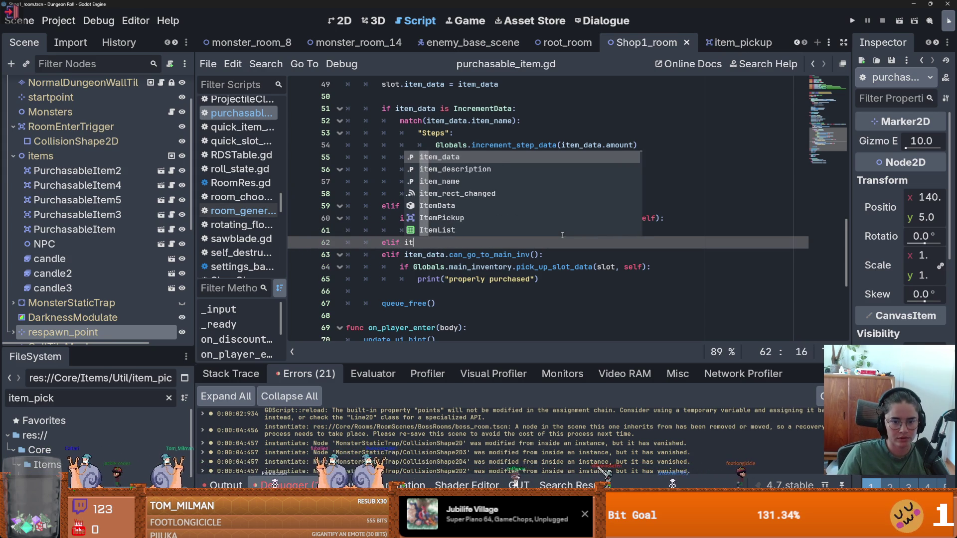
key(BackSpace)
text(_d)
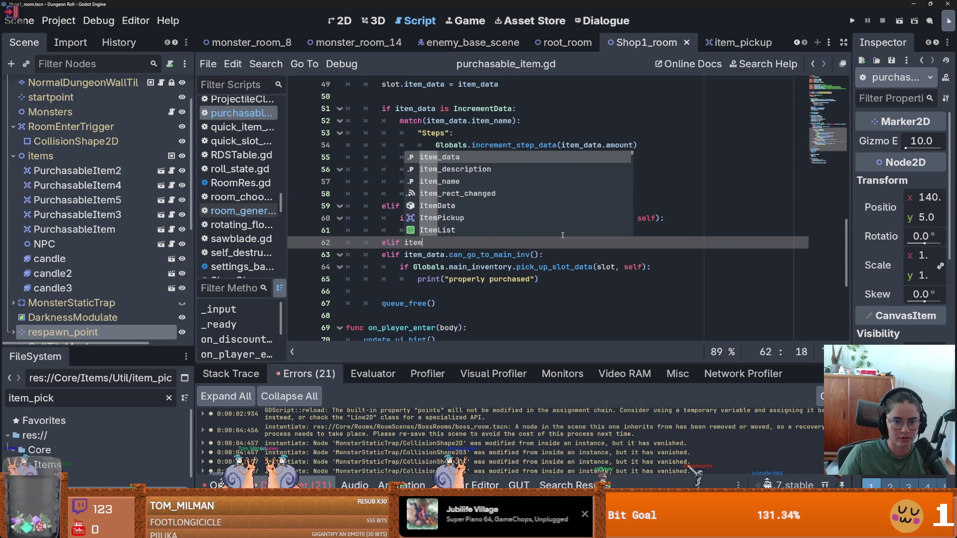
text(ata is Po)
key(Return)
key(Return)
key(ctrl+v)
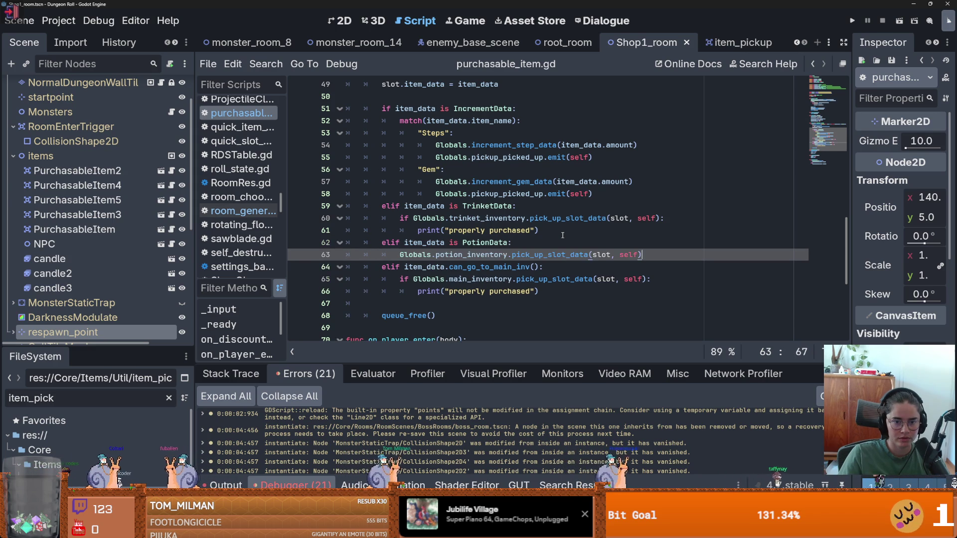